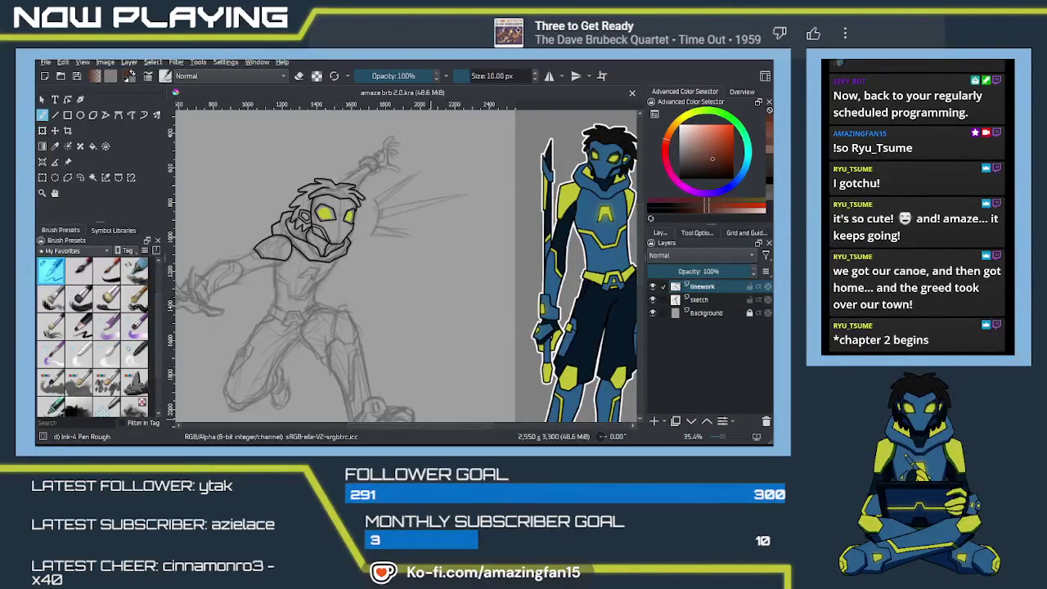
# Switch to the Ink-4 Pen Rough 2 brush at 12 px and centre the grey sketch
pyautogui.hotkey('alt', 'Tab')
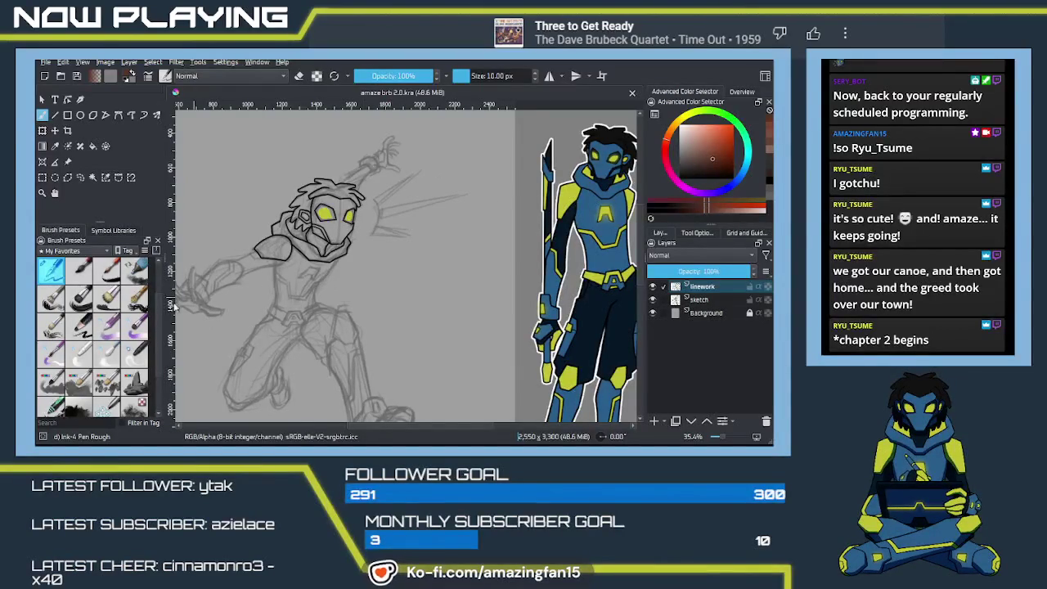
pyautogui.press('/')
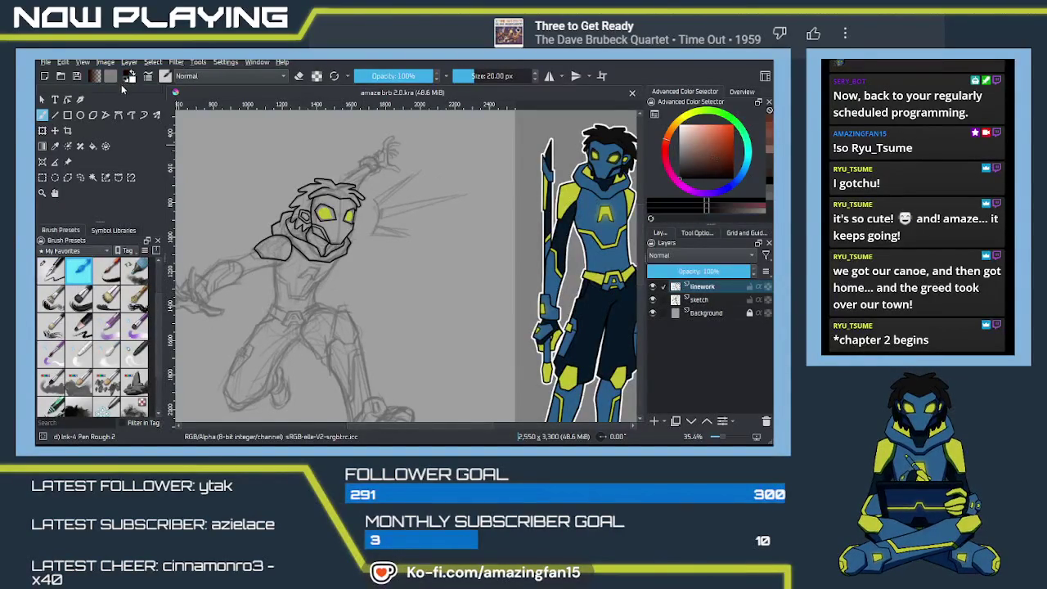
pyautogui.press('[')
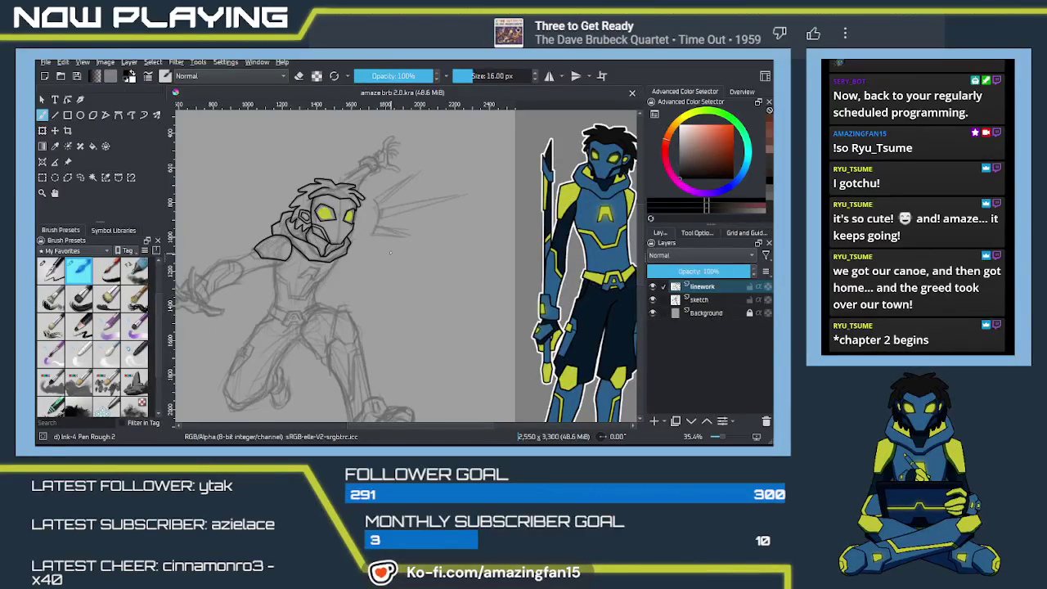
pyautogui.press('[')
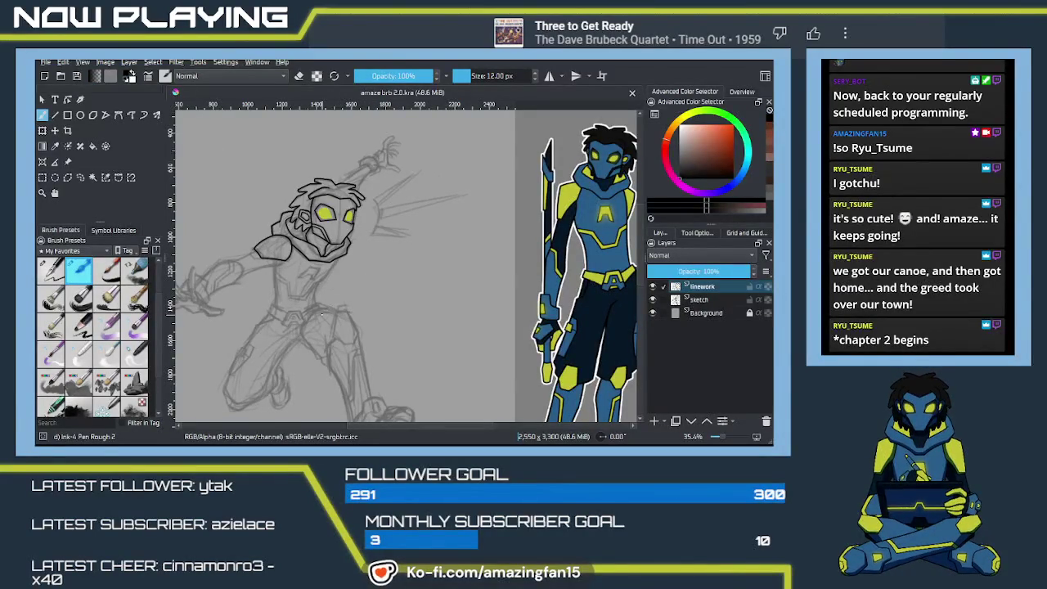
pyautogui.moveTo(402, 253)
pyautogui.mouseDown()
pyautogui.moveTo(410, 290)
pyautogui.moveTo(447, 281)
pyautogui.moveTo(443, 298)
pyautogui.mouseUp()
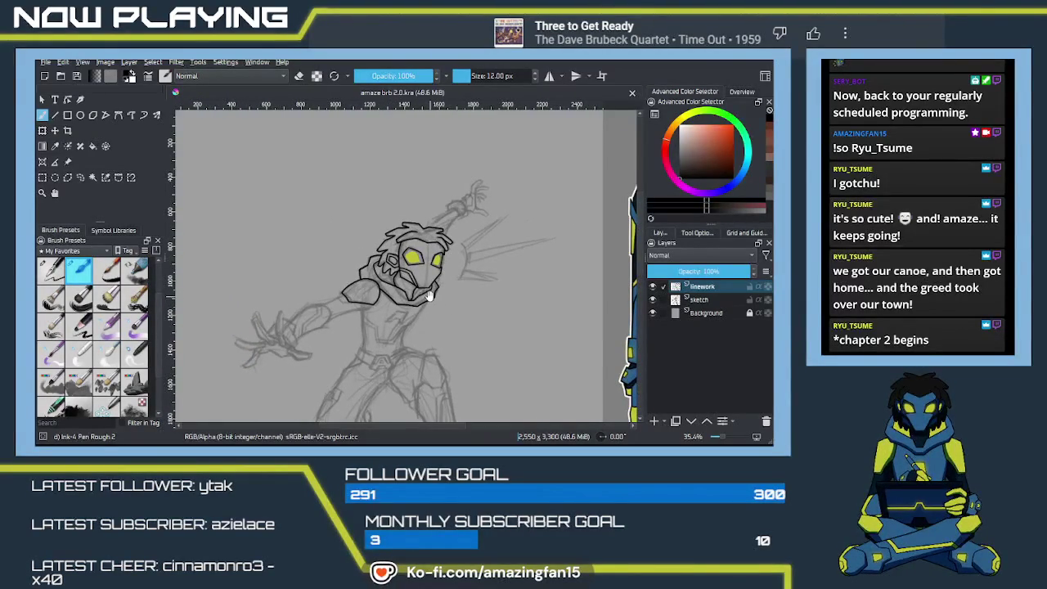
# Pan over the coloured reference figure to inspect it down to the legs and feet
pyautogui.moveTo(467, 290)
pyautogui.mouseDown()
pyautogui.moveTo(400, 253)
pyautogui.moveTo(371, 310)
pyautogui.mouseUp()
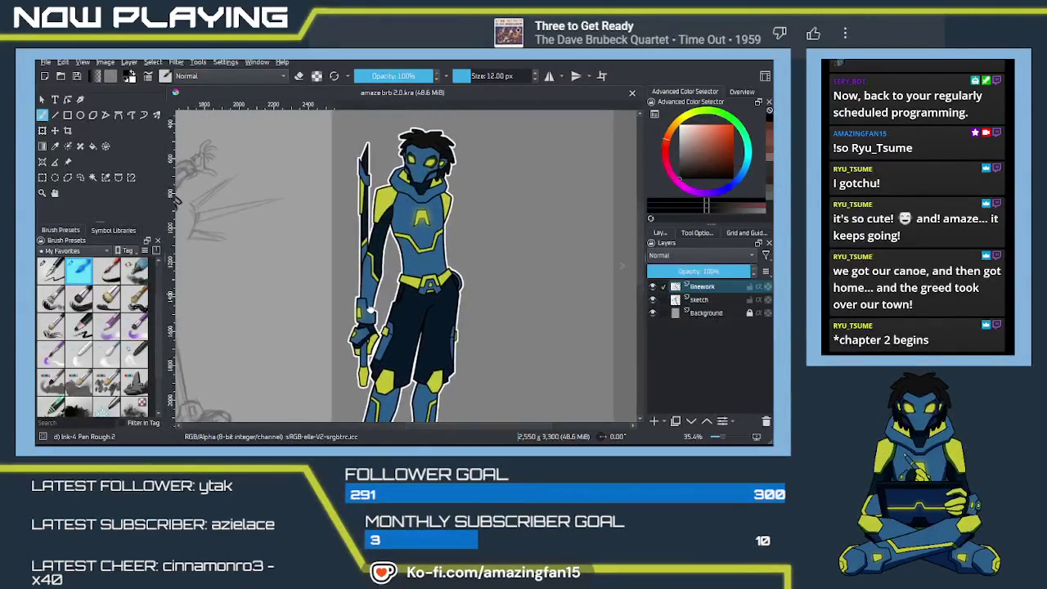
pyautogui.moveTo(371, 310); pyautogui.dragTo(374, 260)
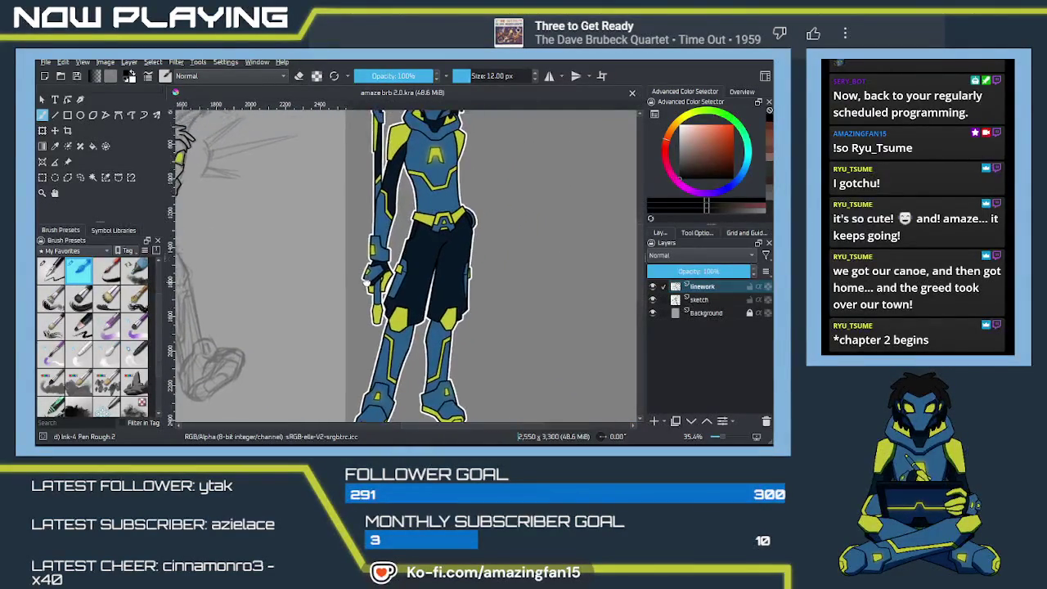
pyautogui.scroll(1, 373, 262)
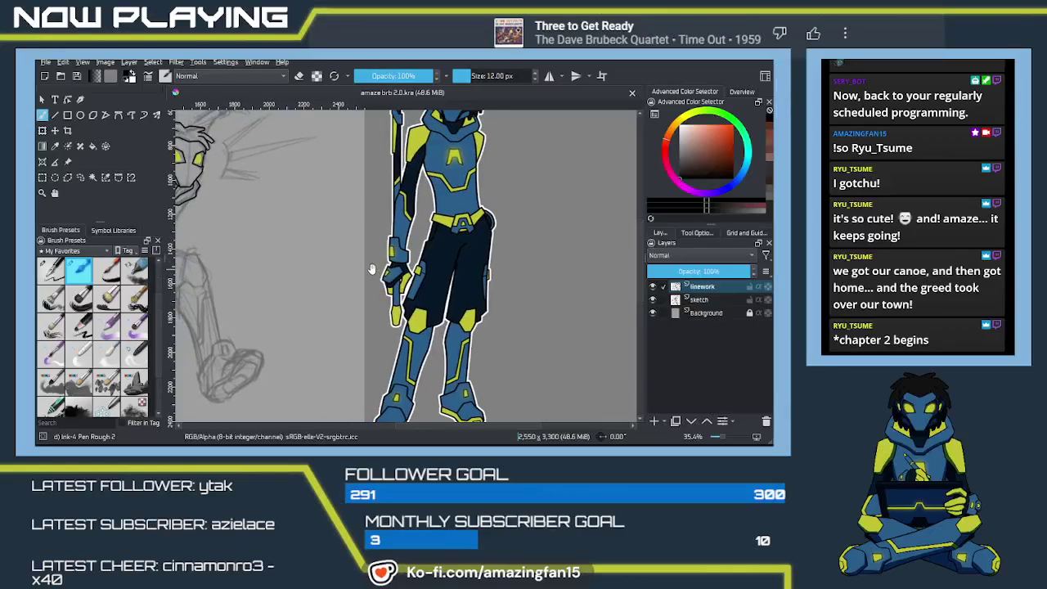
# Return to the sketch and zoom to about 87% on the masked head and shoulder
pyautogui.moveTo(377, 264); pyautogui.dragTo(465, 243)
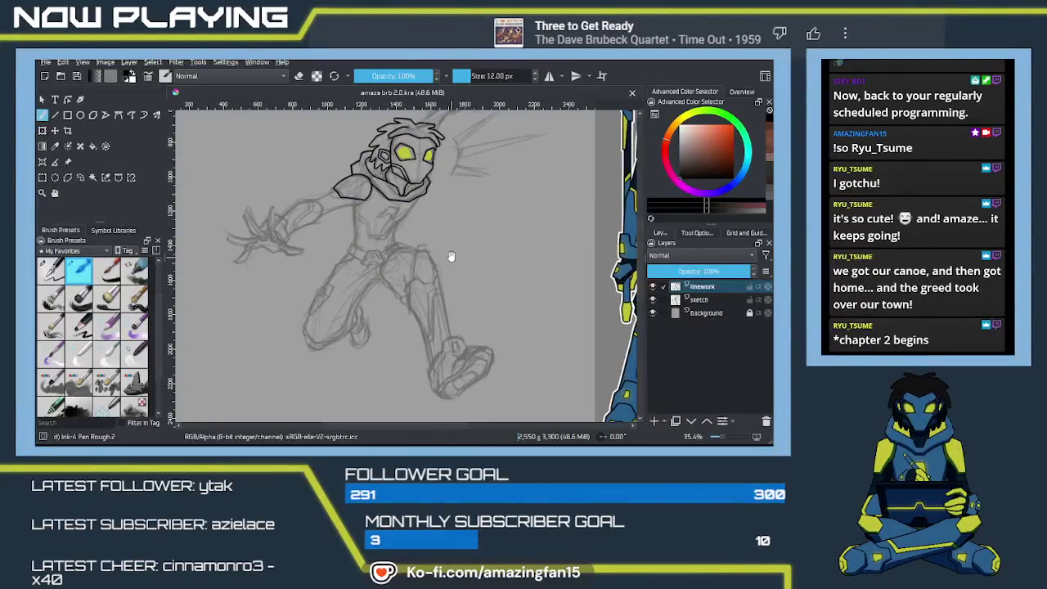
pyautogui.moveTo(449, 260); pyautogui.dragTo(471, 279)
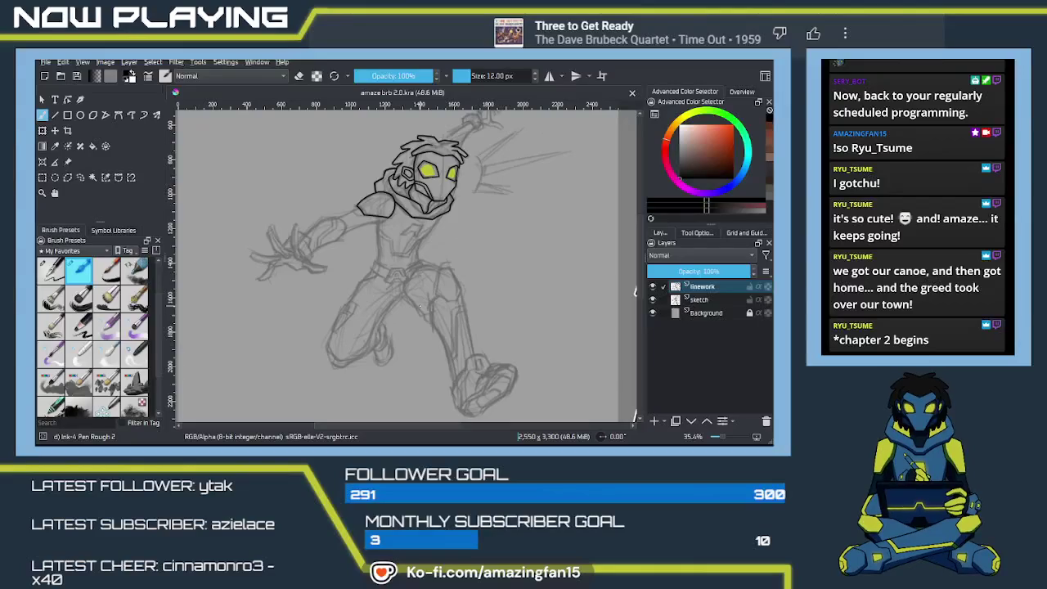
pyautogui.moveTo(327, 274); pyautogui.dragTo(409, 272)
pyautogui.moveTo(411, 208)
pyautogui.mouseDown()
pyautogui.moveTo(451, 281)
pyautogui.moveTo(496, 249)
pyautogui.mouseUp()
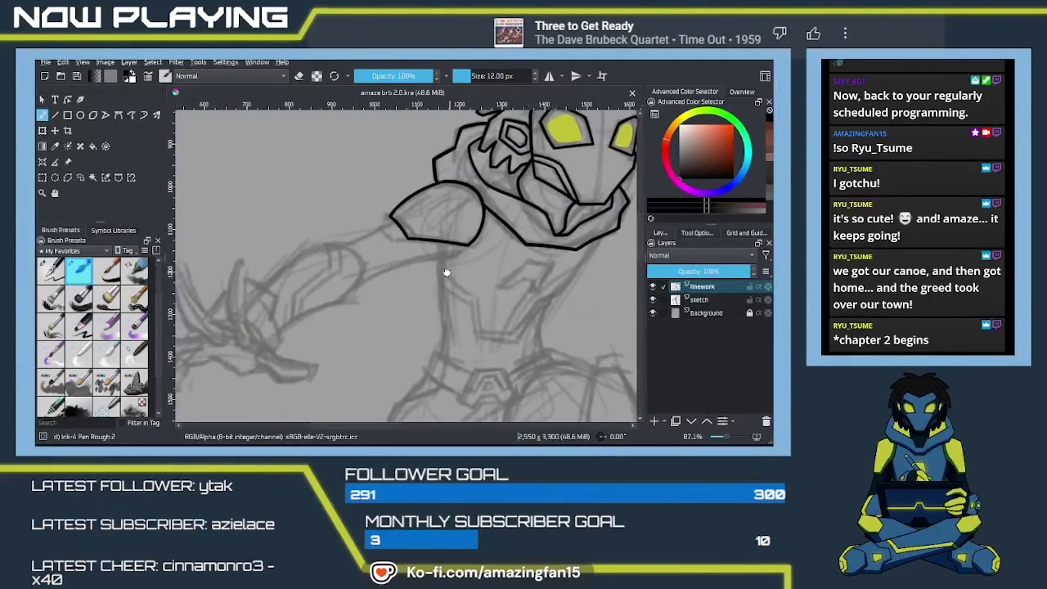
# Undo the stray strokes under the jaw and ink the shoulder armour's underside
pyautogui.moveTo(421, 265); pyautogui.dragTo(388, 280)
pyautogui.hotkey('ctrl', 'z')
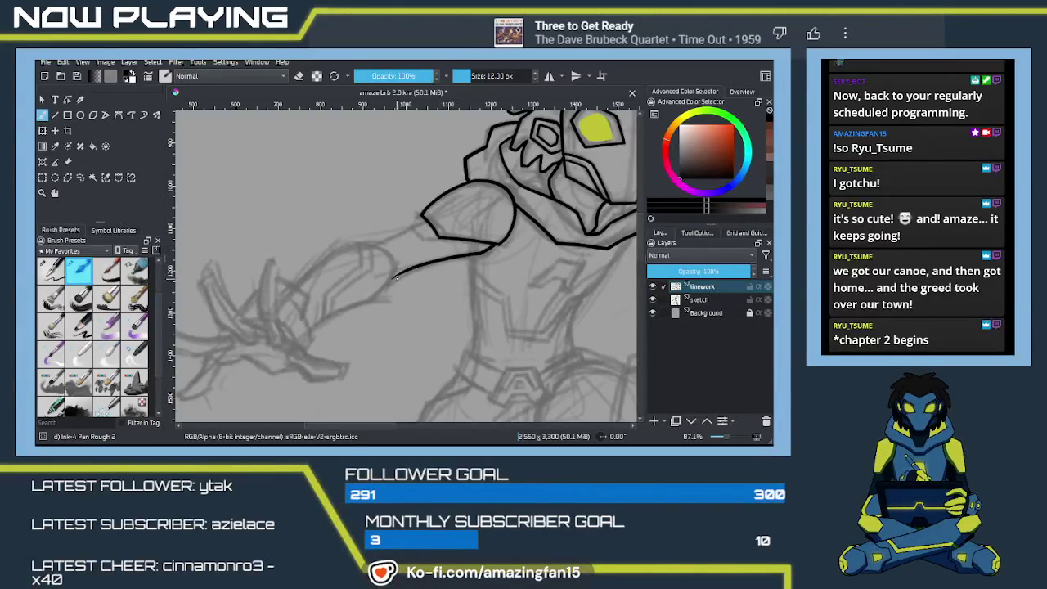
pyautogui.hotkey('ctrl', 'z')
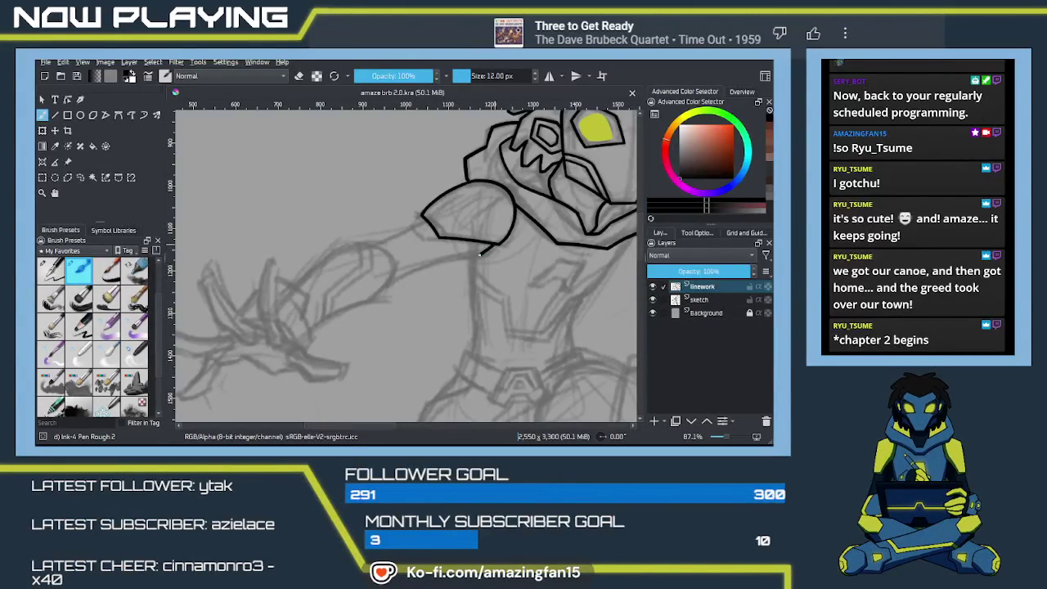
pyautogui.hotkey('ctrl', 'z')
pyautogui.moveTo(479, 255); pyautogui.dragTo(381, 288)
pyautogui.moveTo(417, 251)
pyautogui.mouseDown()
pyautogui.moveTo(461, 251)
pyautogui.moveTo(423, 243)
pyautogui.mouseUp()
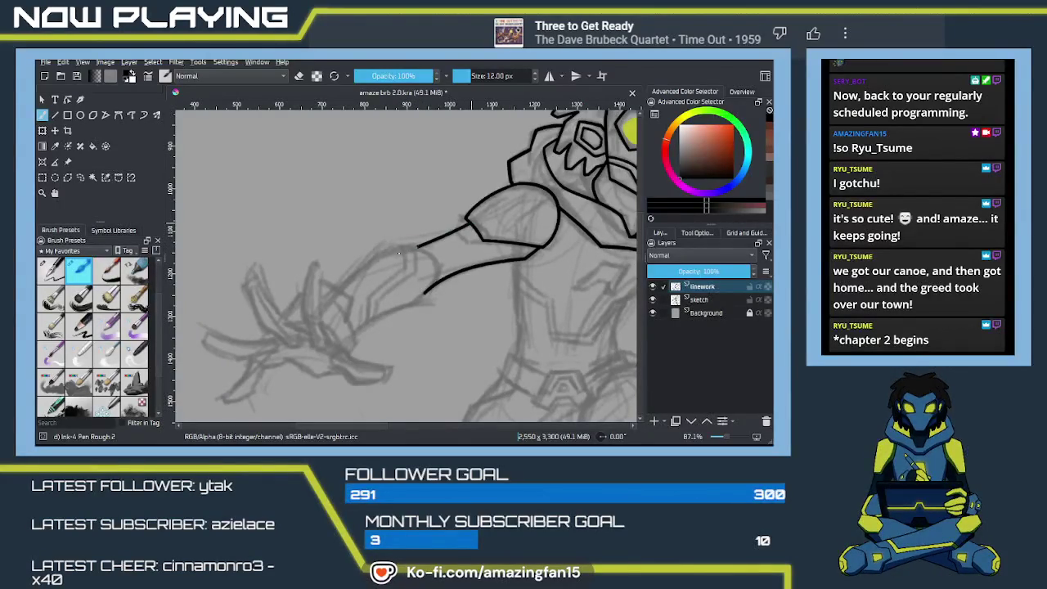
# Ink the chest sides, redrawing the diagonal line down from the helmet edge
pyautogui.moveTo(479, 248)
pyautogui.mouseDown()
pyautogui.moveTo(334, 162)
pyautogui.moveTo(374, 257)
pyautogui.mouseUp()
pyautogui.hotkey('ctrl', 'z')
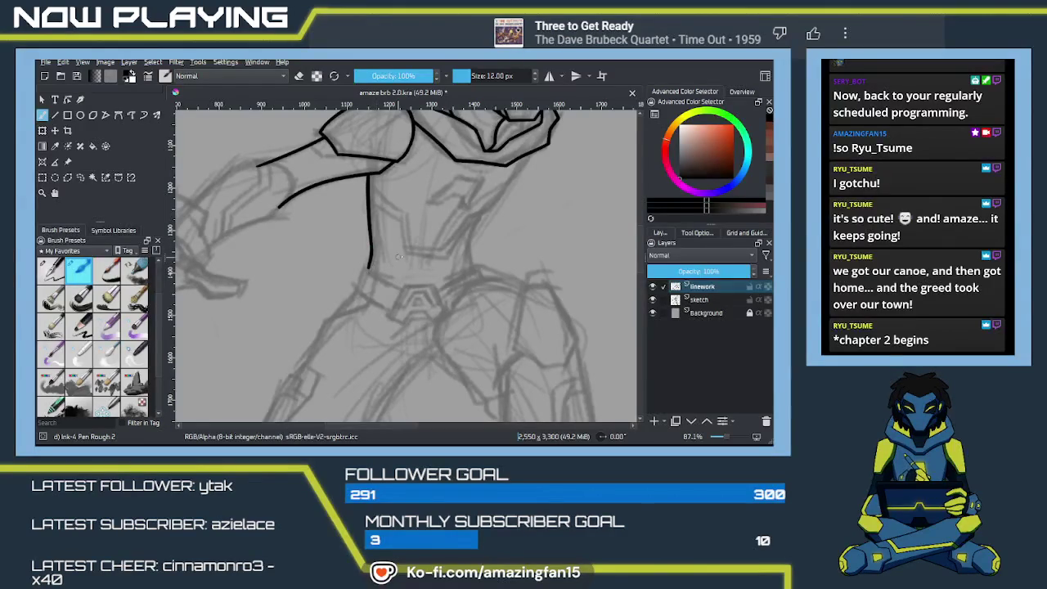
pyautogui.moveTo(385, 259)
pyautogui.mouseDown()
pyautogui.moveTo(403, 276)
pyautogui.moveTo(444, 199)
pyautogui.moveTo(421, 234)
pyautogui.moveTo(431, 215)
pyautogui.mouseUp()
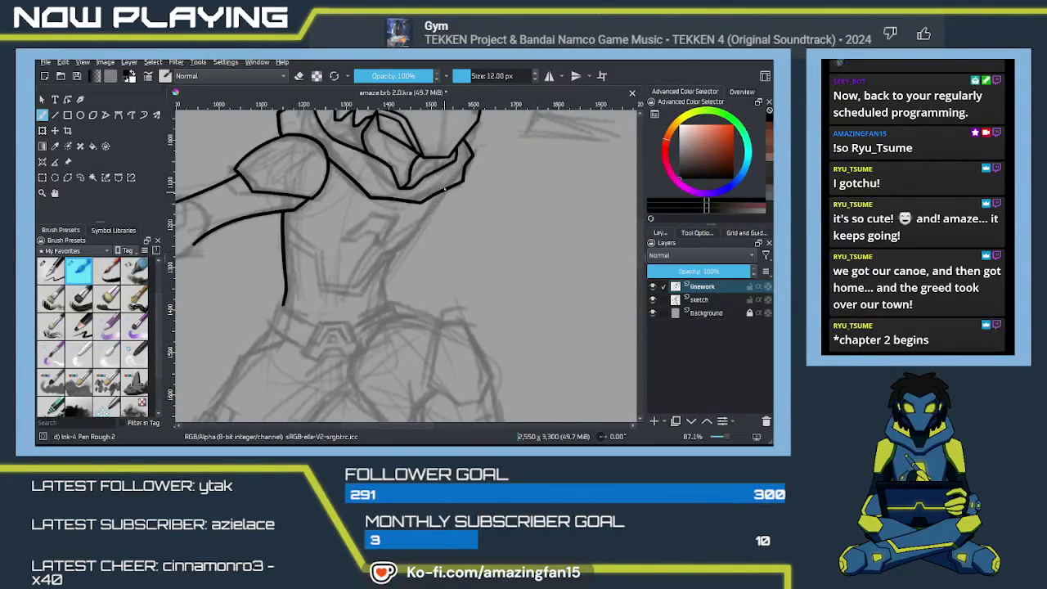
pyautogui.hotkey('ctrl', 'z')
pyautogui.moveTo(444, 190); pyautogui.dragTo(391, 256)
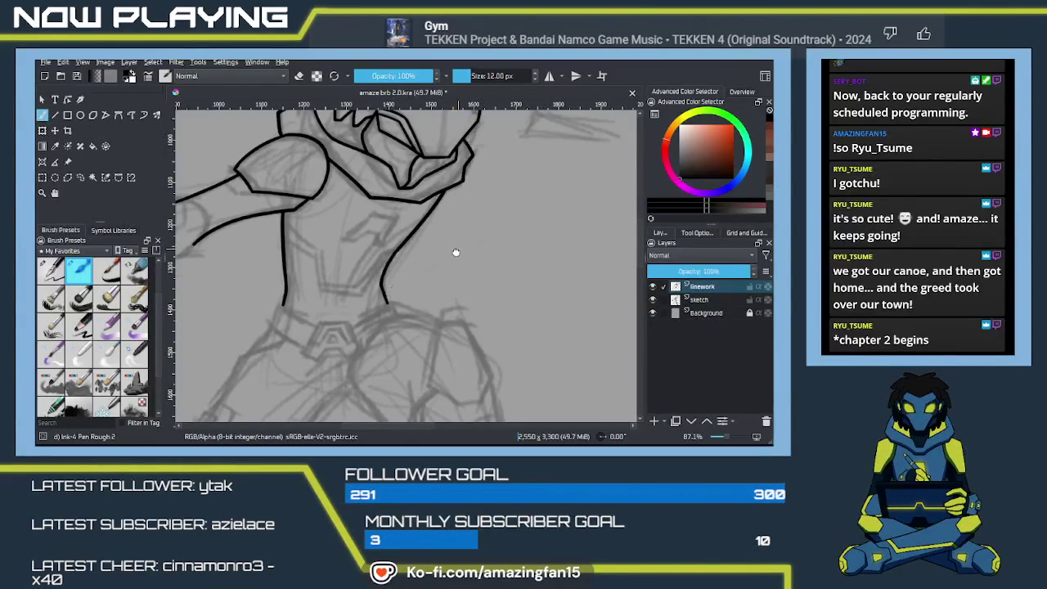
pyautogui.moveTo(457, 250); pyautogui.dragTo(438, 283)
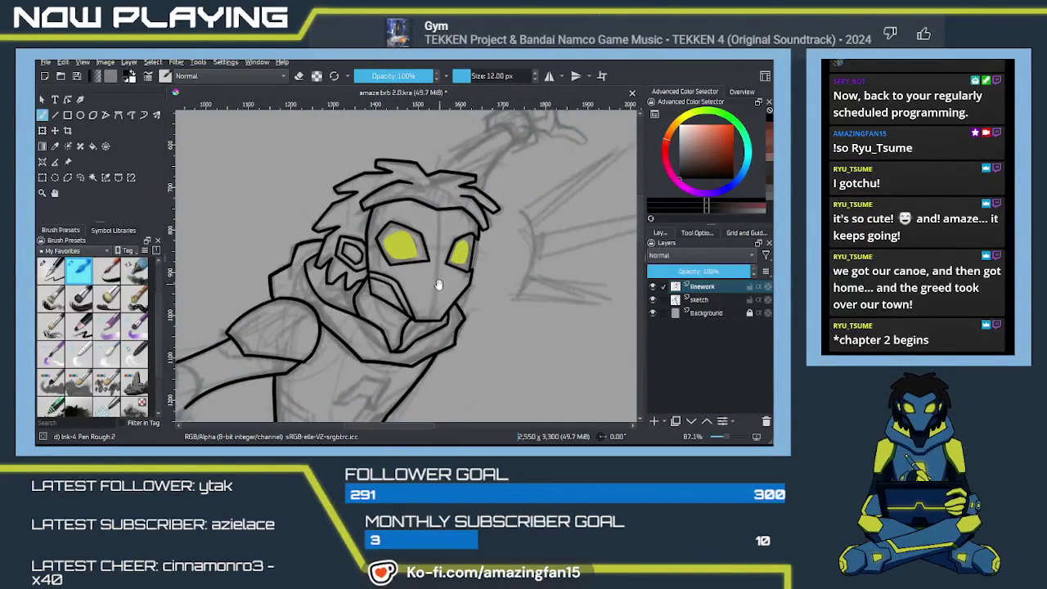
pyautogui.moveTo(438, 283)
pyautogui.mouseDown()
pyautogui.moveTo(449, 282)
pyautogui.moveTo(422, 277)
pyautogui.mouseUp()
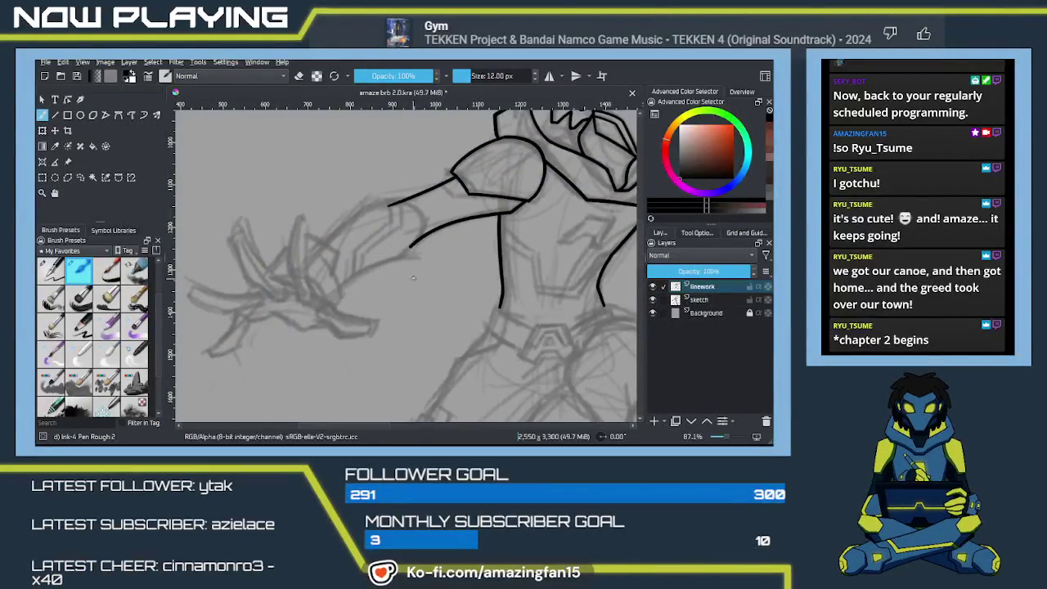
pyautogui.press('1')
pyautogui.moveTo(414, 271); pyautogui.dragTo(429, 275)
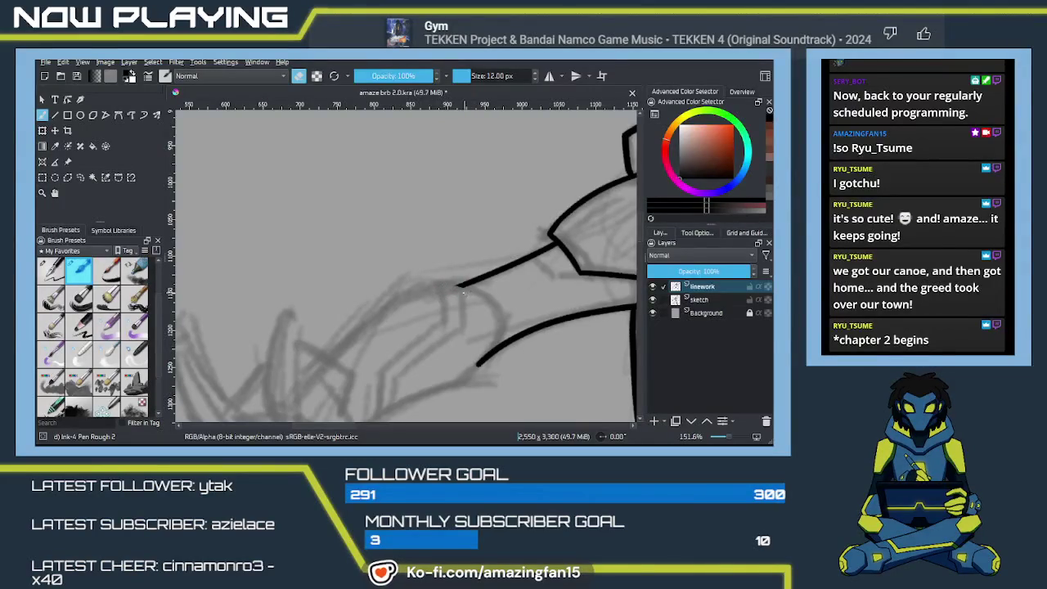
# Ink the forearm's lower outline on a clean curve and trim its tip
pyautogui.moveTo(476, 365); pyautogui.dragTo(529, 262)
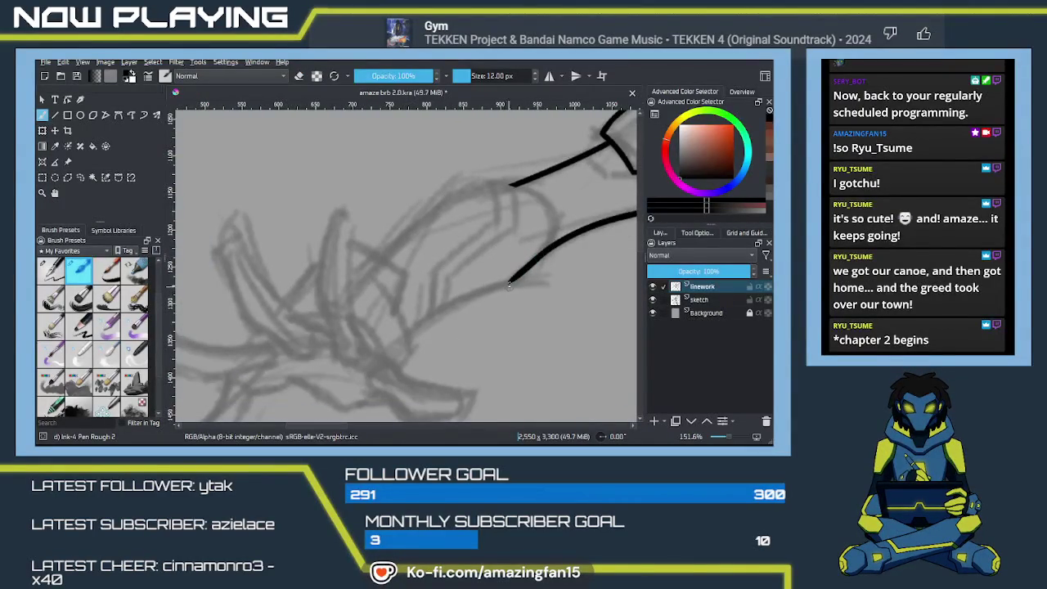
pyautogui.moveTo(511, 281); pyautogui.dragTo(416, 327)
pyautogui.hotkey('ctrl', 'z')
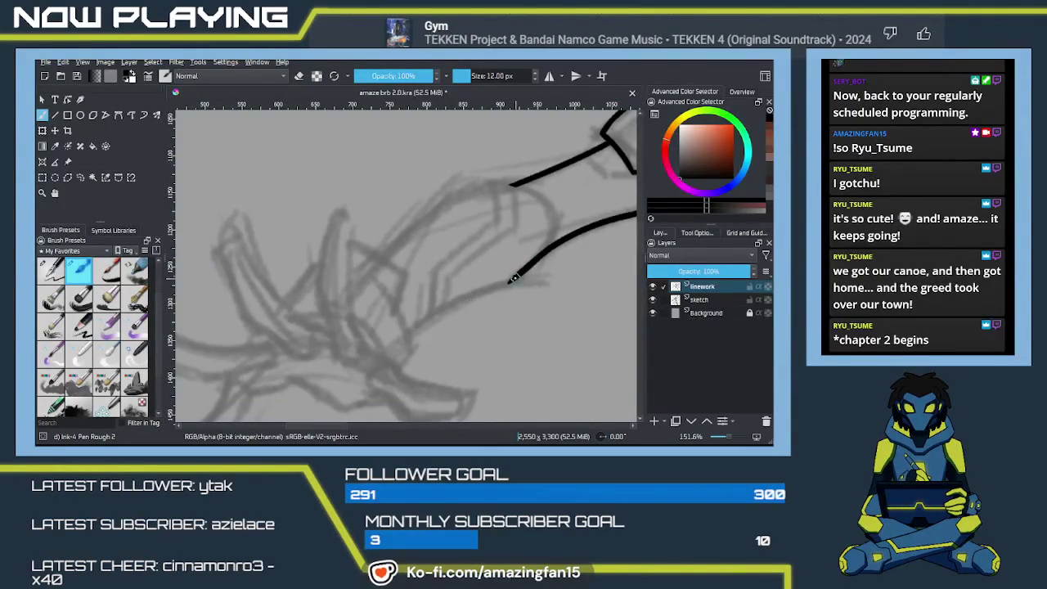
pyautogui.moveTo(510, 280); pyautogui.dragTo(403, 335)
pyautogui.hotkey('ctrl', 'z')
pyautogui.moveTo(510, 281); pyautogui.dragTo(401, 344)
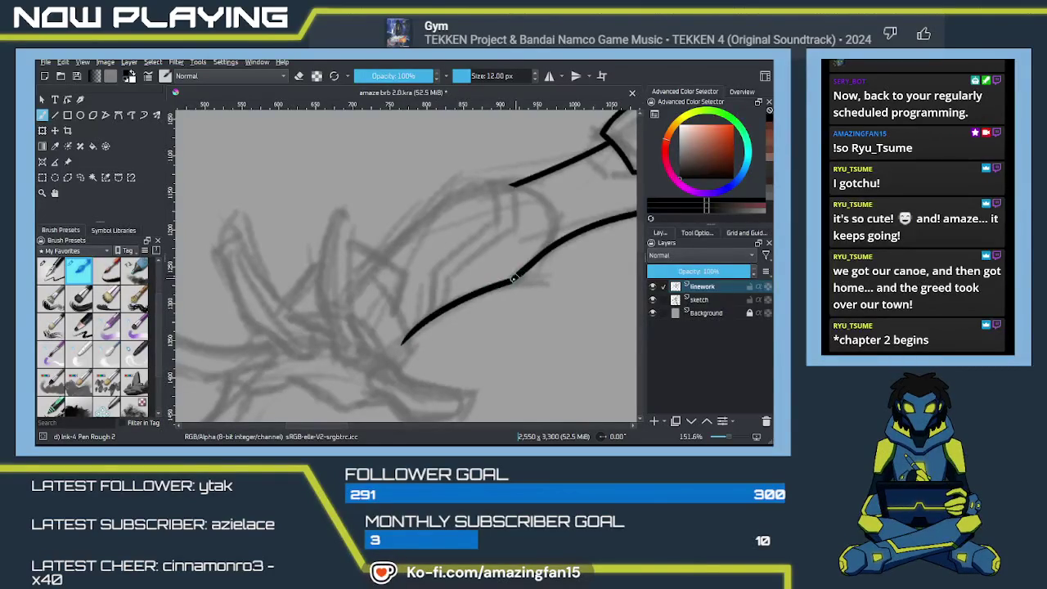
pyautogui.moveTo(506, 282); pyautogui.dragTo(533, 260)
pyautogui.press('e')
pyautogui.press('e')
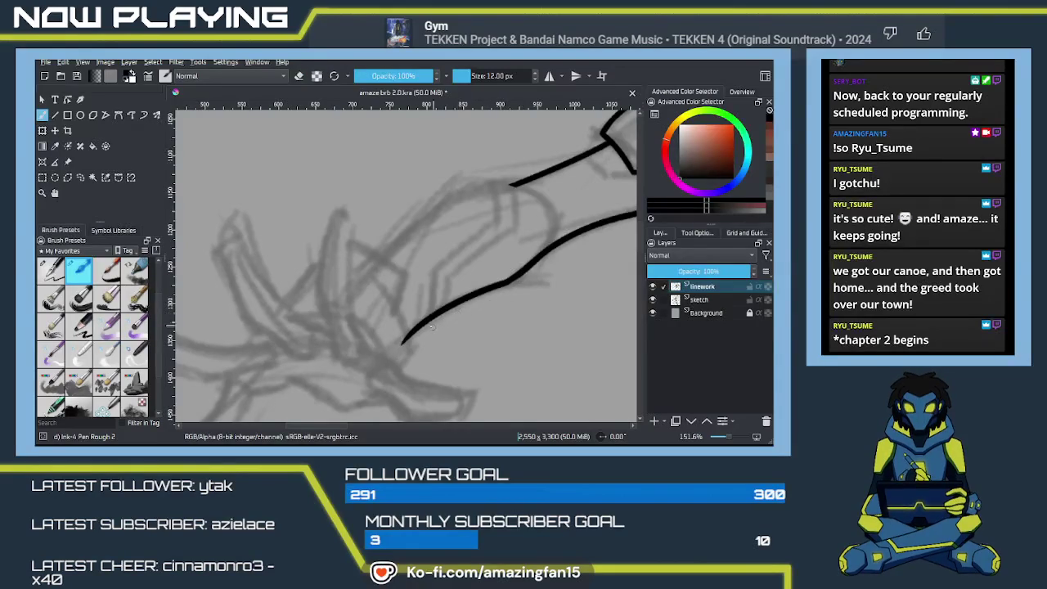
pyautogui.press('e')
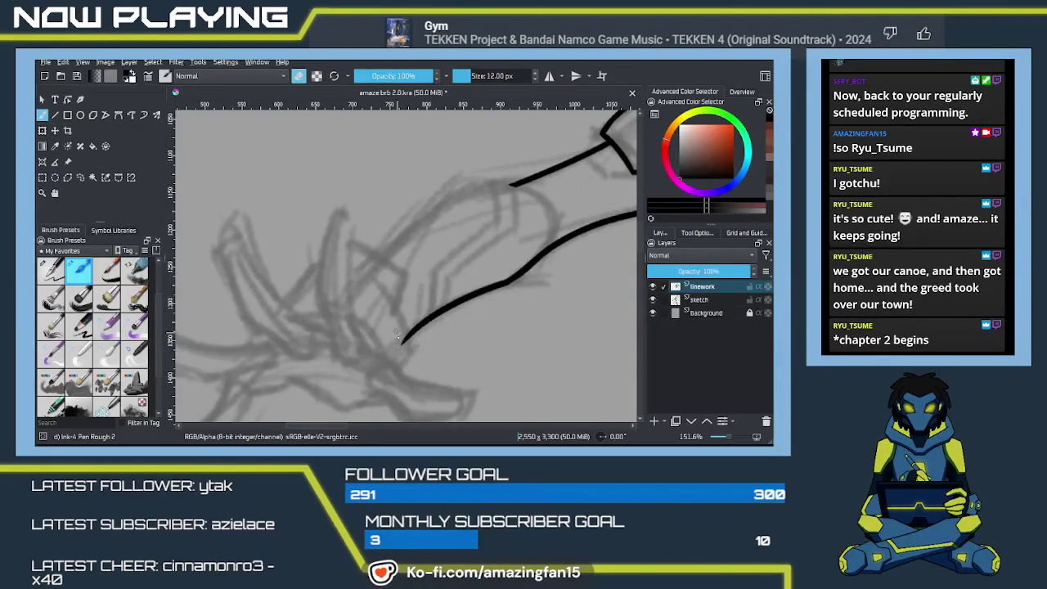
pyautogui.moveTo(398, 346); pyautogui.dragTo(401, 336)
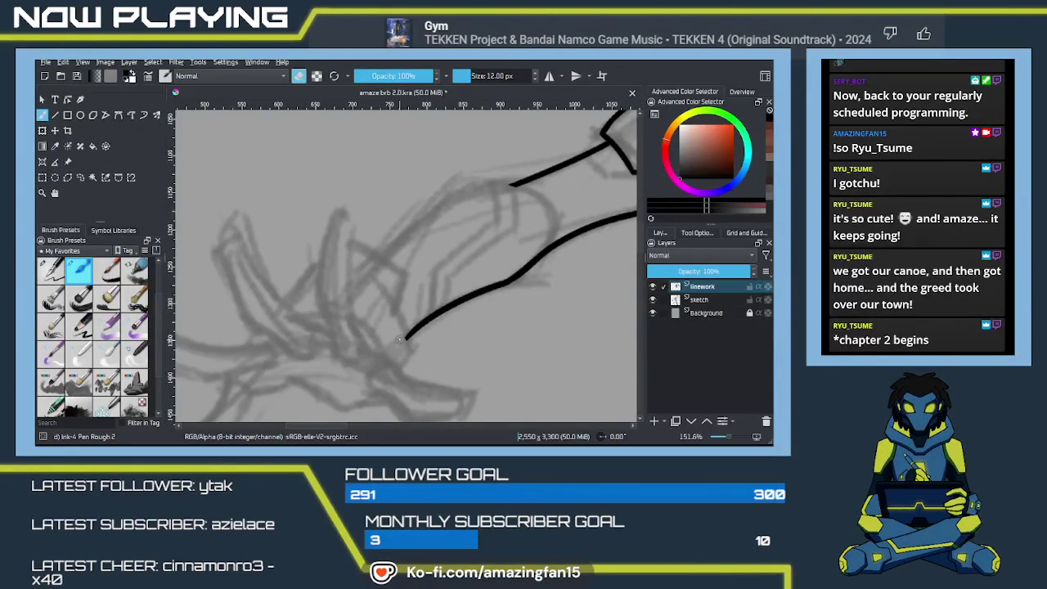
pyautogui.press('e')
pyautogui.scroll(1, 489, 265)
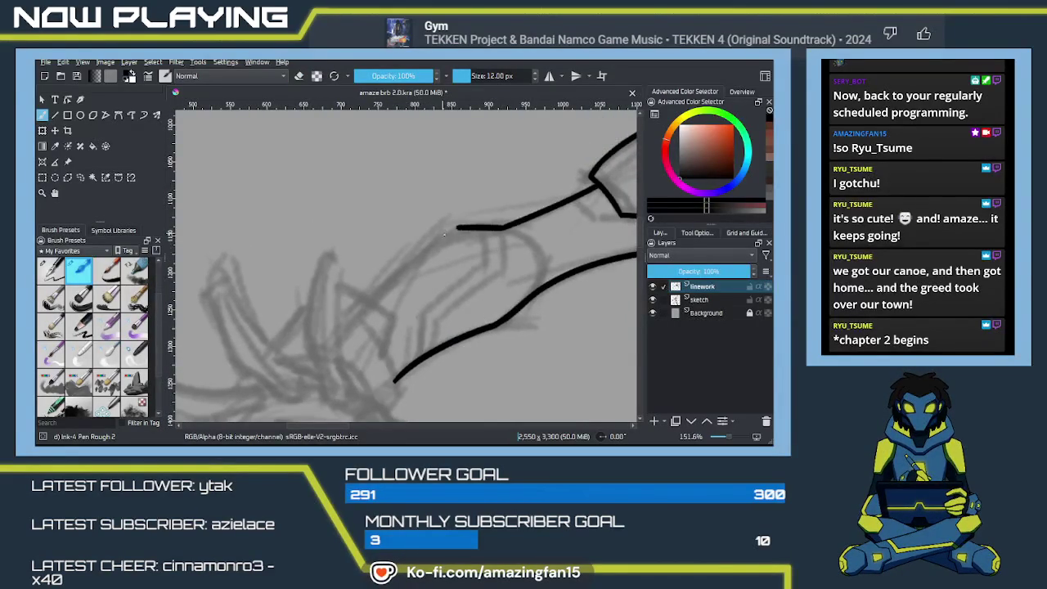
# Ink the forearm's upper outline toward the wrist, then zoom out to review the figure
pyautogui.moveTo(460, 229); pyautogui.dragTo(391, 278)
pyautogui.hotkey('ctrl', 'z')
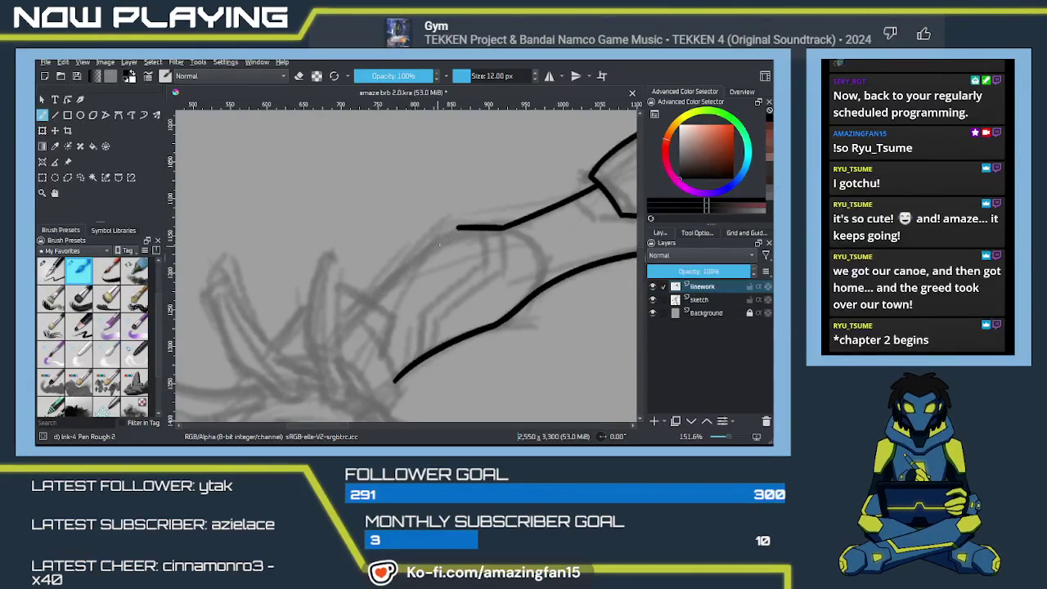
pyautogui.moveTo(459, 227); pyautogui.dragTo(386, 285)
pyautogui.hotkey('ctrl', 'z')
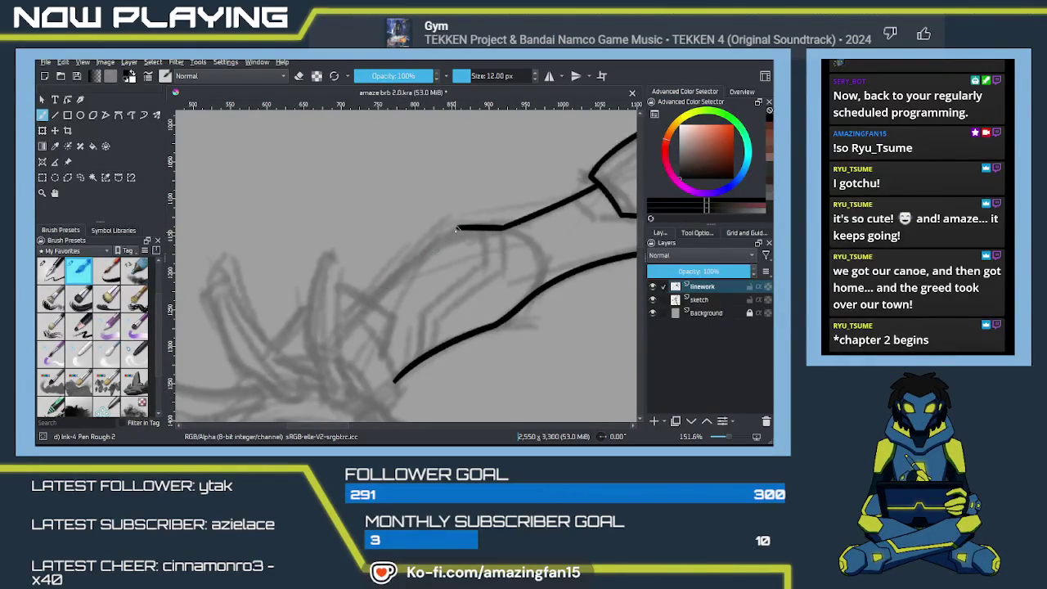
pyautogui.moveTo(456, 228); pyautogui.dragTo(370, 316)
pyautogui.hotkey('ctrl', 'z')
pyautogui.hotkey('ctrl', 'z')
pyautogui.moveTo(460, 227); pyautogui.dragTo(362, 301)
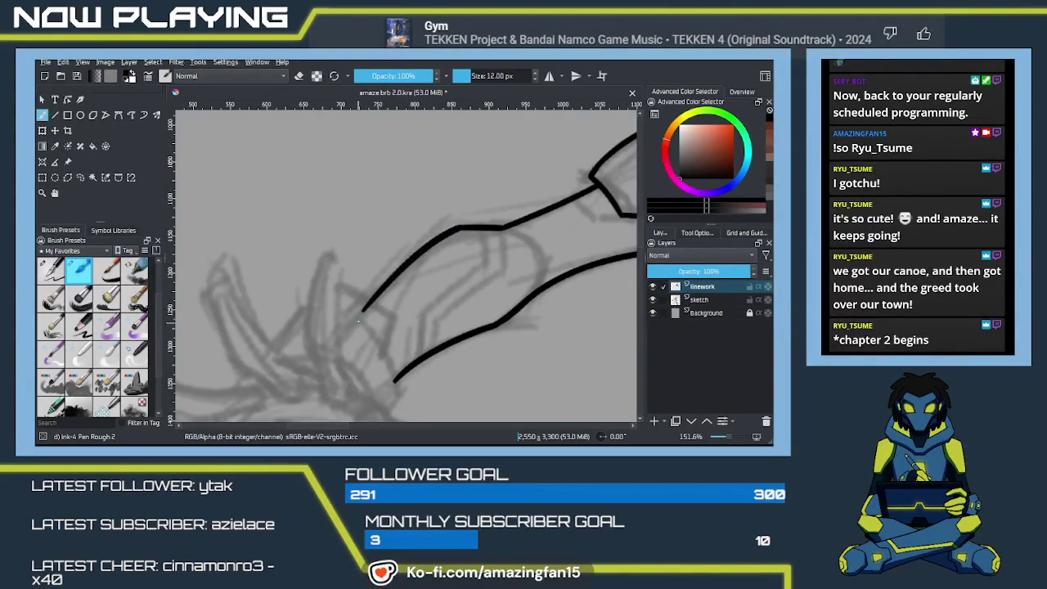
pyautogui.moveTo(490, 324); pyautogui.dragTo(391, 243)
pyautogui.scroll(-1, 401, 278)
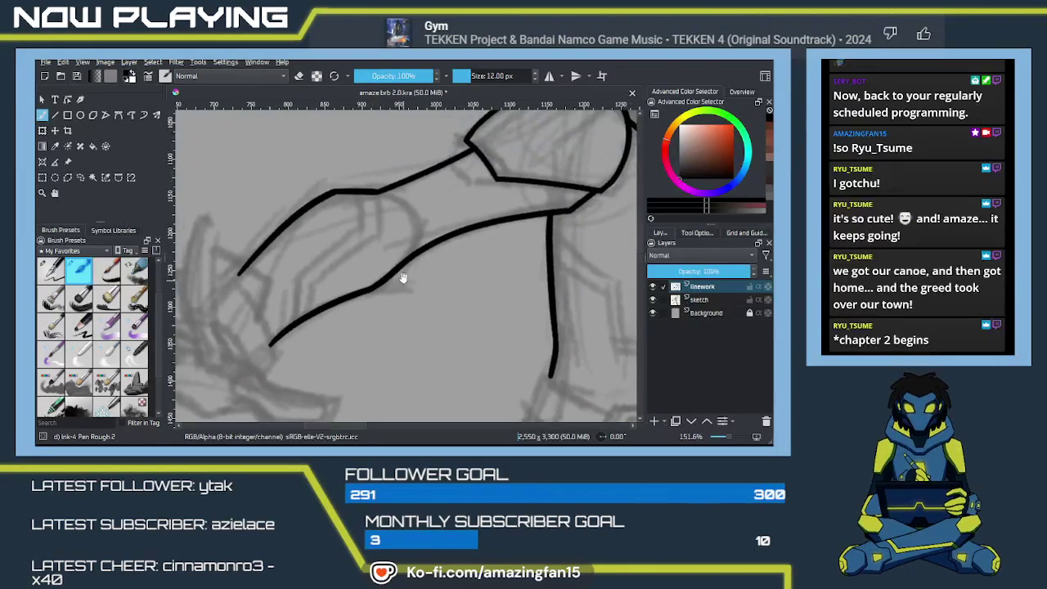
pyautogui.scroll(-1, 402, 279)
pyautogui.scroll(-1, 421, 282)
pyautogui.scroll(-3, 420, 281)
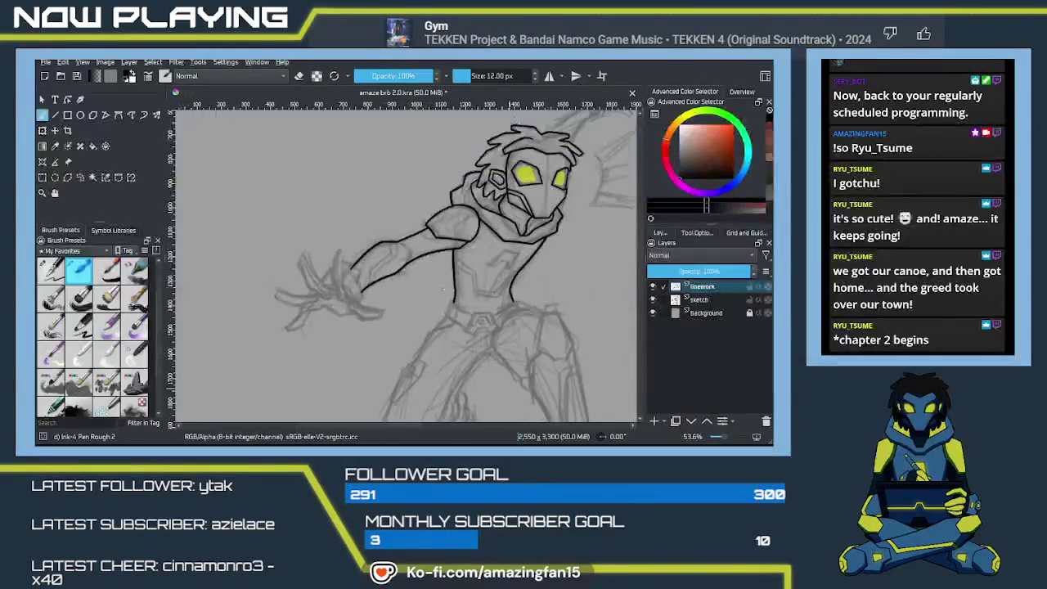
# Try a second cuff line on the forearm, discard it, and refocus on the arm
pyautogui.moveTo(532, 319)
pyautogui.mouseDown()
pyautogui.moveTo(252, 322)
pyautogui.moveTo(306, 290)
pyautogui.moveTo(404, 269)
pyautogui.moveTo(264, 285)
pyautogui.moveTo(284, 293)
pyautogui.moveTo(222, 306)
pyautogui.moveTo(346, 304)
pyautogui.moveTo(362, 290)
pyautogui.moveTo(409, 288)
pyautogui.moveTo(264, 285)
pyautogui.moveTo(524, 278)
pyautogui.moveTo(535, 291)
pyautogui.moveTo(381, 281)
pyautogui.mouseUp()
pyautogui.scroll(1, 381, 281)
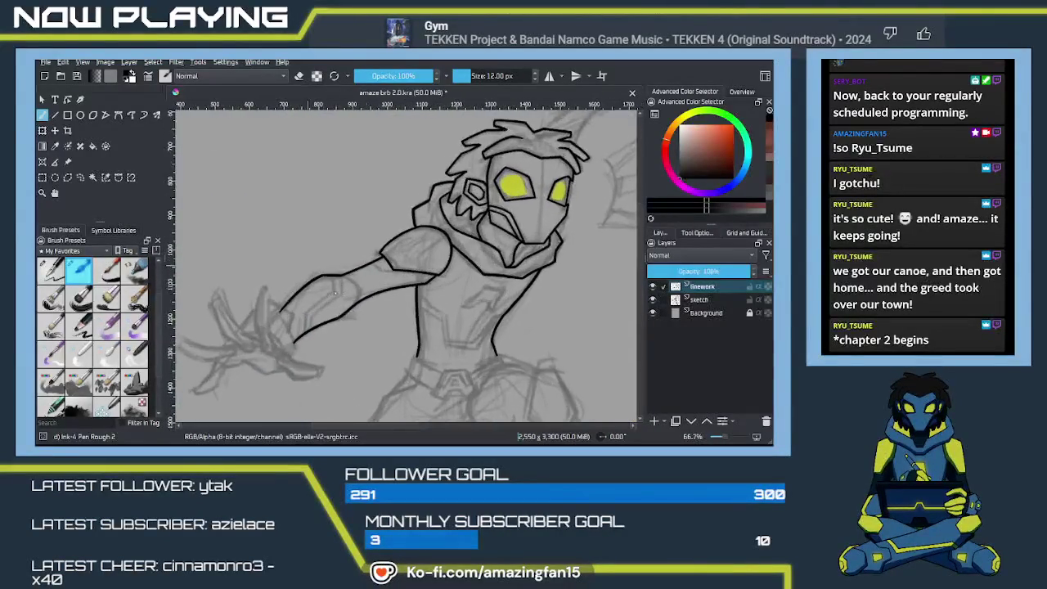
pyautogui.scroll(1, 352, 281)
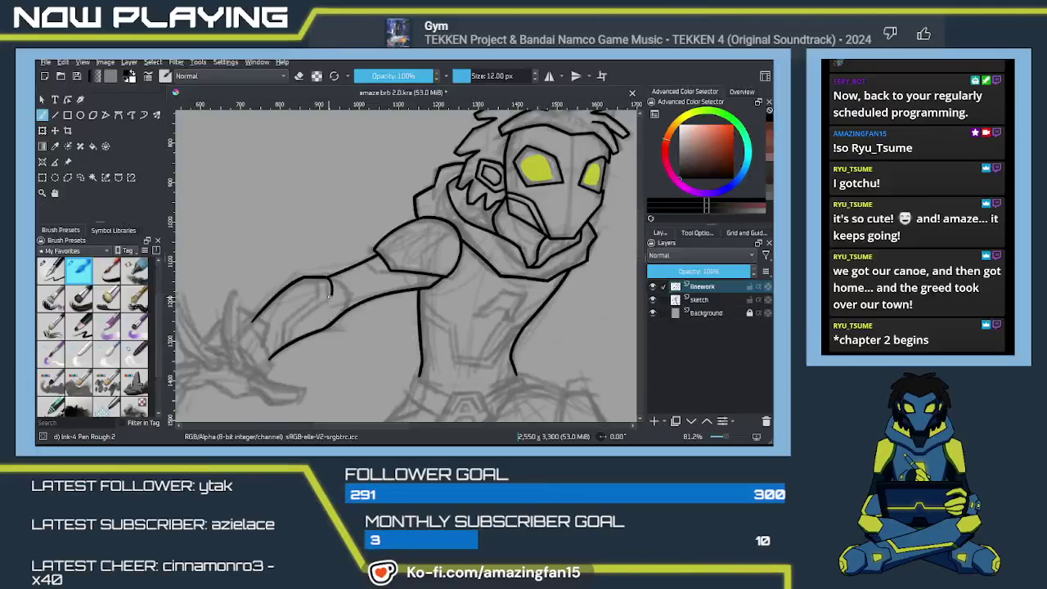
pyautogui.moveTo(319, 278); pyautogui.dragTo(323, 296)
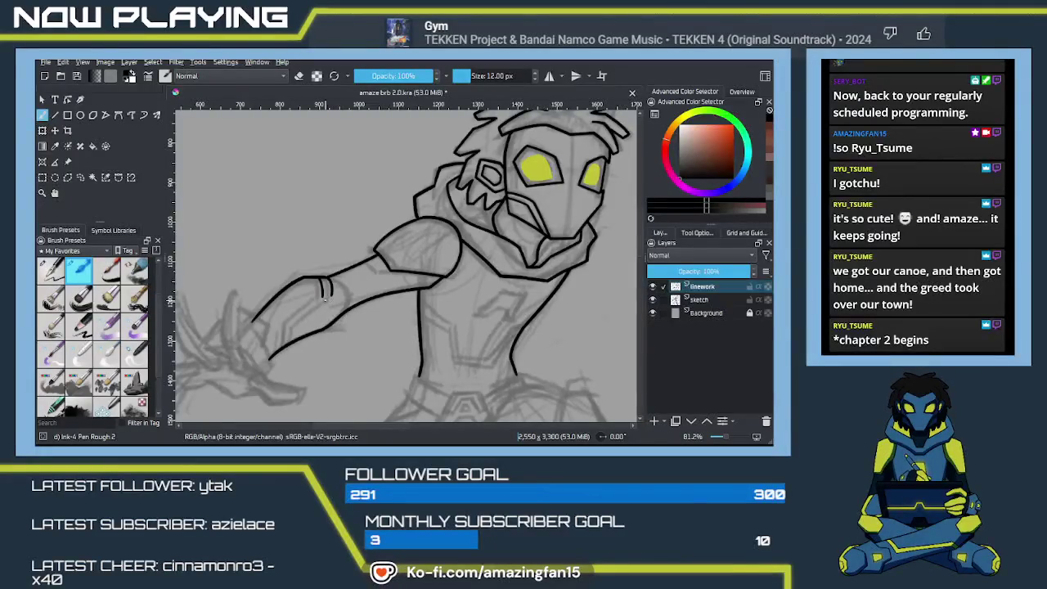
pyautogui.hotkey('ctrl', 'z')
pyautogui.moveTo(325, 333); pyautogui.dragTo(270, 297)
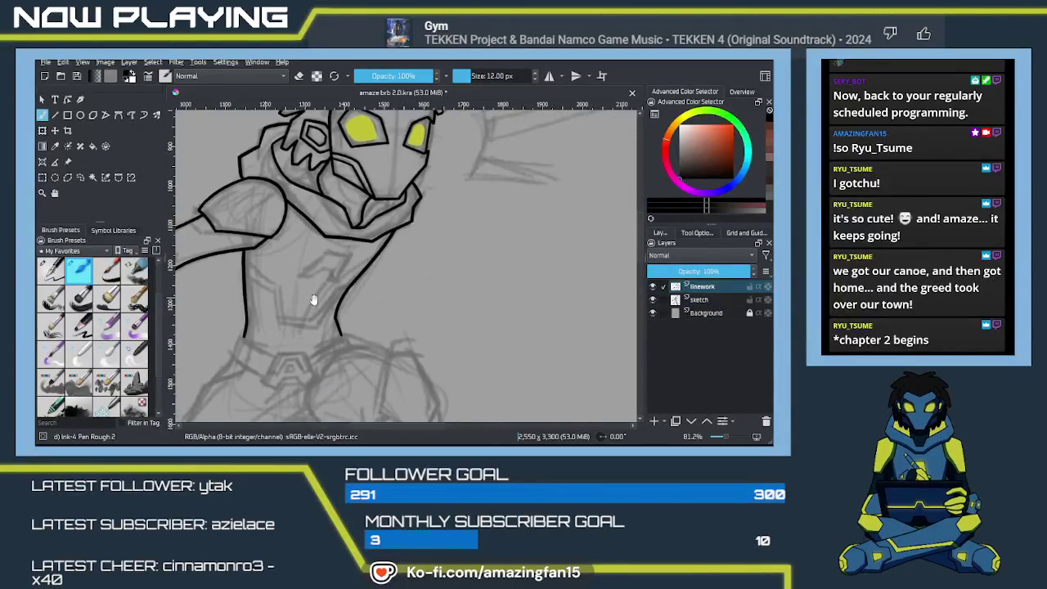
pyautogui.moveTo(398, 297)
pyautogui.mouseDown()
pyautogui.moveTo(295, 309)
pyautogui.moveTo(391, 297)
pyautogui.mouseUp()
pyautogui.moveTo(315, 307); pyautogui.dragTo(403, 294)
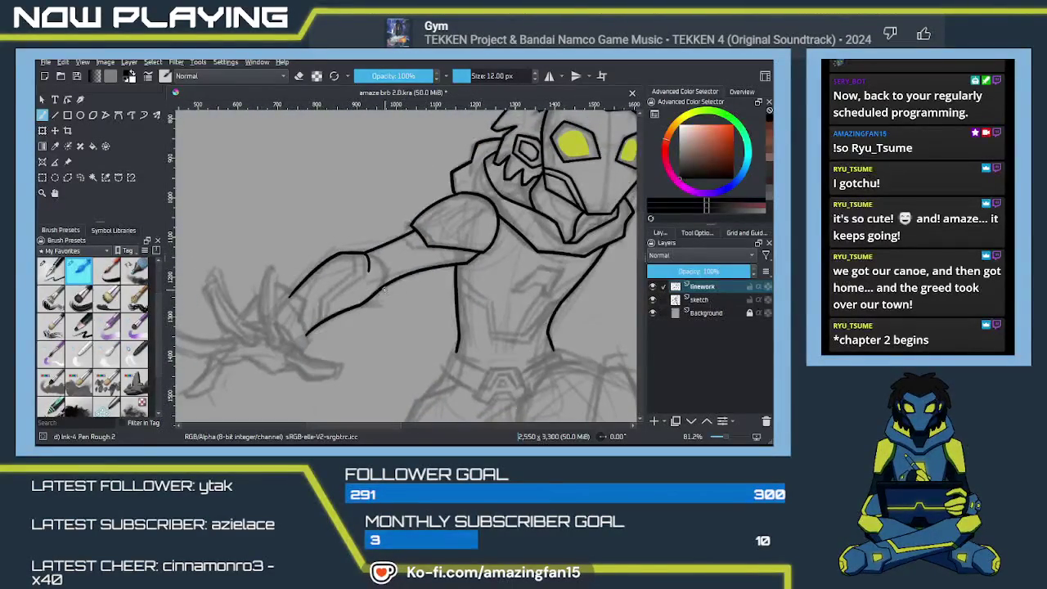
pyautogui.scroll(2, 360, 282)
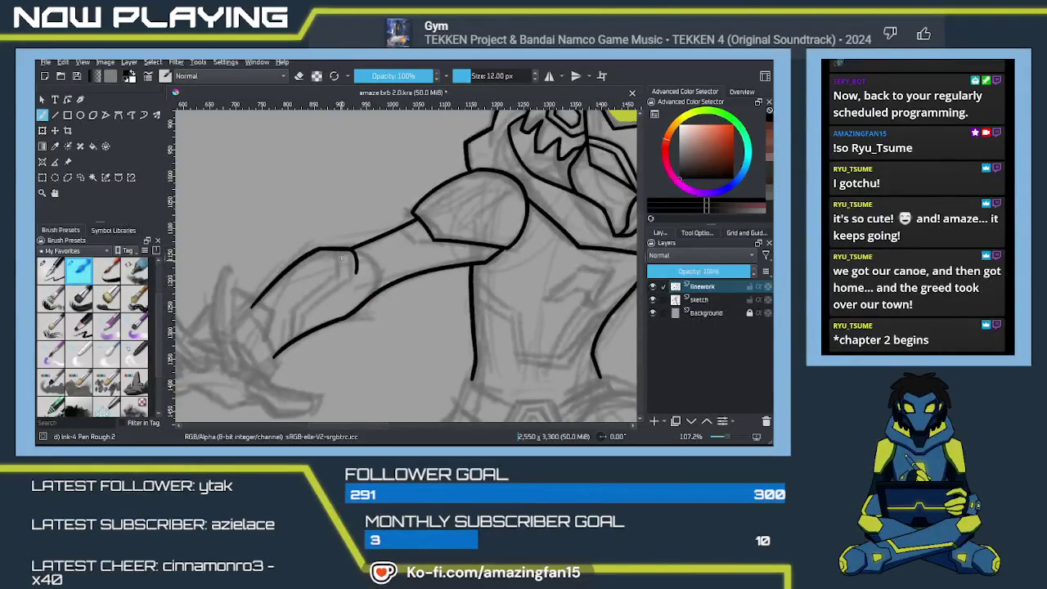
# Draw a parallel cuff line down across the forearm, joining it to the lower contour
pyautogui.moveTo(343, 251); pyautogui.dragTo(348, 274)
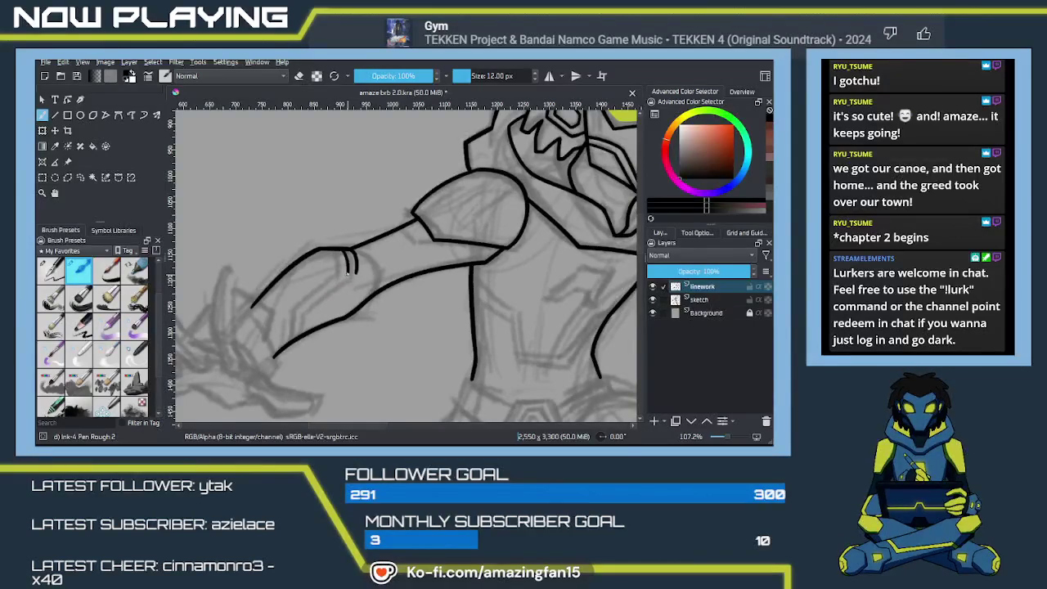
pyautogui.moveTo(347, 275); pyautogui.dragTo(329, 316)
pyautogui.moveTo(347, 275); pyautogui.dragTo(330, 321)
pyautogui.moveTo(333, 301); pyautogui.dragTo(330, 319)
# At 133% zoom, ink the hand's top knuckle line and its side edge
pyautogui.moveTo(536, 334)
pyautogui.mouseDown()
pyautogui.moveTo(395, 294)
pyautogui.moveTo(494, 269)
pyautogui.mouseUp()
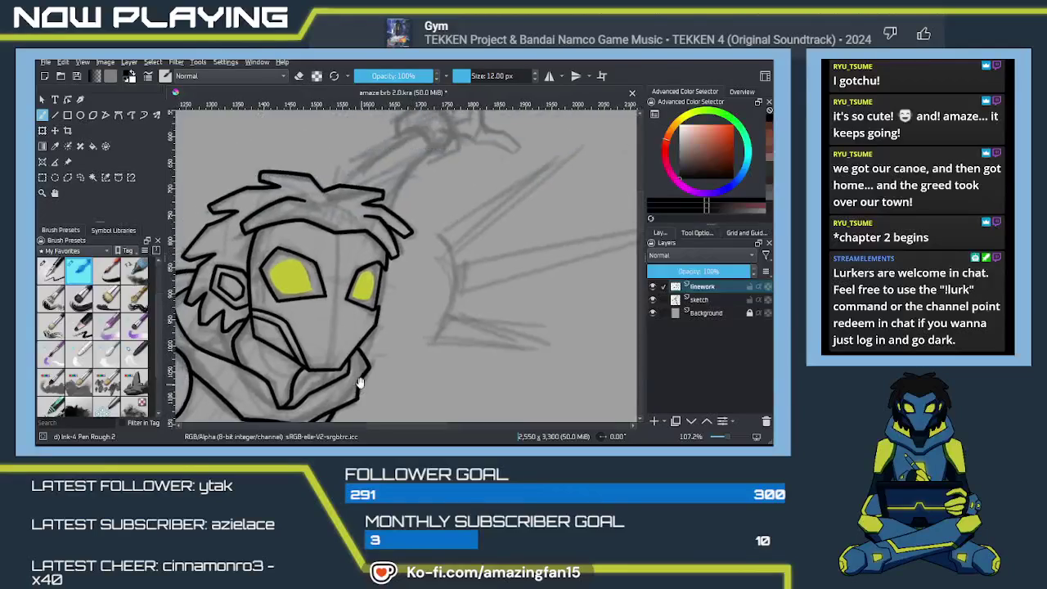
pyautogui.scroll(1, 494, 269)
pyautogui.moveTo(447, 311); pyautogui.dragTo(339, 299)
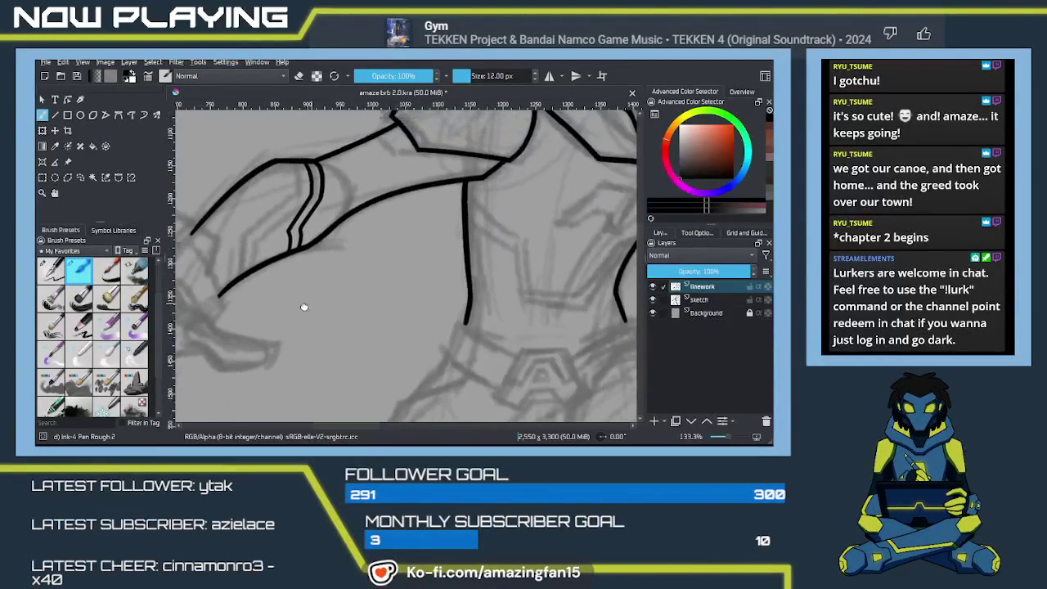
pyautogui.moveTo(246, 278); pyautogui.dragTo(412, 246)
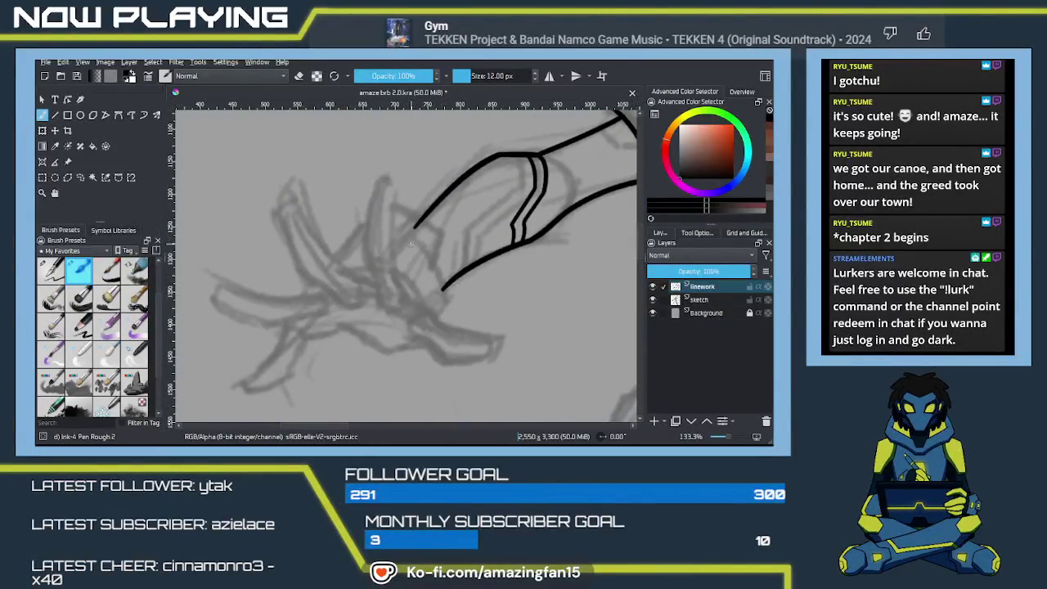
pyautogui.press('e')
pyautogui.moveTo(417, 222); pyautogui.dragTo(397, 209)
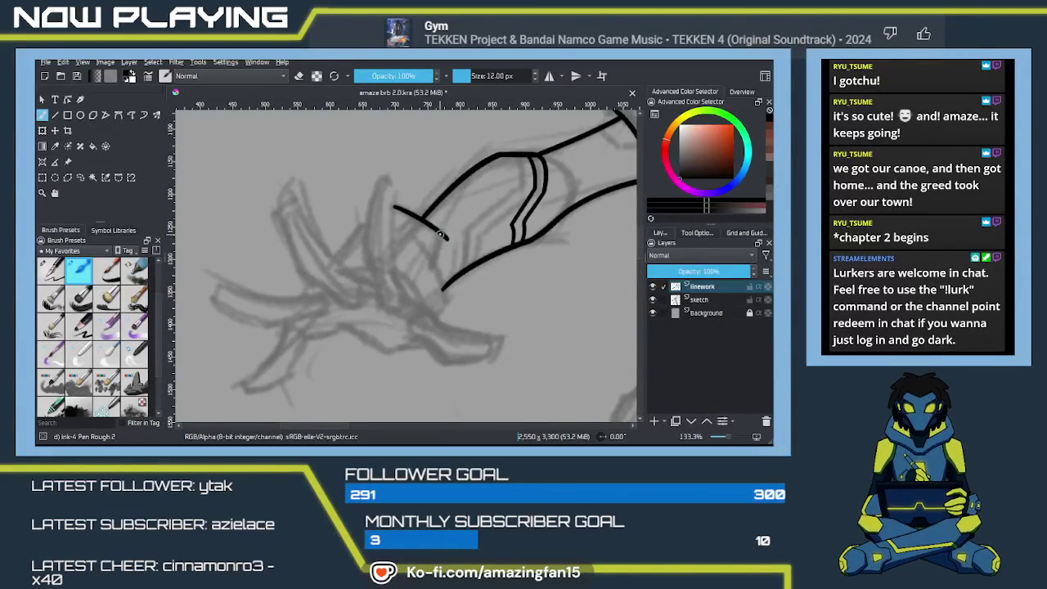
pyautogui.moveTo(433, 260)
pyautogui.mouseDown()
pyautogui.moveTo(439, 245)
pyautogui.moveTo(432, 266)
pyautogui.moveTo(445, 303)
pyautogui.mouseUp()
# Extend the hand's side line downward, discarding the tried vertical line at the left
pyautogui.hotkey('ctrl', 'z')
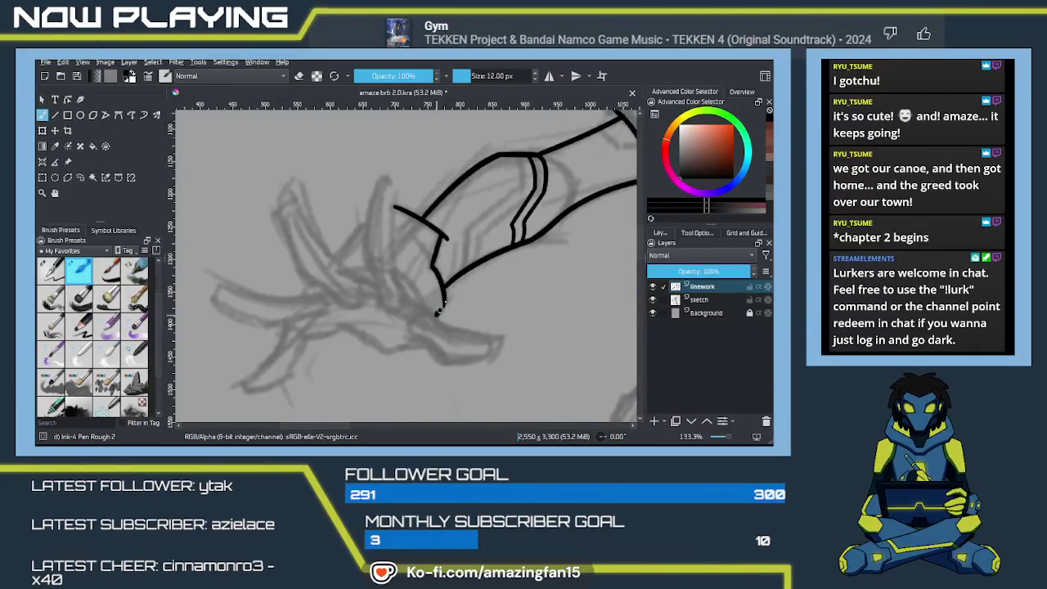
pyautogui.moveTo(443, 304); pyautogui.dragTo(436, 315)
pyautogui.press('e')
pyautogui.moveTo(396, 185); pyautogui.dragTo(386, 270)
pyautogui.hotkey('ctrl', 'z')
pyautogui.moveTo(396, 185); pyautogui.dragTo(386, 268)
pyautogui.hotkey('ctrl', 'z')
pyautogui.hotkey('ctrl', 'z')
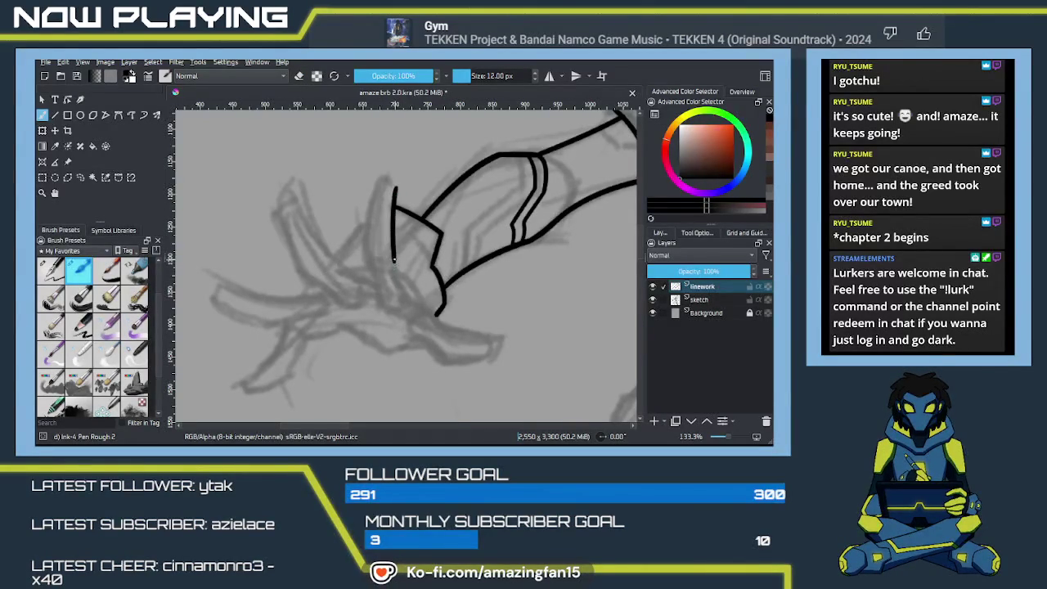
pyautogui.hotkey('ctrl', 'z')
# Ink the side of the thumb and the short line beneath it
pyautogui.moveTo(364, 243); pyautogui.dragTo(377, 299)
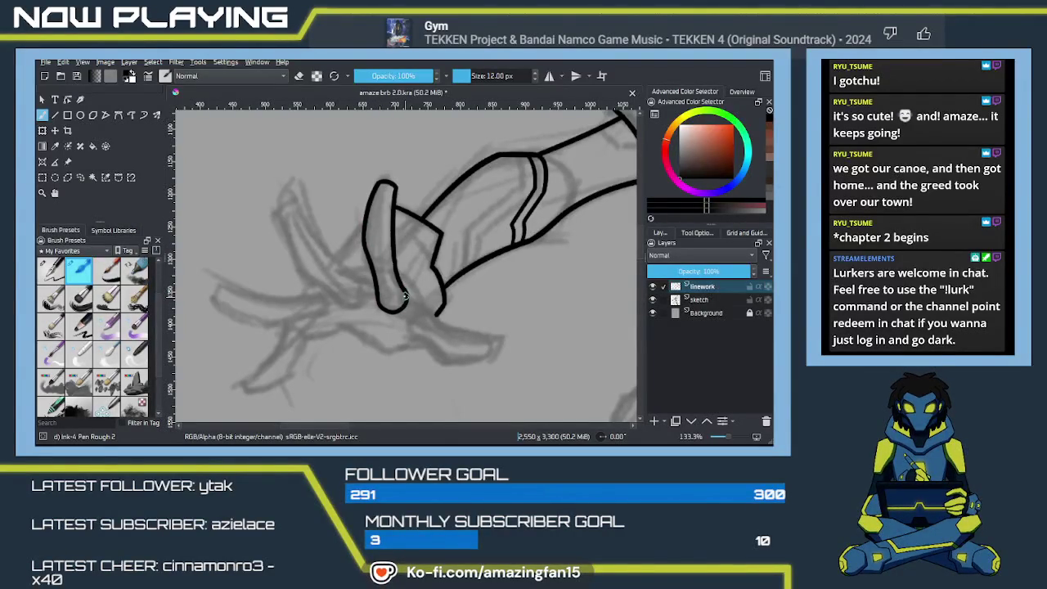
pyautogui.moveTo(403, 297); pyautogui.dragTo(370, 247)
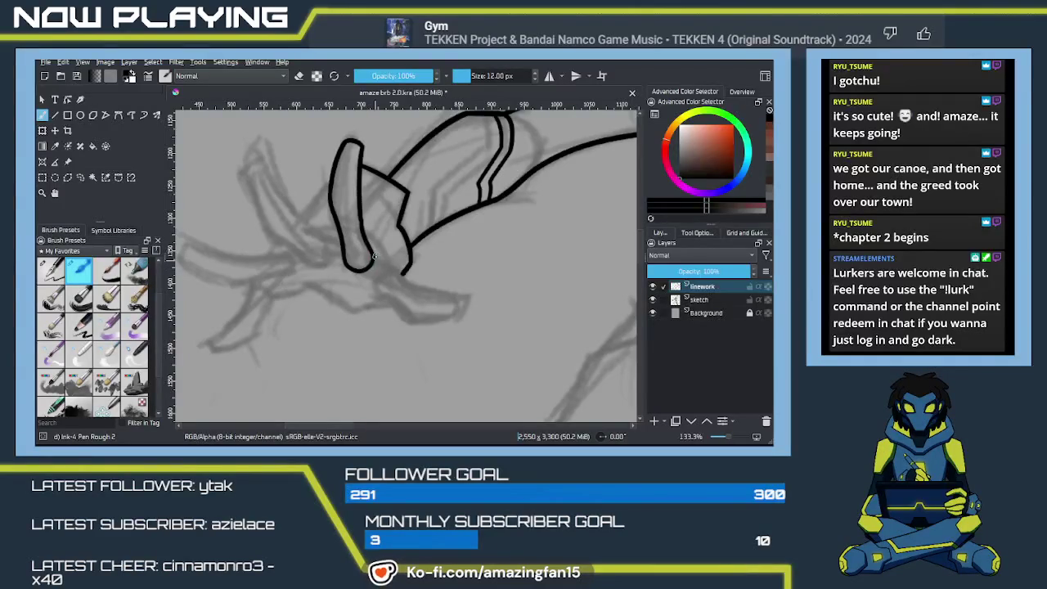
pyautogui.moveTo(371, 248); pyautogui.dragTo(378, 255)
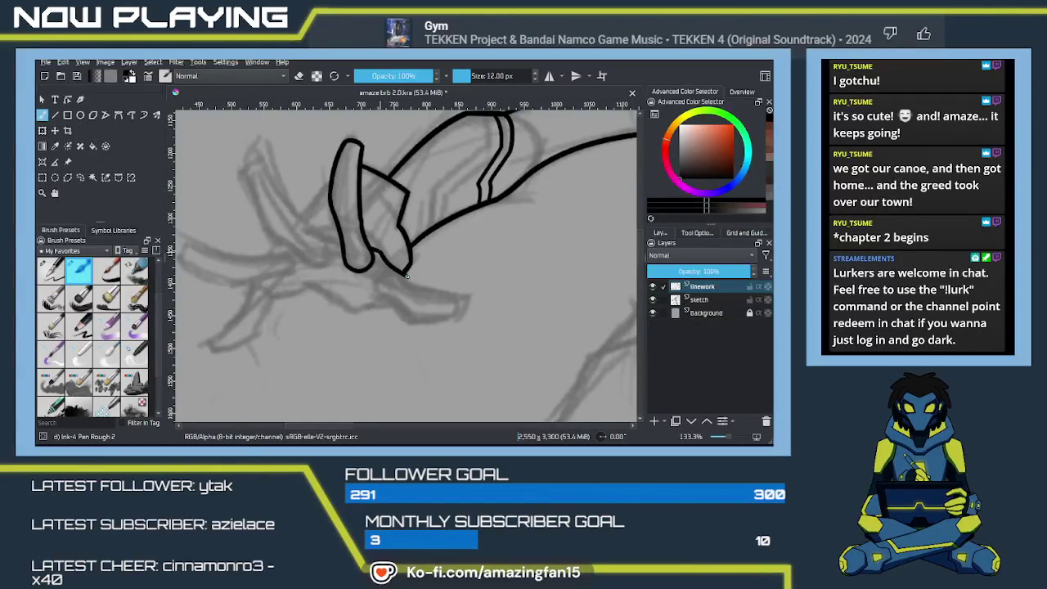
pyautogui.hotkey('ctrl', 'z')
pyautogui.moveTo(402, 270)
pyautogui.mouseDown()
pyautogui.moveTo(408, 291)
pyautogui.moveTo(437, 301)
pyautogui.moveTo(483, 295)
pyautogui.mouseUp()
# Ink the curled finger's bottom edge and inner curve beneath the thumb
pyautogui.hotkey('ctrl', 'z')
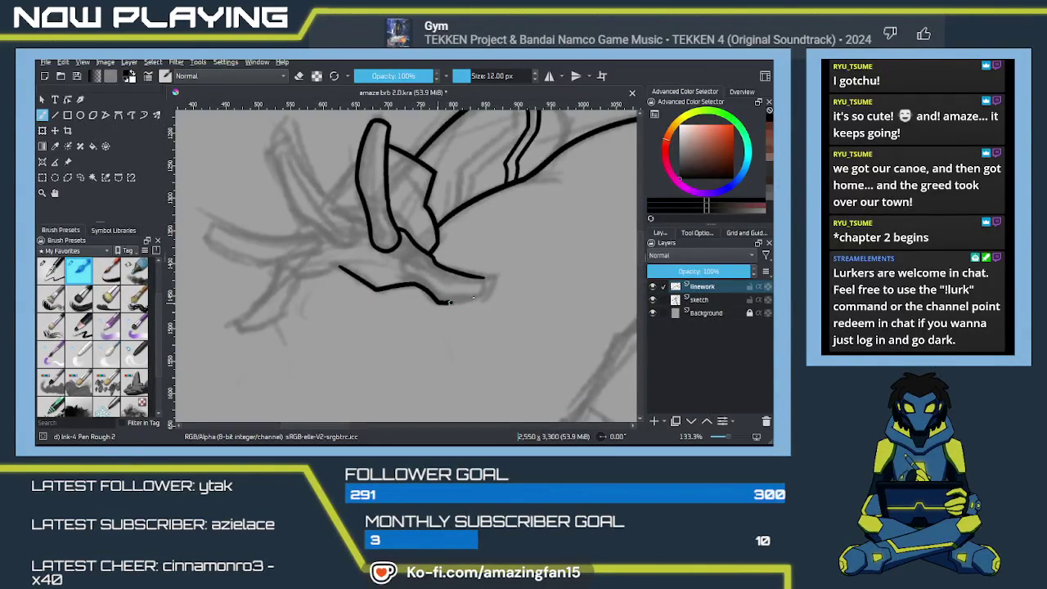
pyautogui.moveTo(433, 301); pyautogui.dragTo(481, 296)
pyautogui.hotkey('ctrl', 'z')
pyautogui.hotkey('ctrl', 'z')
pyautogui.hotkey('ctrl', 'z')
pyautogui.moveTo(439, 301)
pyautogui.mouseDown()
pyautogui.moveTo(485, 295)
pyautogui.moveTo(482, 283)
pyautogui.mouseUp()
pyautogui.moveTo(414, 258); pyautogui.dragTo(416, 285)
pyautogui.hotkey('ctrl', 'z')
pyautogui.hotkey('ctrl', 'z')
pyautogui.hotkey('ctrl', 'z')
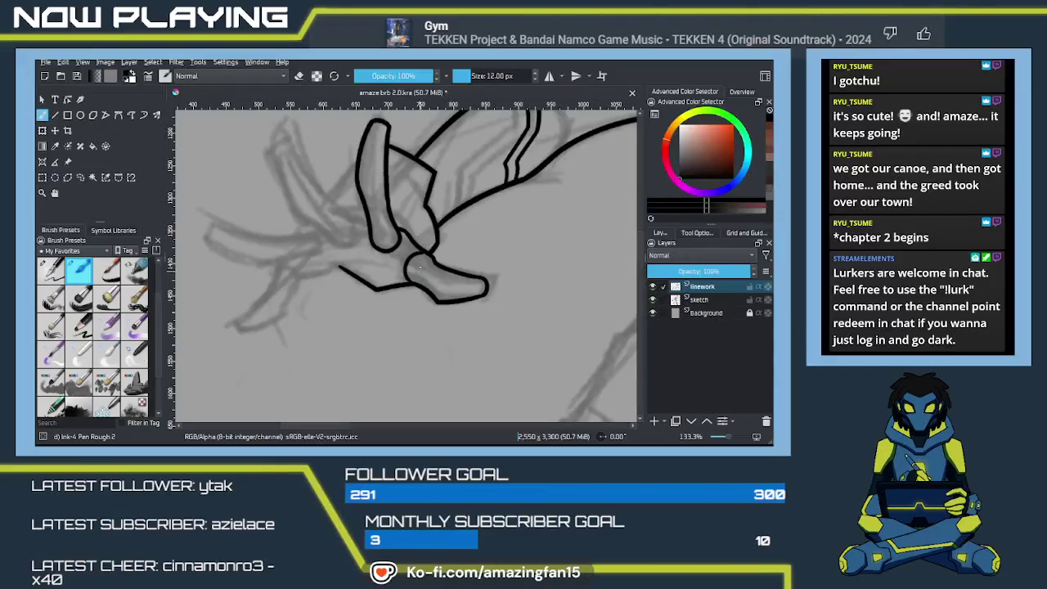
# Extend the lower hand line left and draw a long curve for the next finger
pyautogui.moveTo(352, 288); pyautogui.dragTo(503, 319)
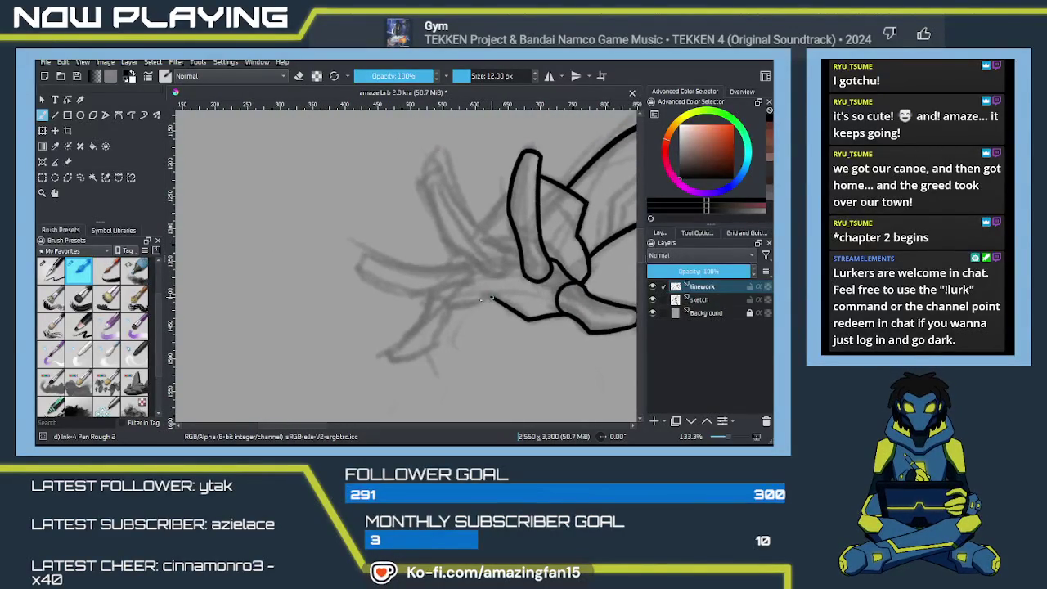
pyautogui.moveTo(489, 298); pyautogui.dragTo(455, 311)
pyautogui.moveTo(516, 293); pyautogui.dragTo(461, 352)
pyautogui.moveTo(389, 228); pyautogui.dragTo(458, 315)
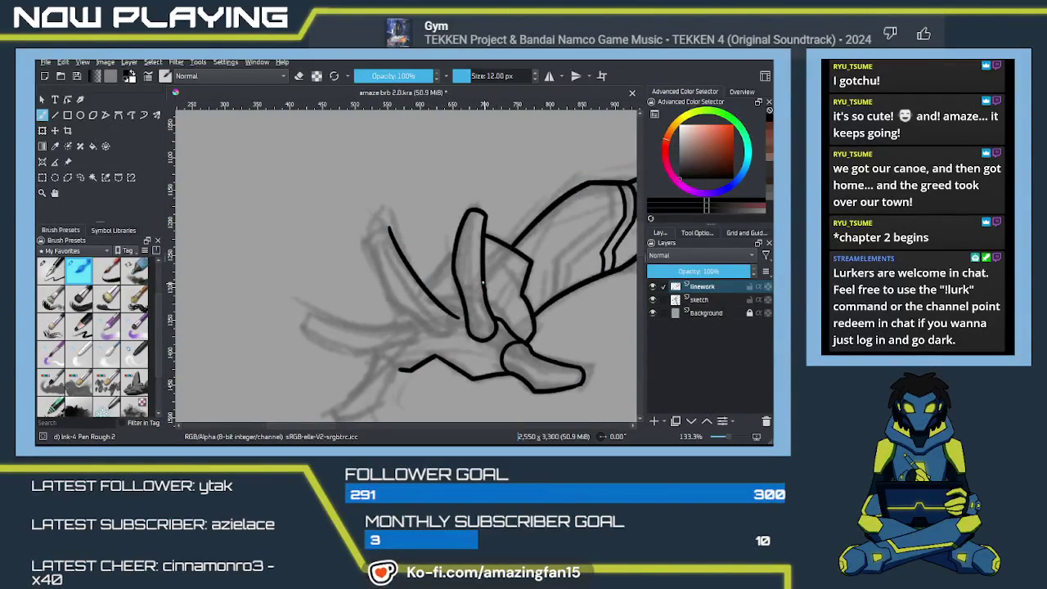
# Remove the short crossing stroke and link the left finger curve to the thumb
pyautogui.press('e')
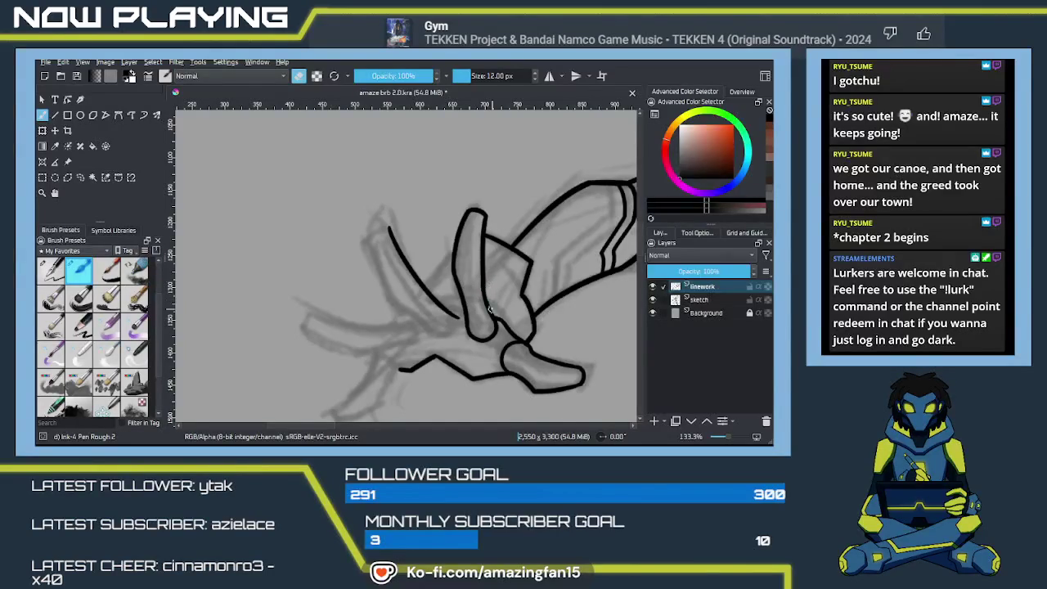
pyautogui.press('e')
pyautogui.hotkey('ctrl', 'z')
pyautogui.hotkey('ctrl', 'shift', 'z')
pyautogui.hotkey('ctrl', 'z')
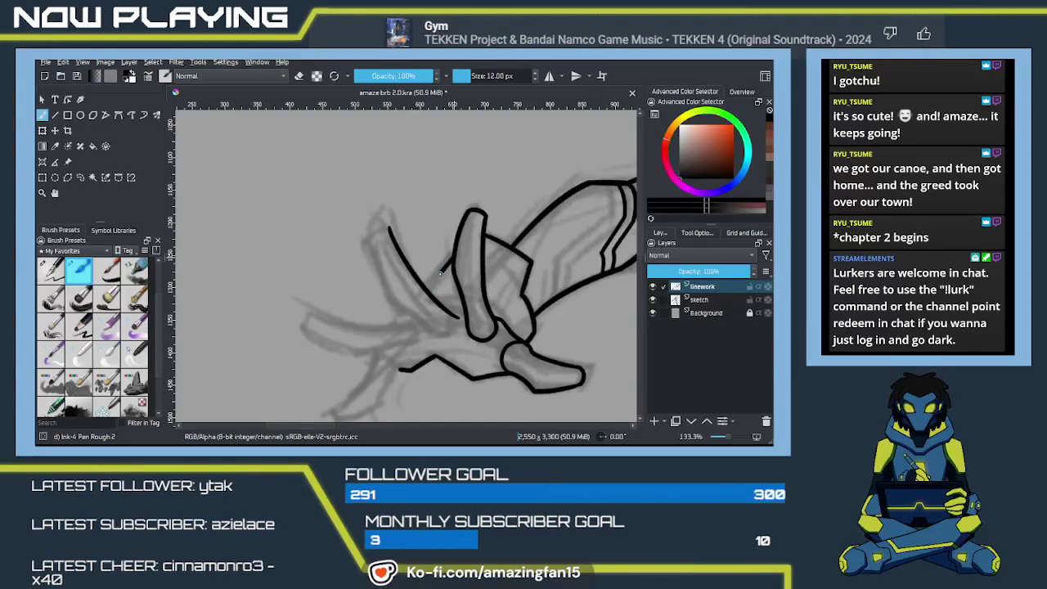
pyautogui.moveTo(434, 275); pyautogui.dragTo(424, 289)
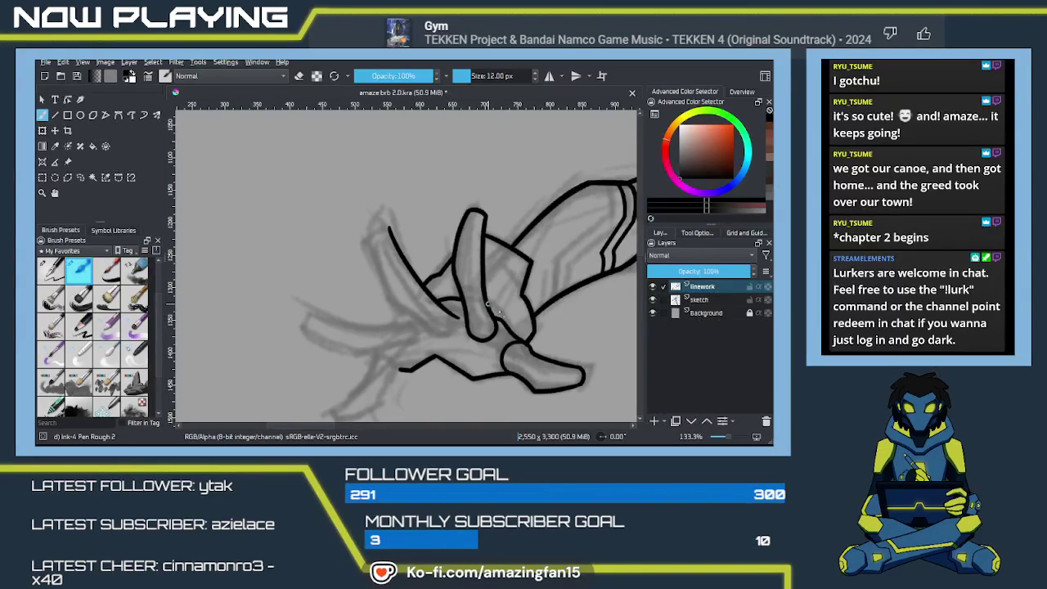
# Ink the long finger's hooked tip and its side curving down into the hand
pyautogui.moveTo(499, 285)
pyautogui.mouseDown()
pyautogui.moveTo(498, 302)
pyautogui.moveTo(482, 292)
pyautogui.moveTo(496, 257)
pyautogui.moveTo(438, 281)
pyautogui.moveTo(444, 293)
pyautogui.mouseUp()
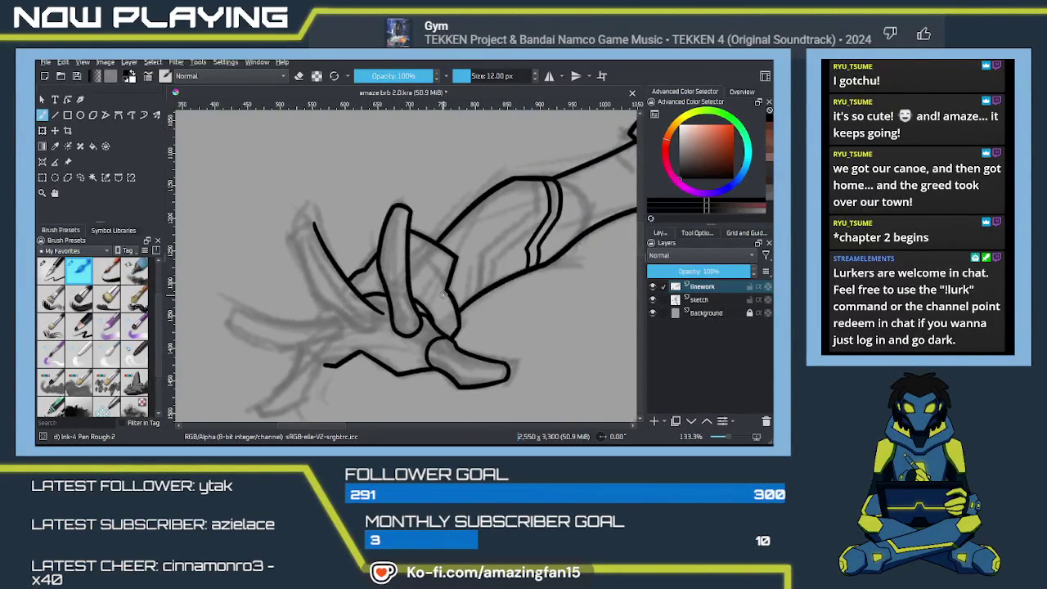
pyautogui.moveTo(441, 300); pyautogui.dragTo(433, 252)
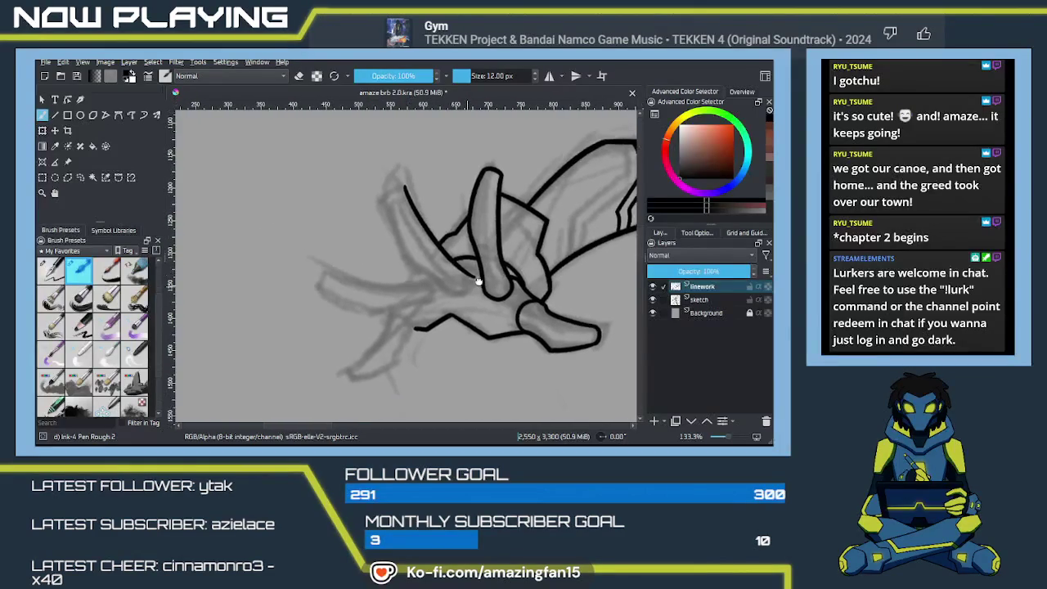
pyautogui.moveTo(411, 186)
pyautogui.mouseDown()
pyautogui.moveTo(388, 198)
pyautogui.moveTo(411, 255)
pyautogui.mouseUp()
pyautogui.hotkey('ctrl', 'z')
pyautogui.hotkey('ctrl', 'z')
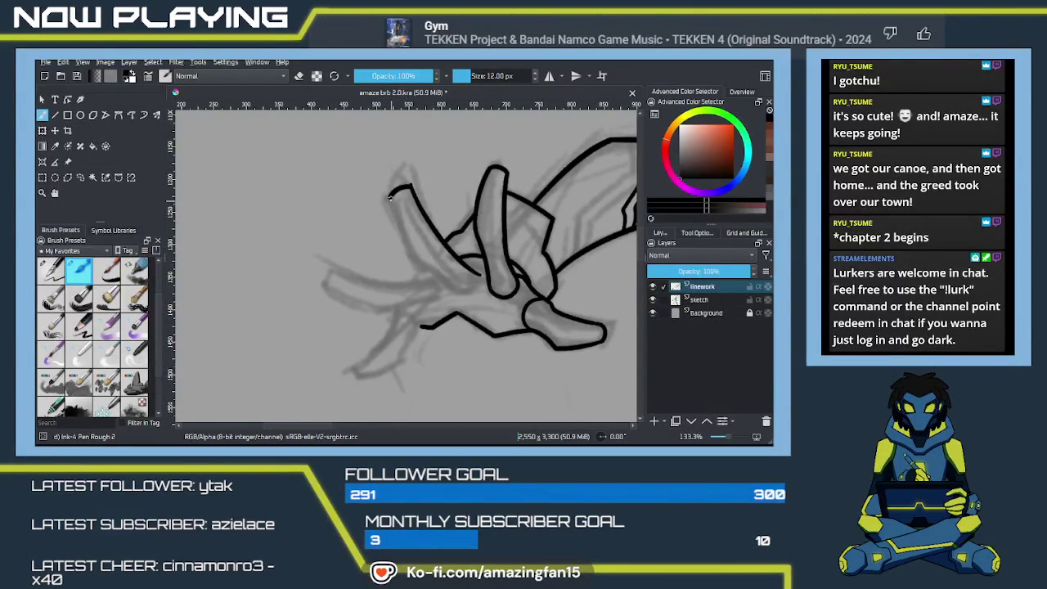
pyautogui.moveTo(390, 196); pyautogui.dragTo(412, 258)
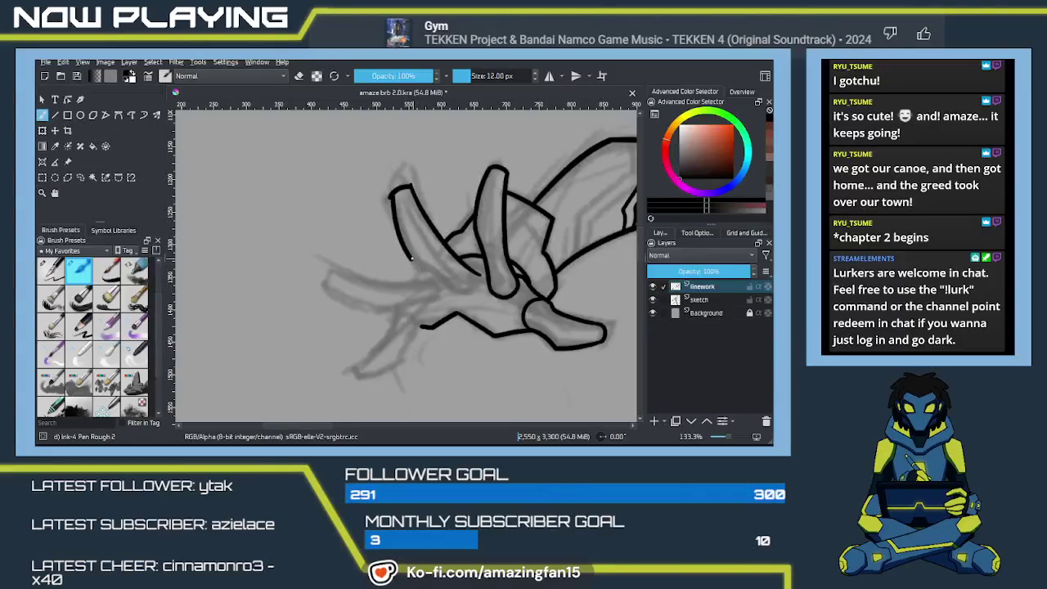
pyautogui.moveTo(412, 258); pyautogui.dragTo(473, 288)
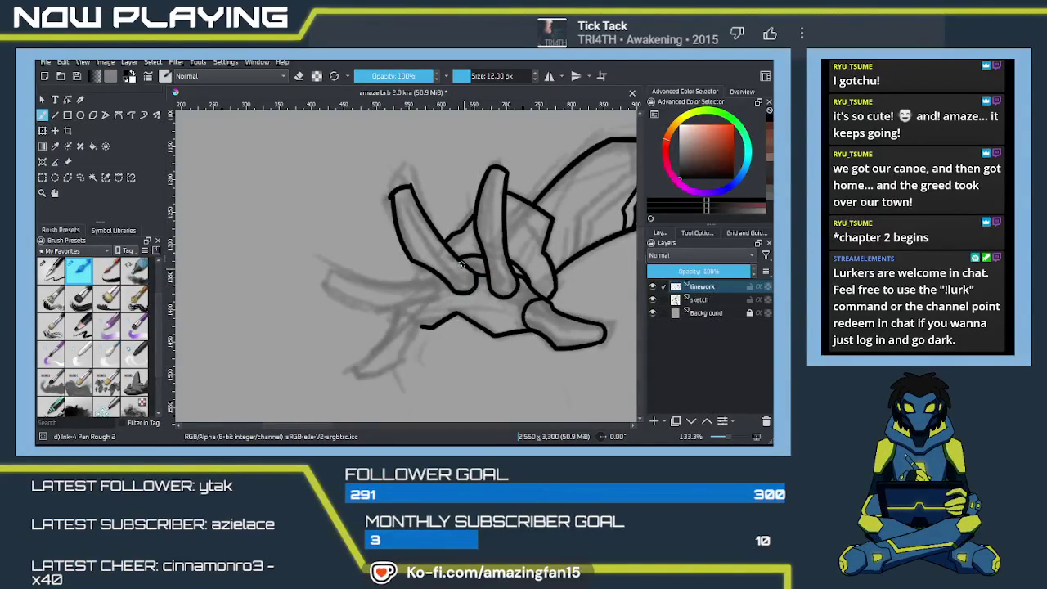
pyautogui.press('e')
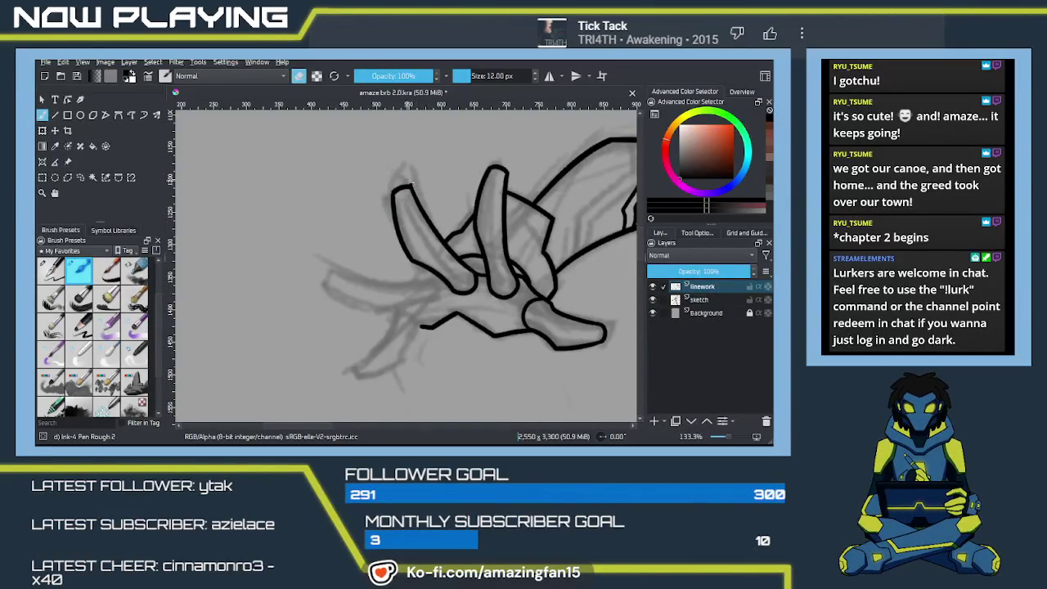
pyautogui.press('e')
pyautogui.moveTo(468, 296); pyautogui.dragTo(542, 273)
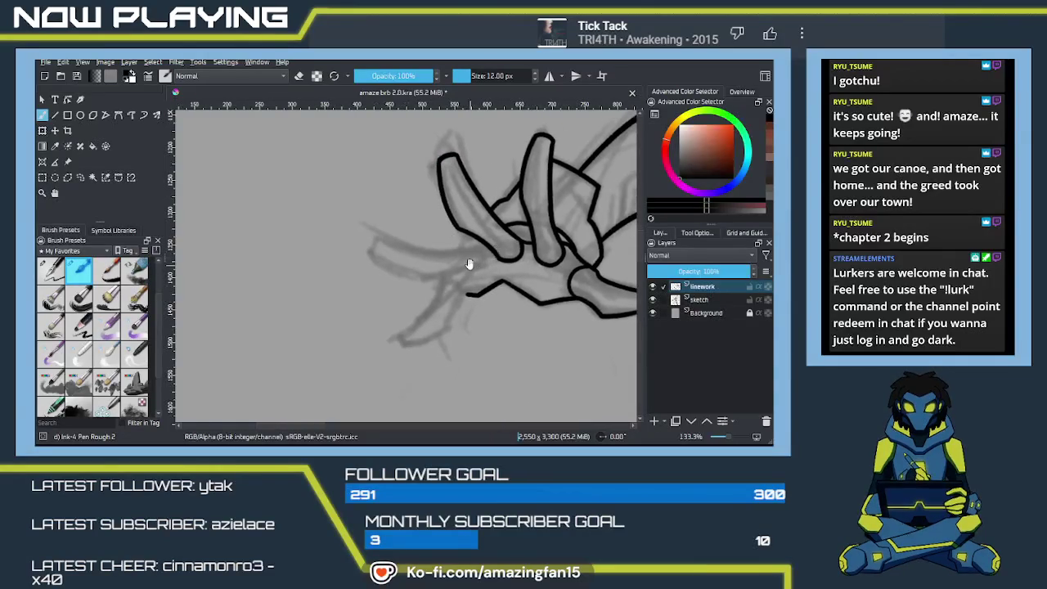
# Outline a new finger reaching left, with its upper edge and underside
pyautogui.moveTo(403, 248); pyautogui.dragTo(510, 262)
pyautogui.hotkey('ctrl', 'z')
pyautogui.moveTo(409, 247); pyautogui.dragTo(510, 257)
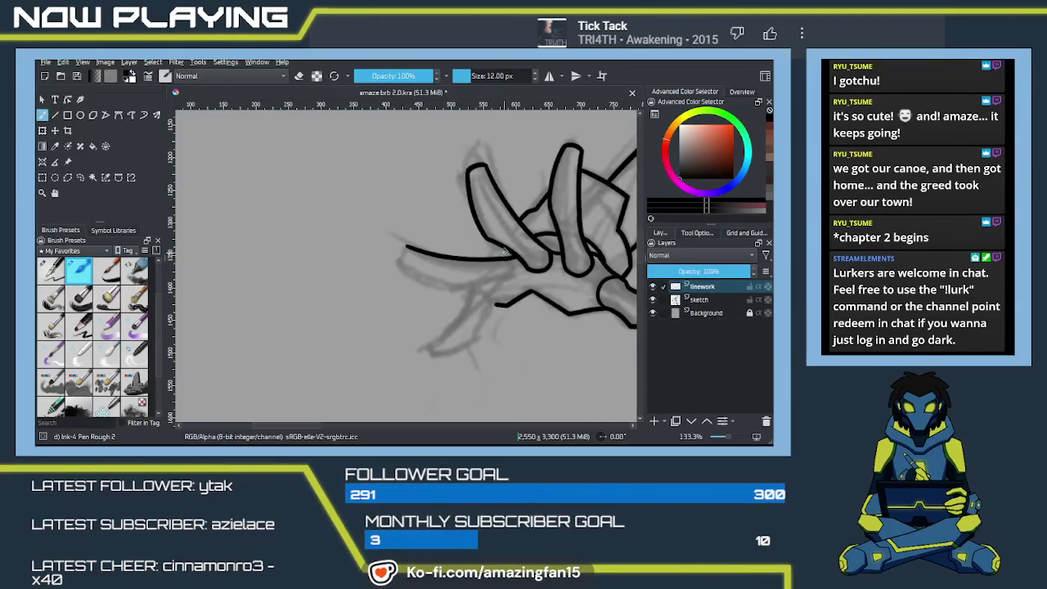
pyautogui.moveTo(484, 287); pyautogui.dragTo(464, 264)
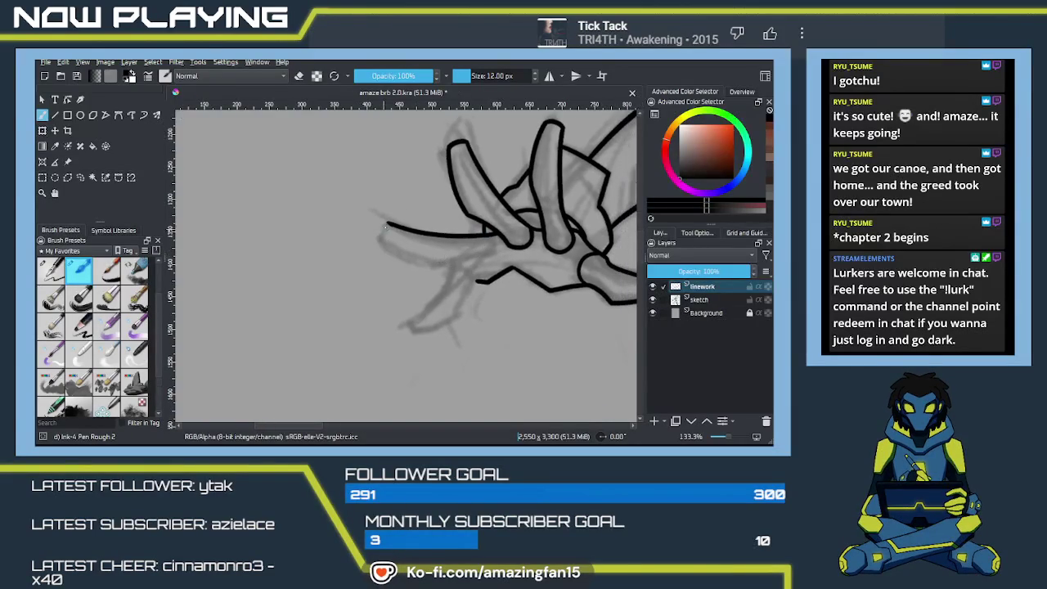
pyautogui.moveTo(391, 225); pyautogui.dragTo(387, 222)
pyautogui.moveTo(387, 244)
pyautogui.mouseDown()
pyautogui.moveTo(439, 261)
pyautogui.moveTo(491, 256)
pyautogui.moveTo(494, 239)
pyautogui.mouseUp()
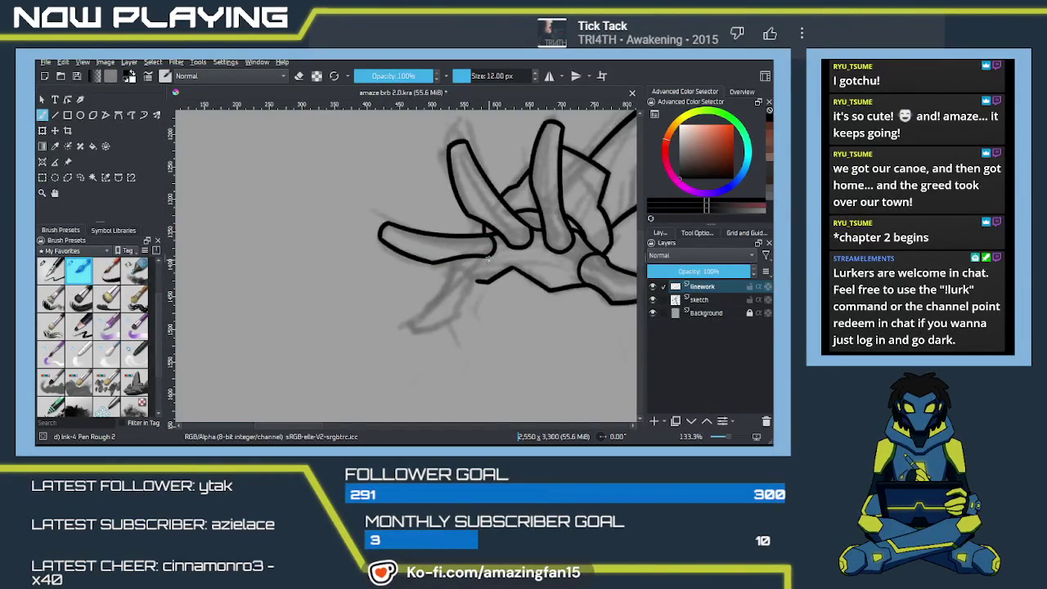
# Ink the lowest finger's inner edge into the palm and erase its stroke tip
pyautogui.scroll(-2, 470, 245)
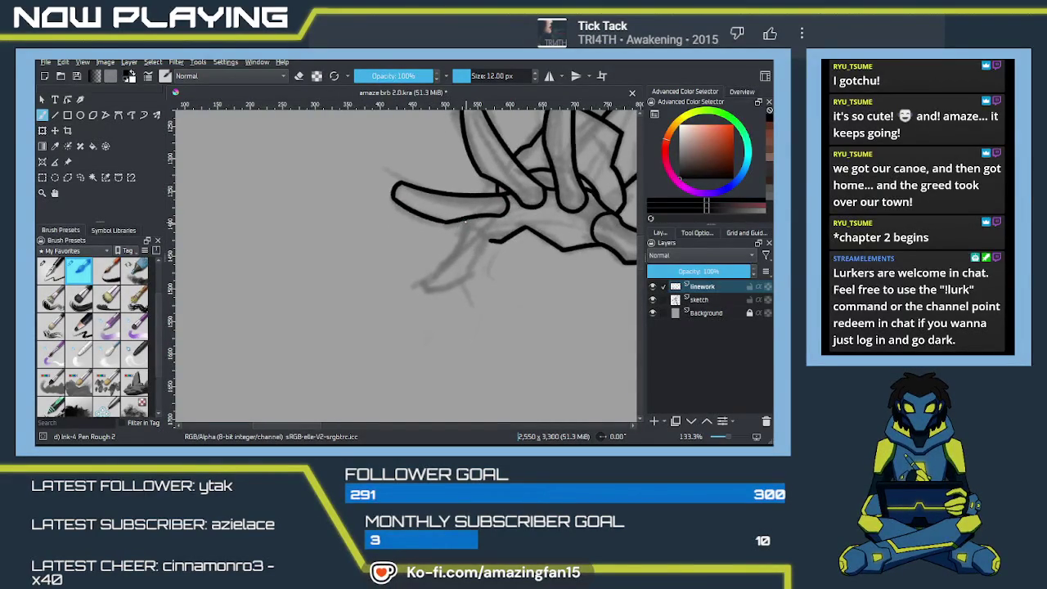
pyautogui.moveTo(467, 219)
pyautogui.mouseDown()
pyautogui.moveTo(441, 268)
pyautogui.moveTo(474, 279)
pyautogui.mouseUp()
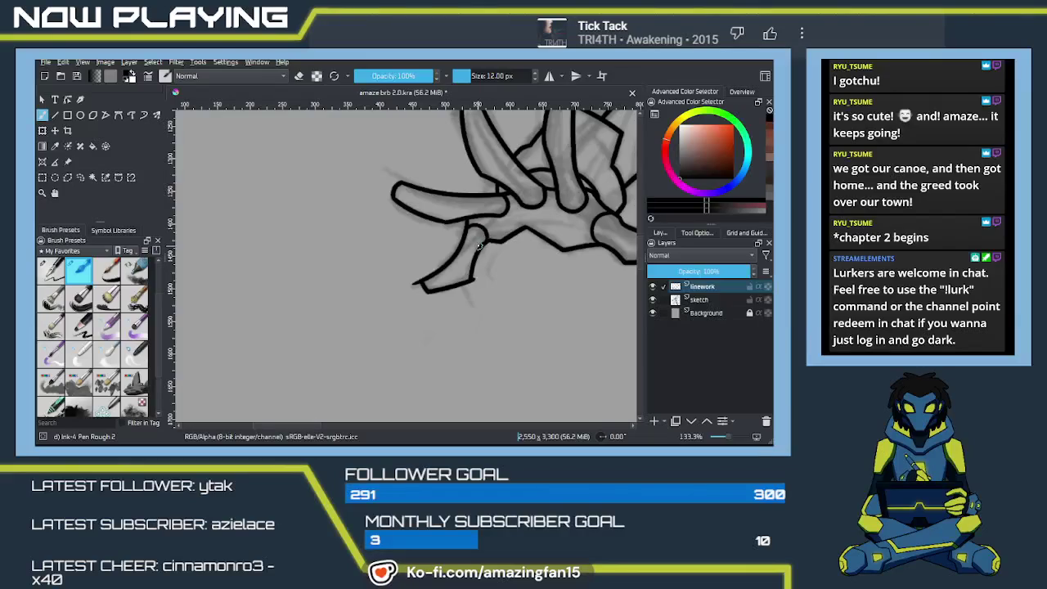
pyautogui.press('e')
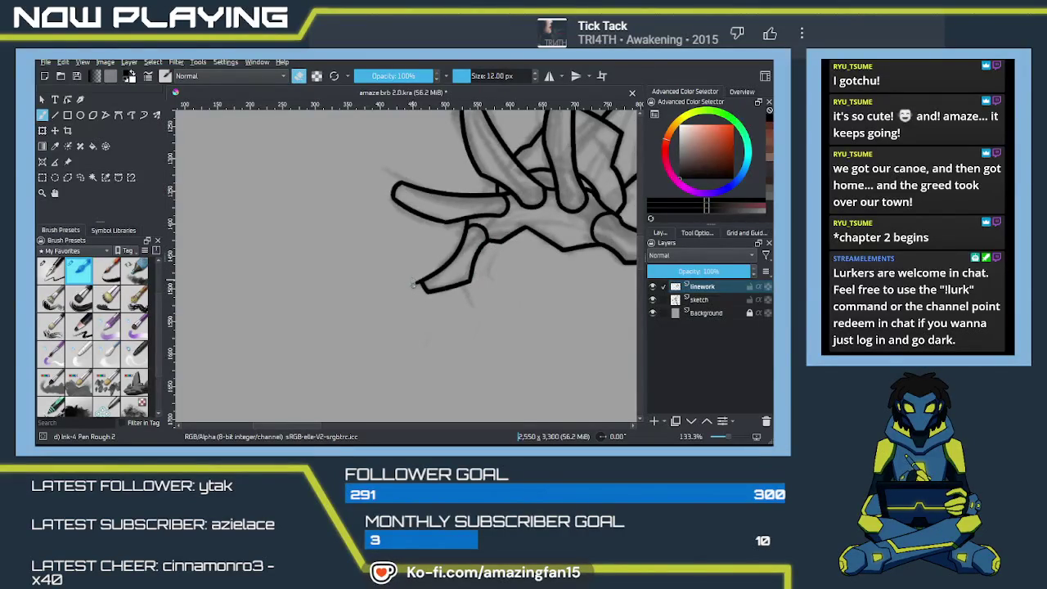
pyautogui.moveTo(412, 278)
pyautogui.mouseDown()
pyautogui.moveTo(419, 287)
pyautogui.moveTo(348, 324)
pyautogui.moveTo(396, 291)
pyautogui.mouseUp()
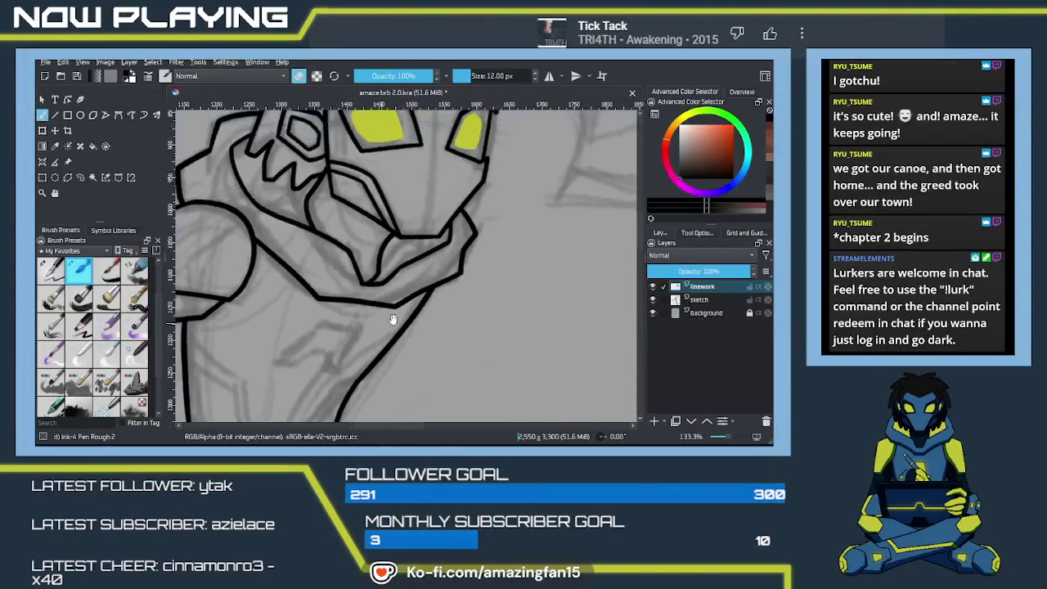
# Ink the belt emblem's diagonal lines and its short top edge
pyautogui.press('e')
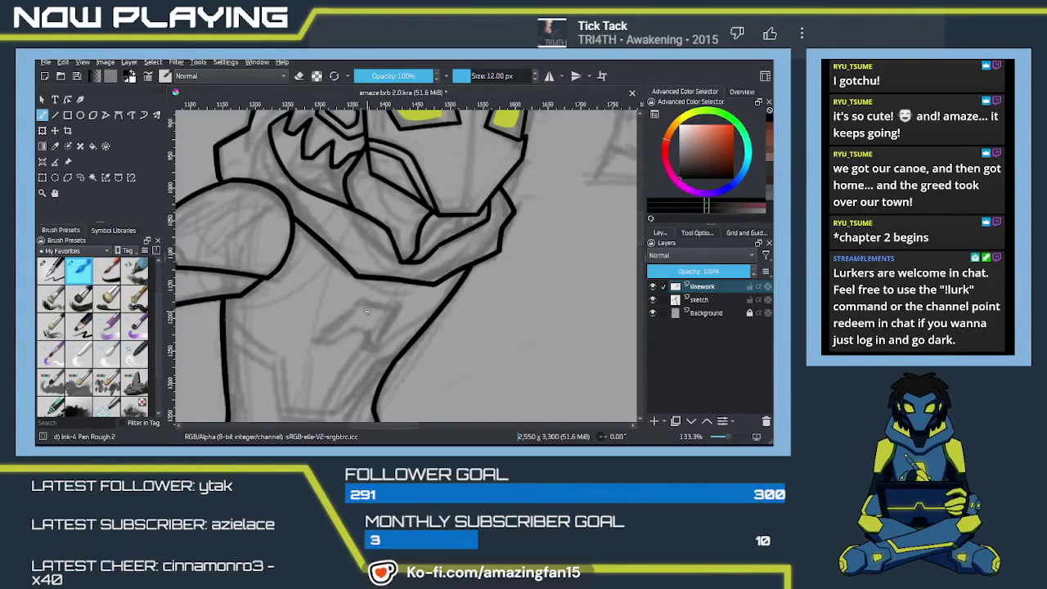
pyautogui.scroll(1, 367, 311)
pyautogui.scroll(1, 375, 300)
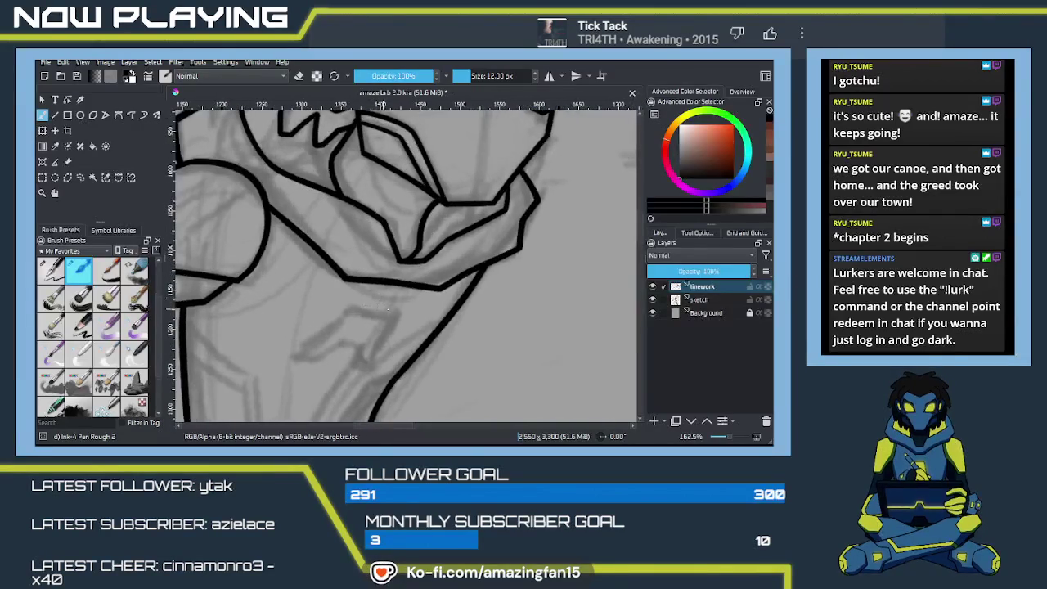
pyautogui.scroll(1, 364, 318)
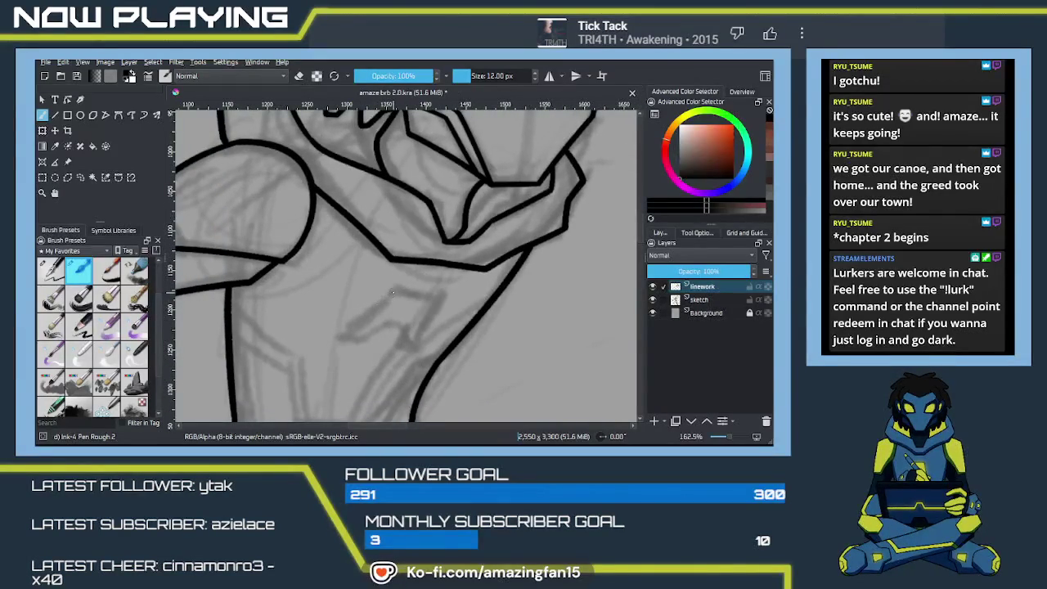
pyautogui.moveTo(370, 312); pyautogui.dragTo(337, 340)
pyautogui.hotkey('ctrl', 'z')
pyautogui.moveTo(396, 290); pyautogui.dragTo(341, 337)
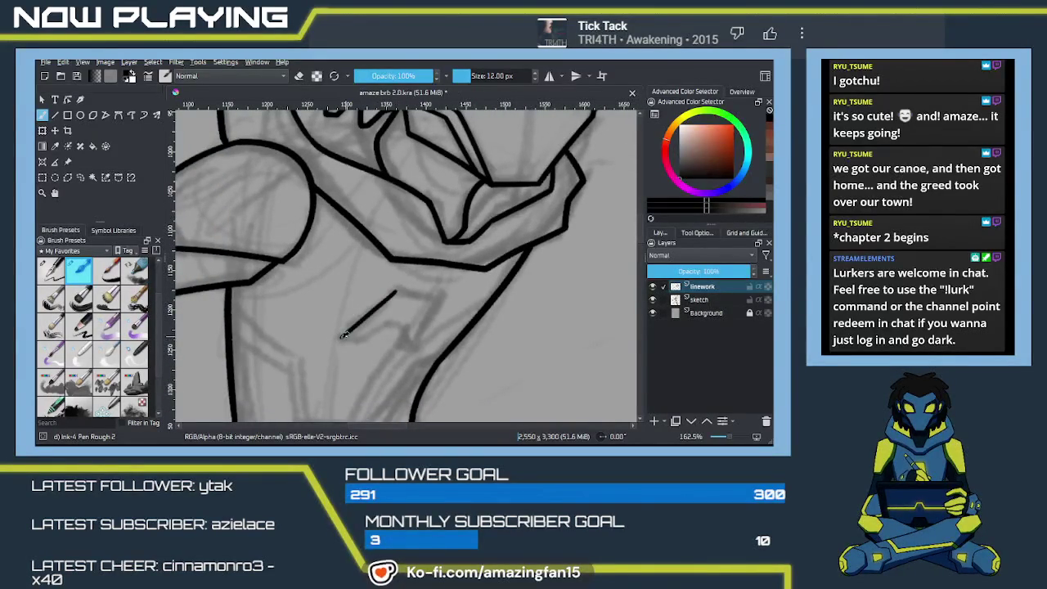
pyautogui.hotkey('ctrl', 'z')
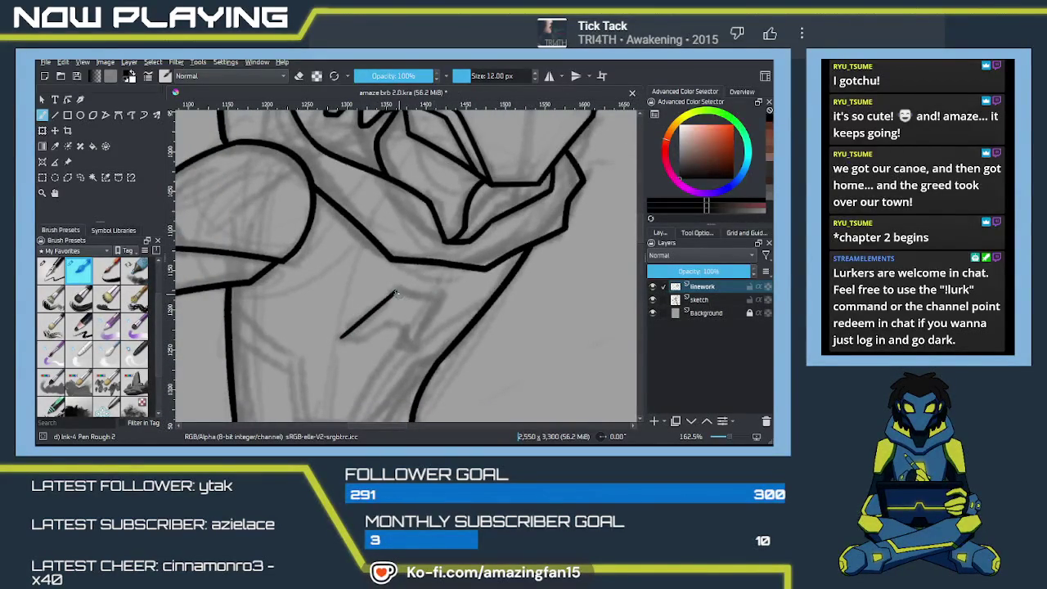
pyautogui.moveTo(395, 292); pyautogui.dragTo(445, 300)
pyautogui.hotkey('ctrl', 'z')
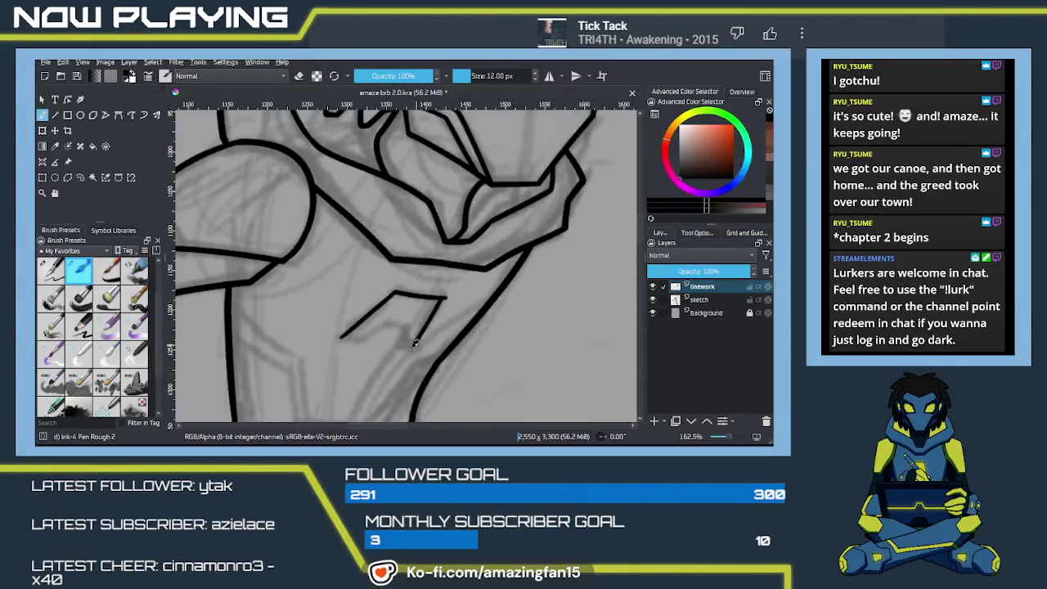
pyautogui.moveTo(444, 298); pyautogui.dragTo(412, 347)
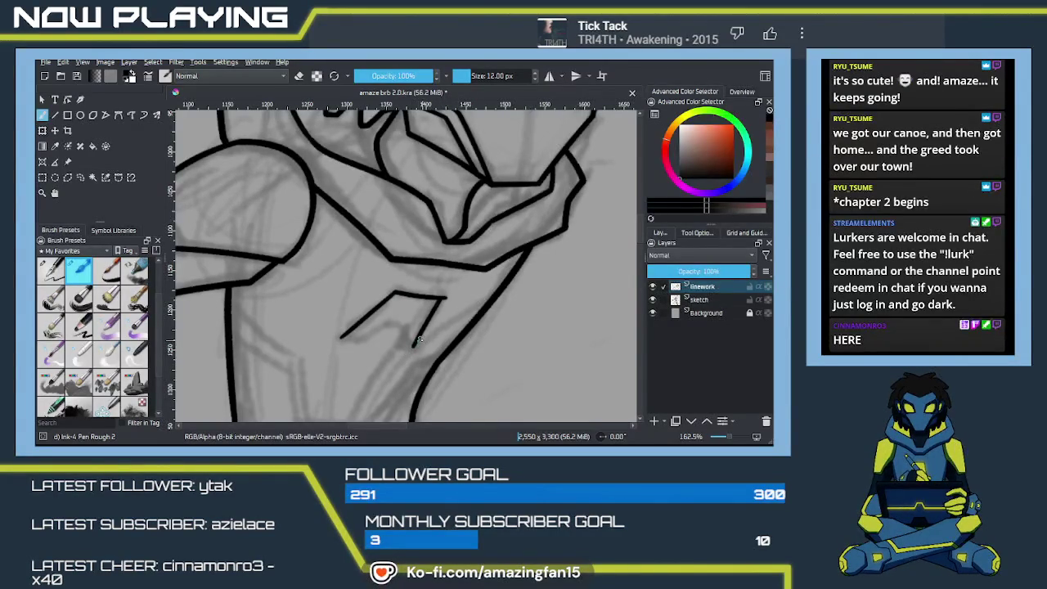
pyautogui.hotkey('ctrl', 'z')
pyautogui.moveTo(433, 309); pyautogui.dragTo(409, 356)
# Extend the emblem's upper edge to the right and erase its right edge clean
pyautogui.scroll(-1, 411, 333)
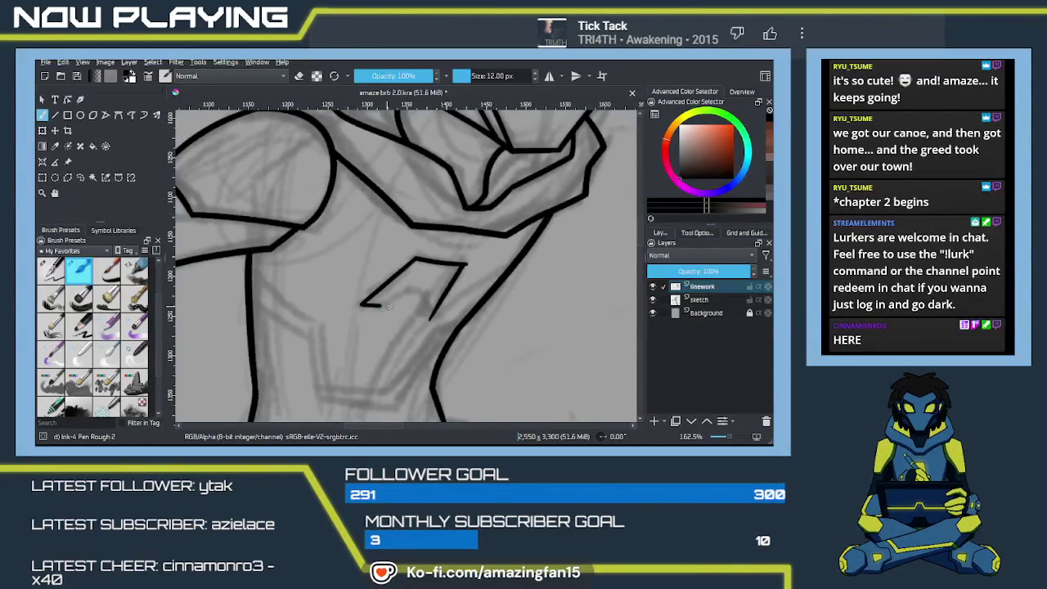
pyautogui.moveTo(384, 304); pyautogui.dragTo(400, 292)
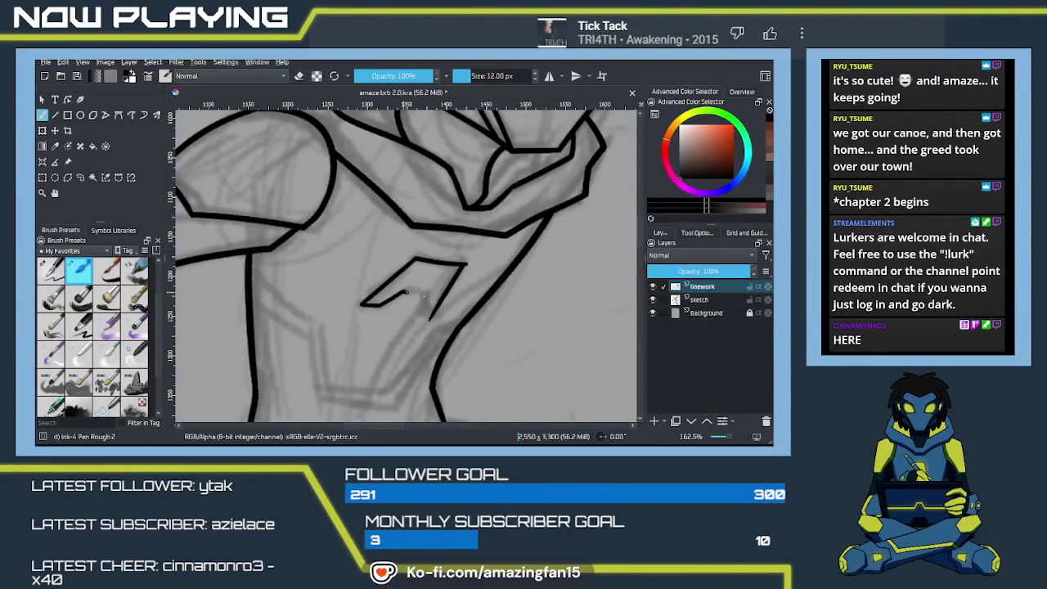
pyautogui.moveTo(415, 292); pyautogui.dragTo(424, 293)
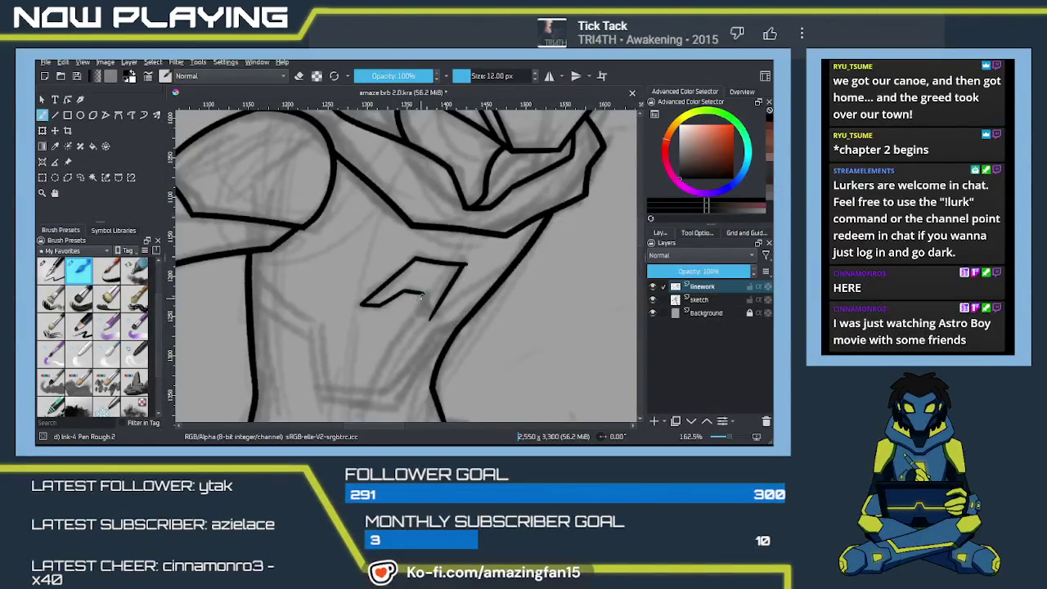
pyautogui.hotkey('ctrl', 'z')
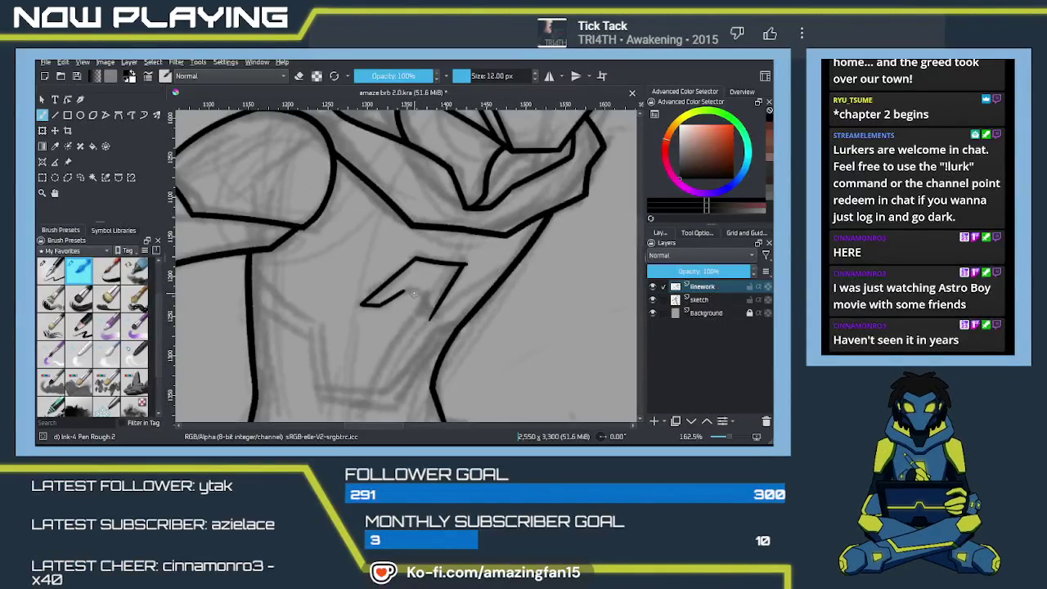
pyautogui.moveTo(402, 291); pyautogui.dragTo(427, 294)
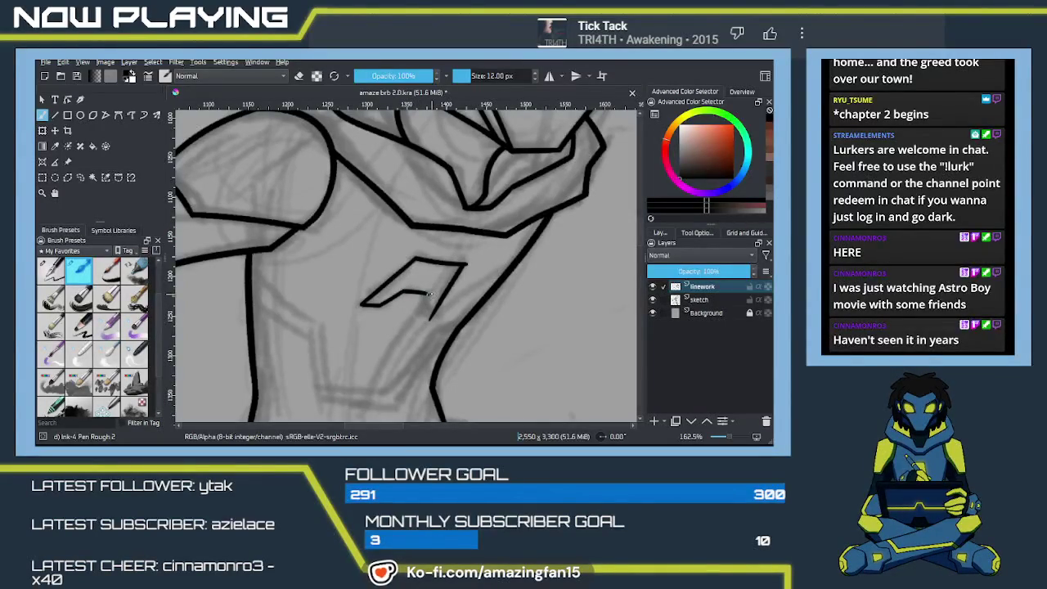
pyautogui.hotkey('ctrl', 'z')
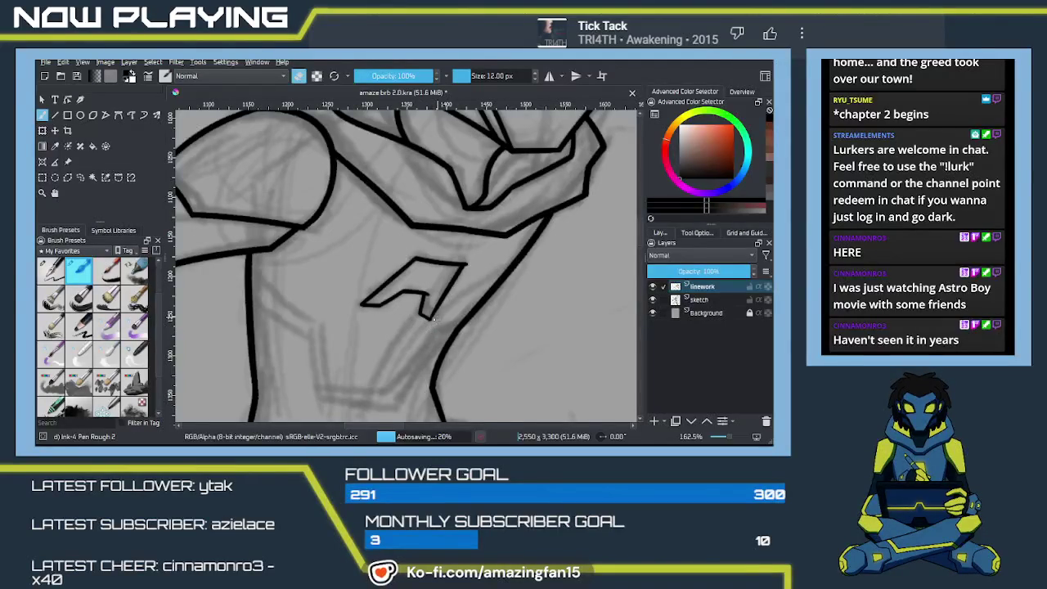
pyautogui.press('e')
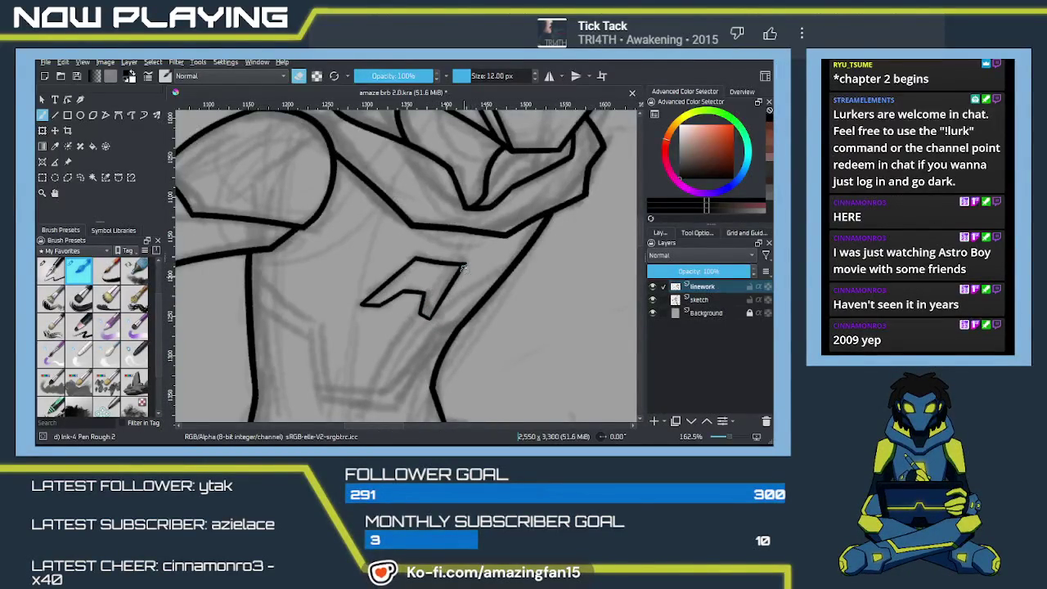
pyautogui.moveTo(464, 266); pyautogui.dragTo(436, 309)
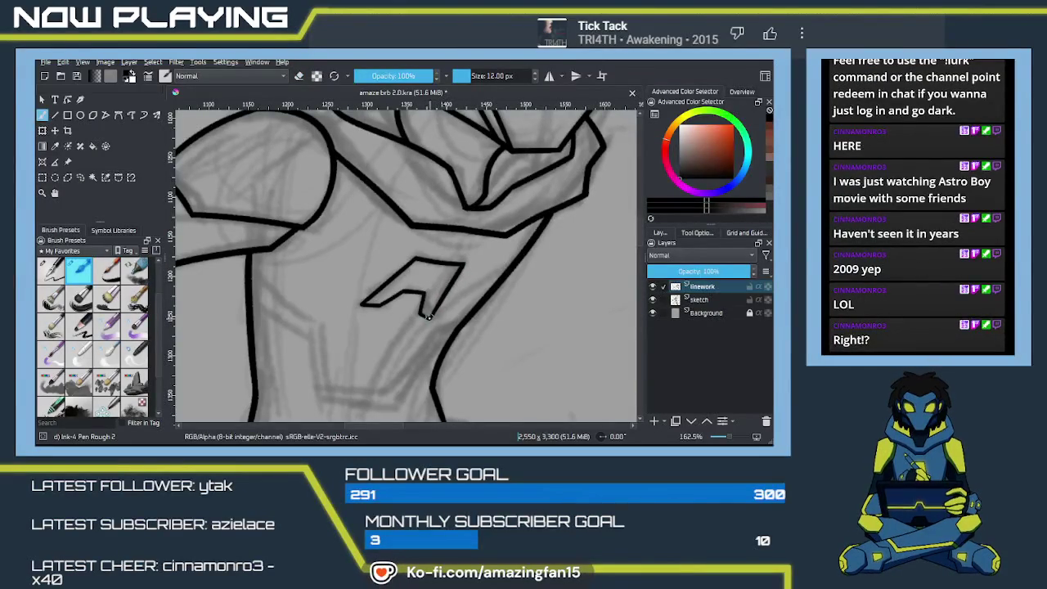
# Ink the lower torso's diagonal line and a short vertical line below the belt
pyautogui.moveTo(464, 362)
pyautogui.mouseDown()
pyautogui.moveTo(483, 294)
pyautogui.moveTo(491, 325)
pyautogui.mouseUp()
pyautogui.moveTo(342, 214); pyautogui.dragTo(406, 263)
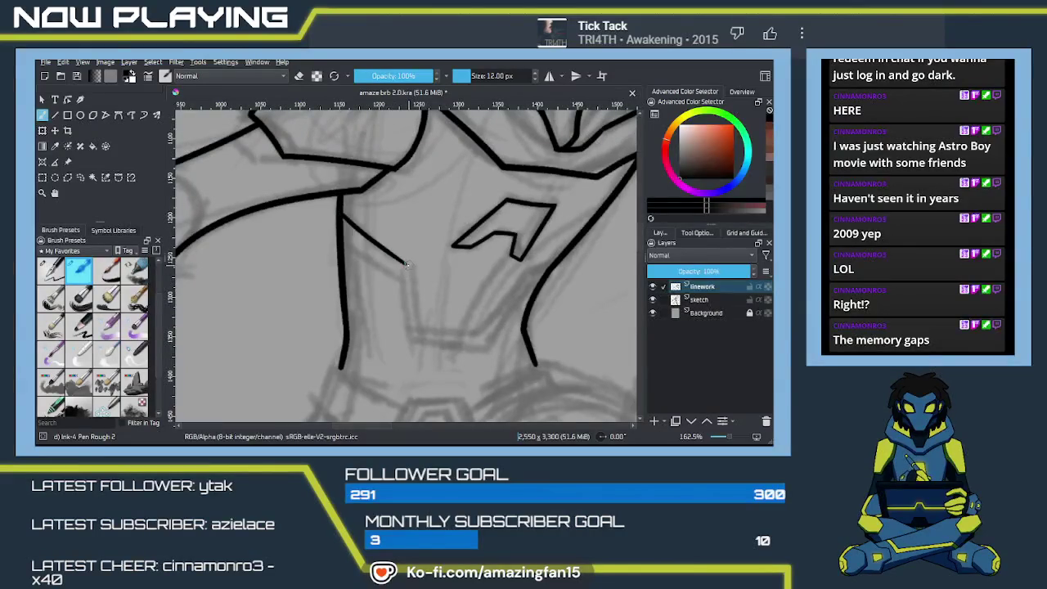
pyautogui.hotkey('ctrl', 'z')
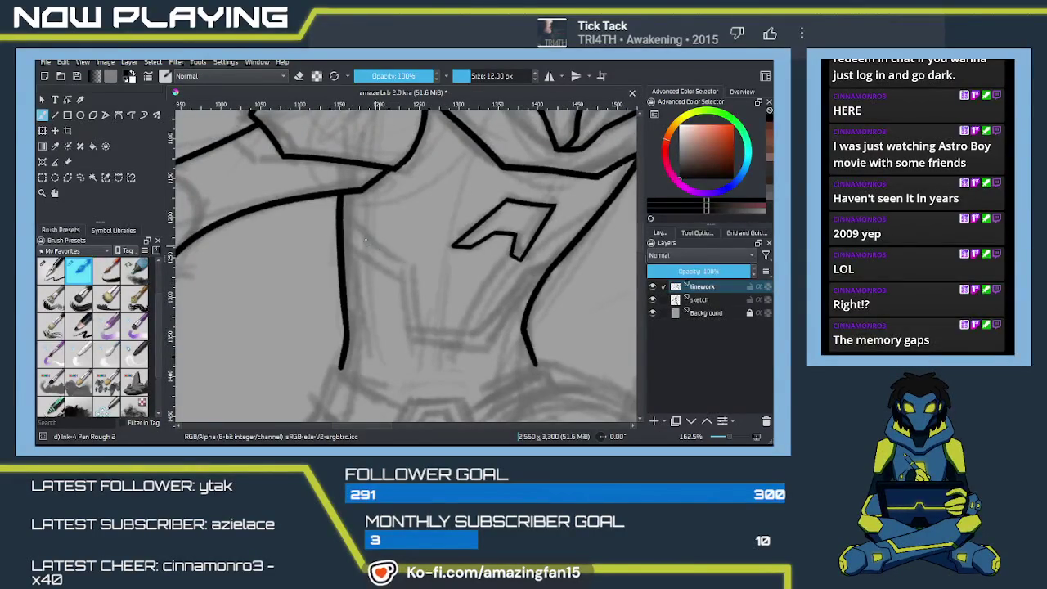
pyautogui.moveTo(342, 216); pyautogui.dragTo(419, 273)
pyautogui.hotkey('ctrl', 'z')
pyautogui.moveTo(340, 215); pyautogui.dragTo(420, 273)
pyautogui.hotkey('ctrl', 'z')
pyautogui.moveTo(340, 216)
pyautogui.mouseDown()
pyautogui.moveTo(422, 270)
pyautogui.moveTo(425, 327)
pyautogui.mouseUp()
pyautogui.hotkey('ctrl', 'z')
pyautogui.moveTo(411, 270); pyautogui.dragTo(423, 332)
pyautogui.moveTo(411, 270); pyautogui.dragTo(419, 327)
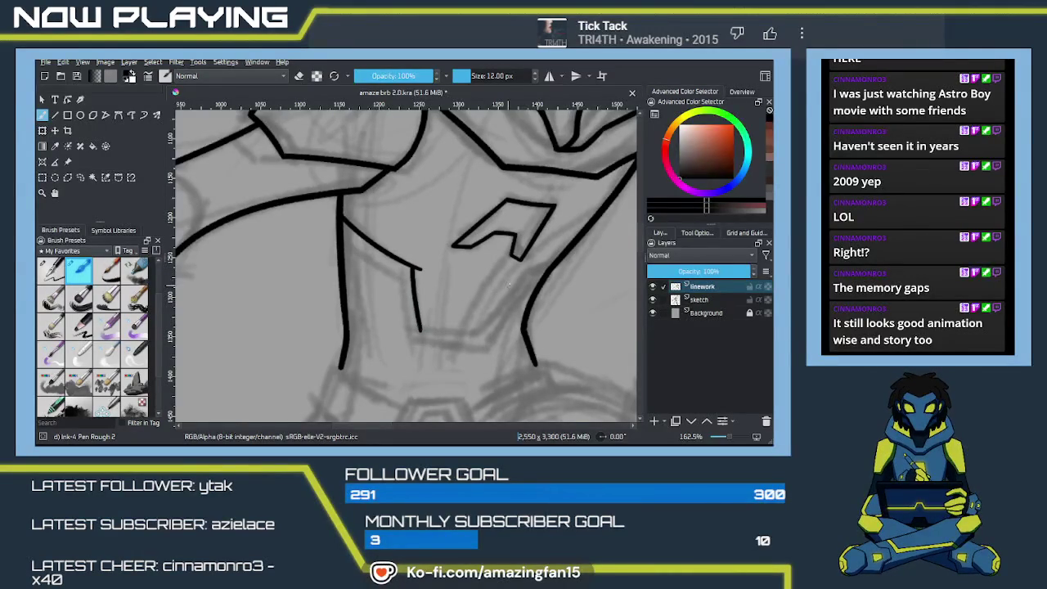
# Close the shape with a bottom edge, trim its stray end, and reset the ink to black
pyautogui.moveTo(550, 264); pyautogui.dragTo(491, 315)
pyautogui.hotkey('ctrl', 'z')
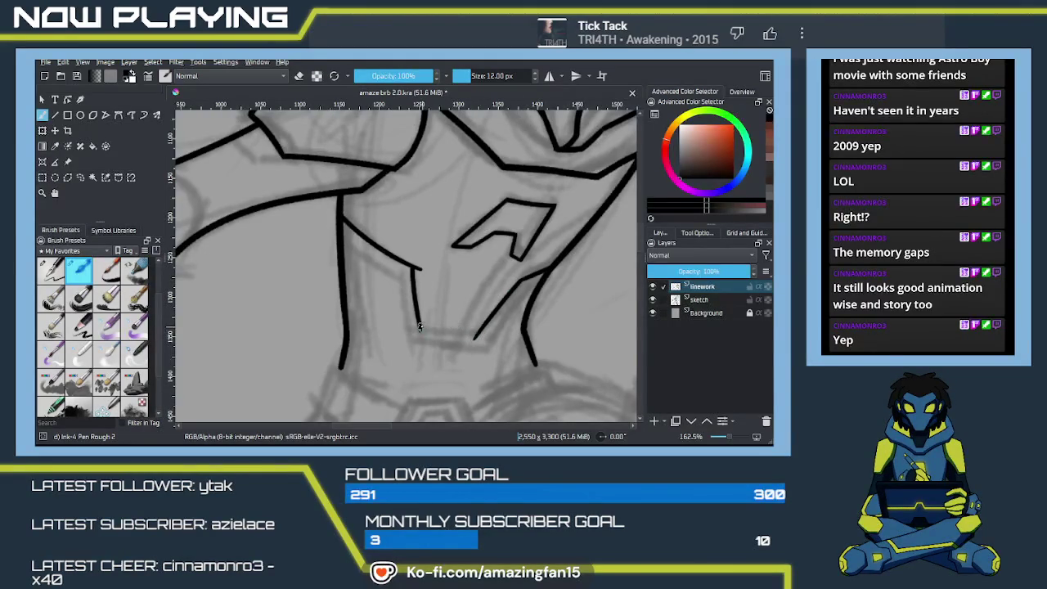
pyautogui.moveTo(483, 335); pyautogui.dragTo(439, 330)
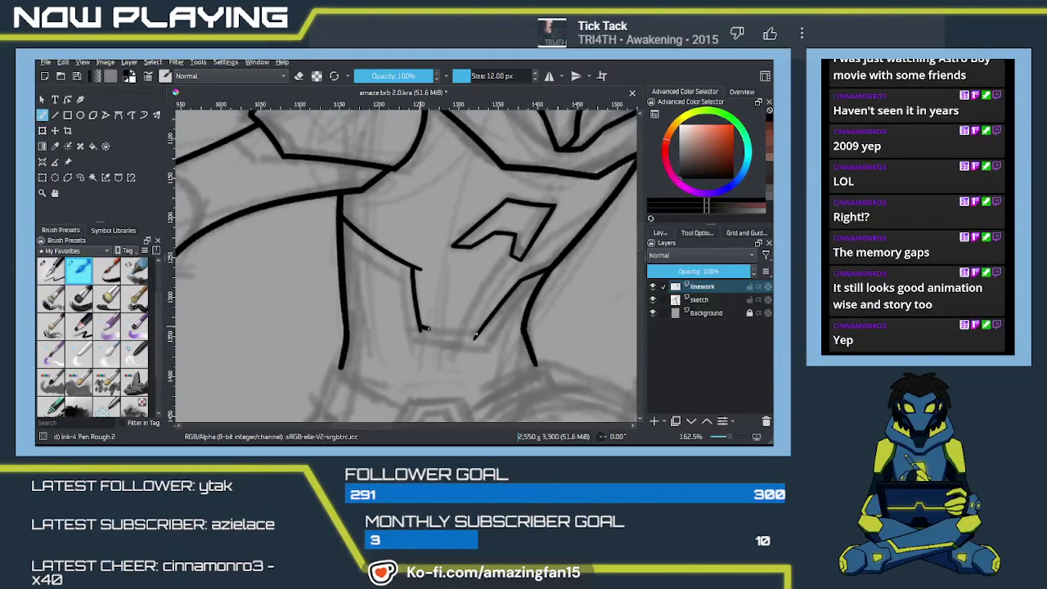
pyautogui.hotkey('ctrl', 'z')
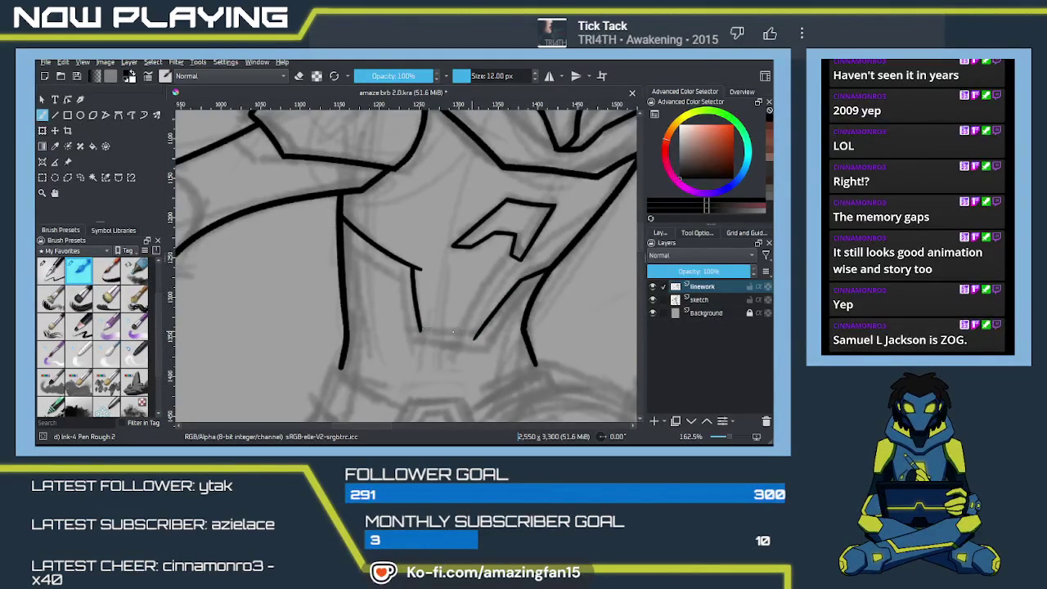
pyautogui.moveTo(419, 327); pyautogui.dragTo(497, 329)
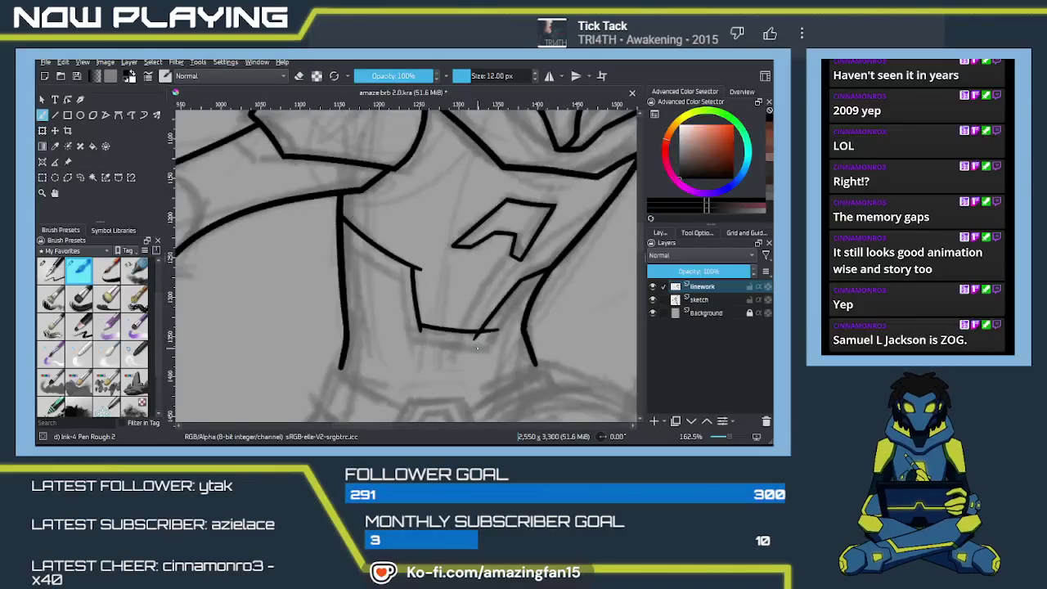
pyautogui.press('e')
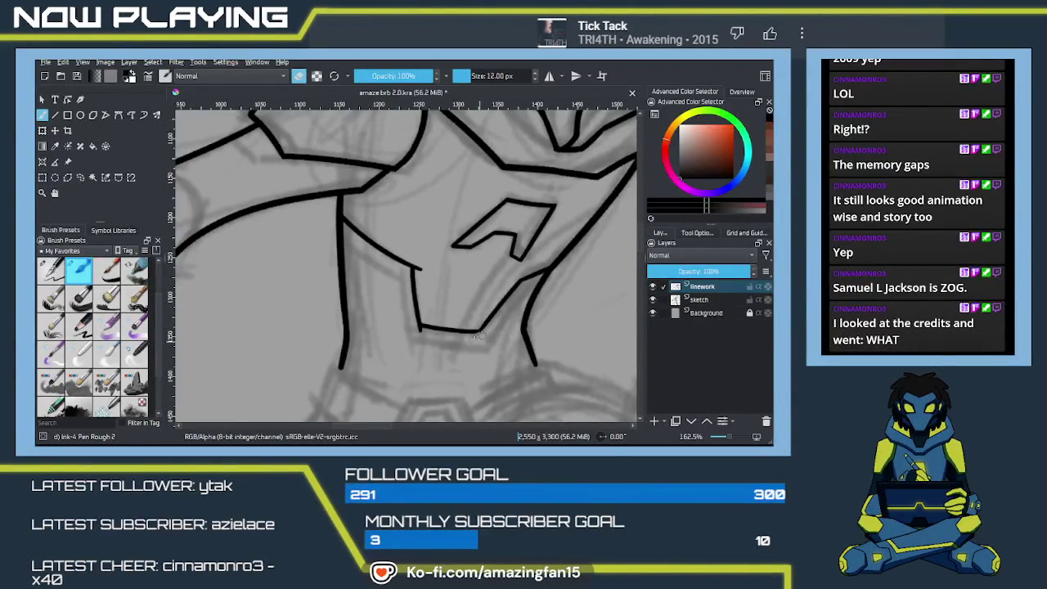
pyautogui.moveTo(477, 336); pyautogui.dragTo(483, 333)
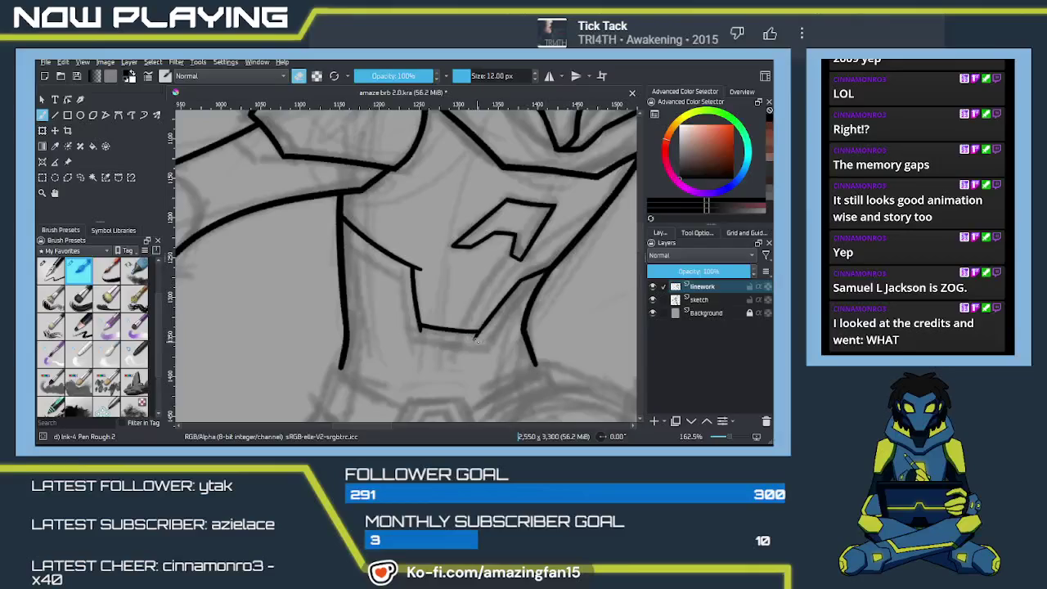
pyautogui.press('e')
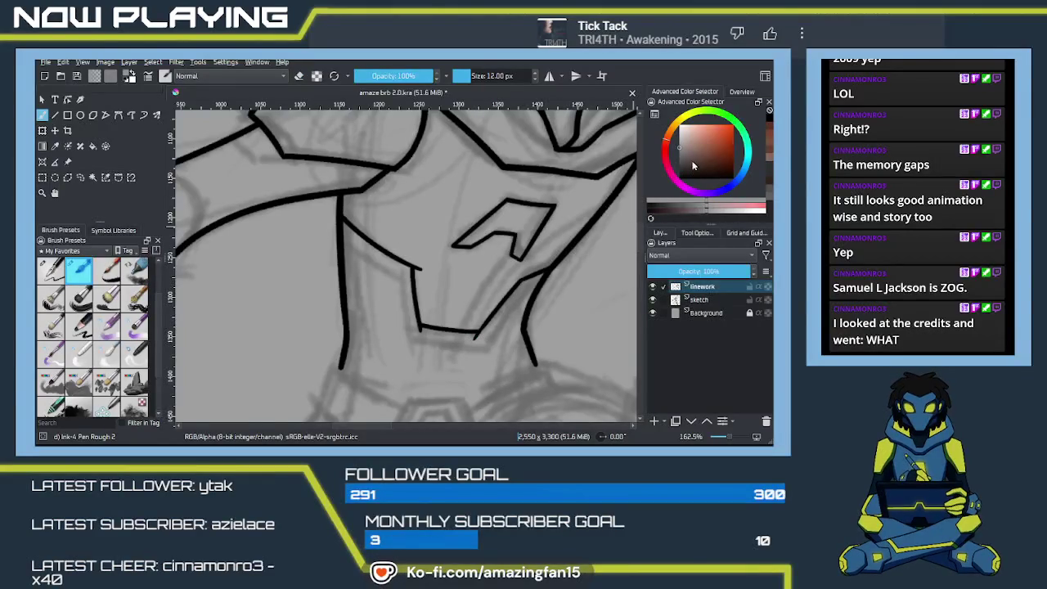
pyautogui.press('d')
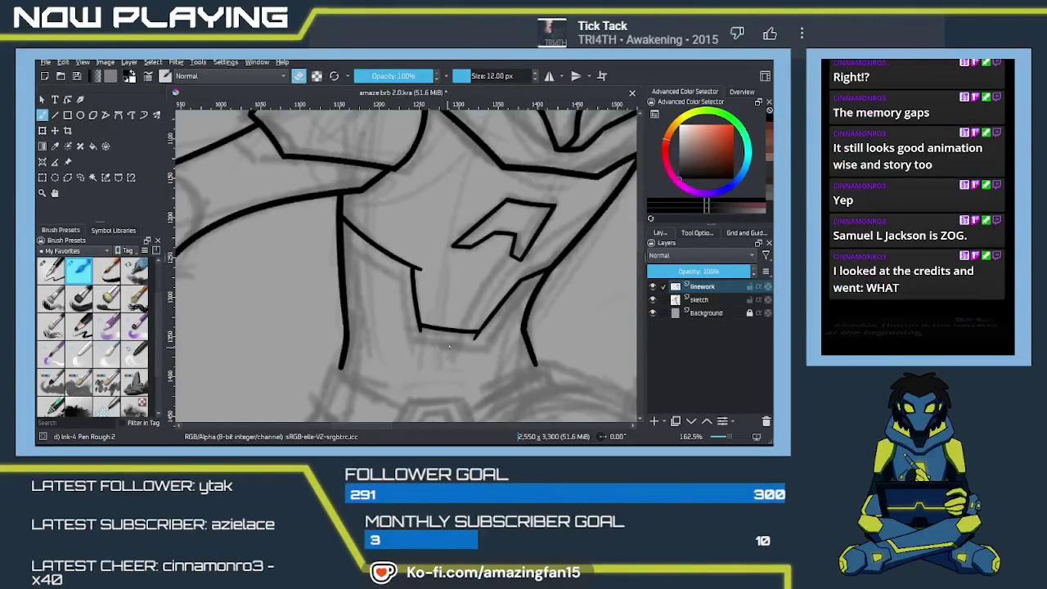
pyautogui.press('e')
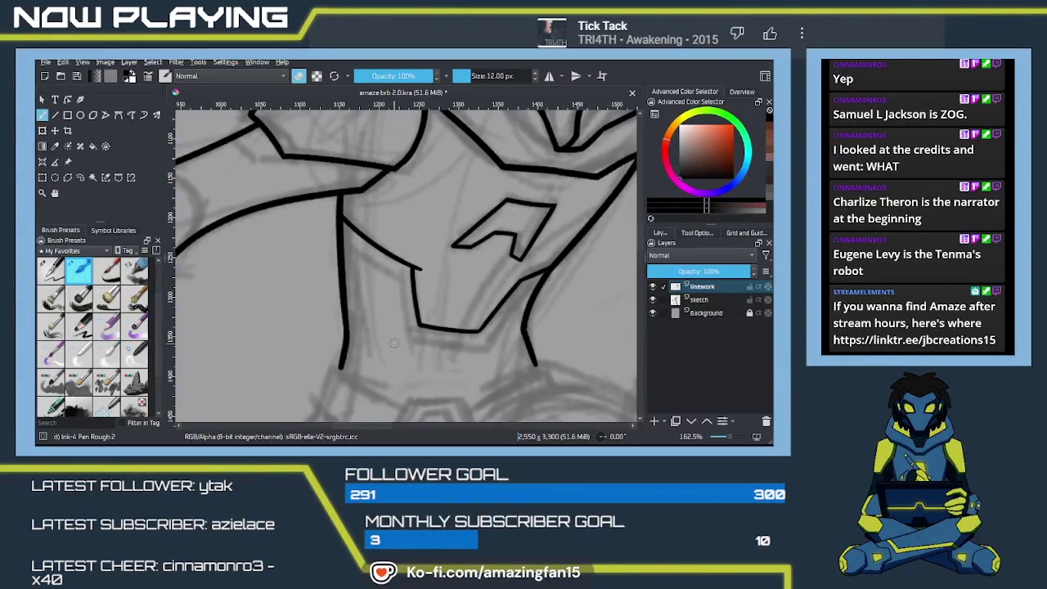
pyautogui.press('e')
pyautogui.press('e')
# Draw the inner jaw line diagonally and down the side of the jaw
pyautogui.scroll(-1, 437, 283)
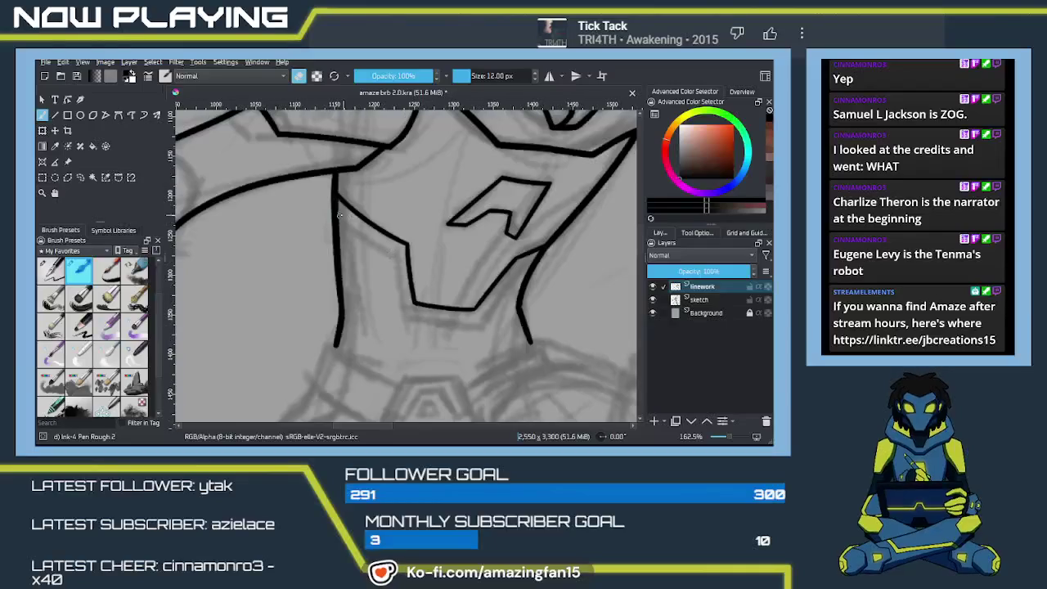
pyautogui.press('e')
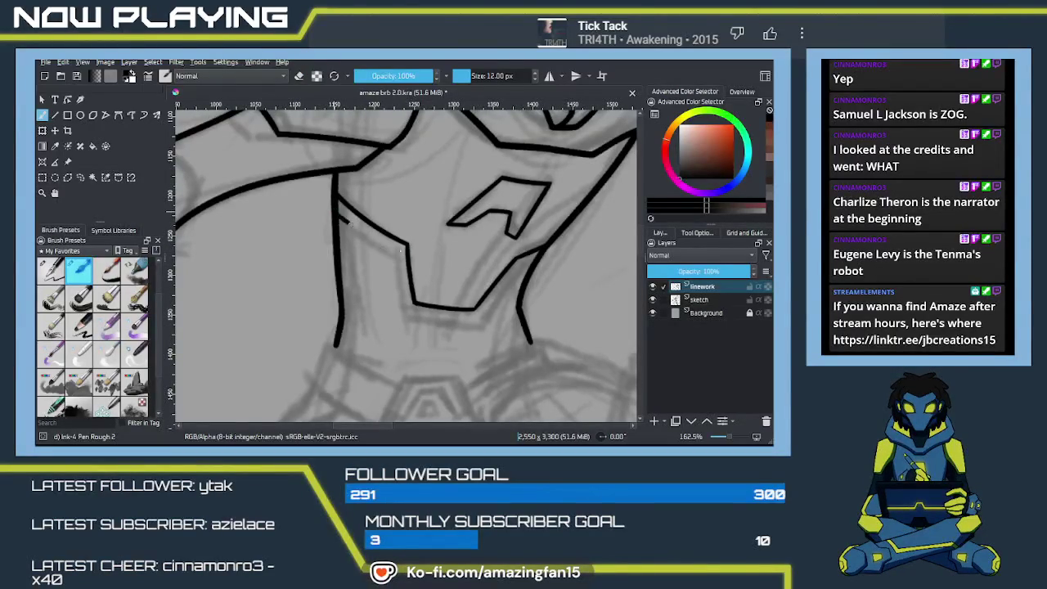
pyautogui.moveTo(337, 205); pyautogui.dragTo(401, 252)
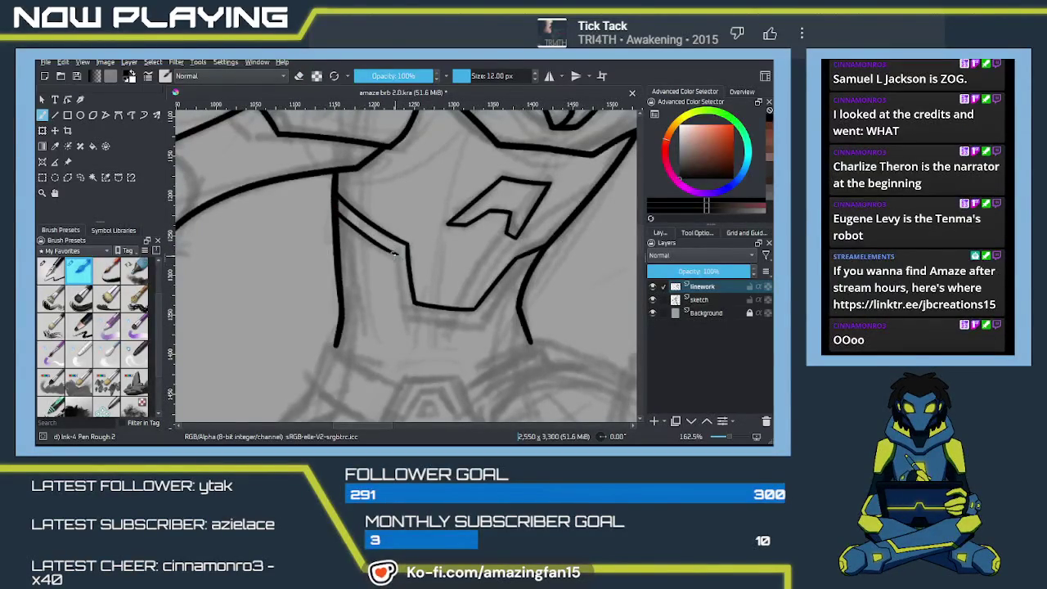
pyautogui.hotkey('ctrl', 'z')
pyautogui.moveTo(335, 211); pyautogui.dragTo(395, 259)
pyautogui.hotkey('ctrl', 'z')
pyautogui.moveTo(335, 213); pyautogui.dragTo(401, 258)
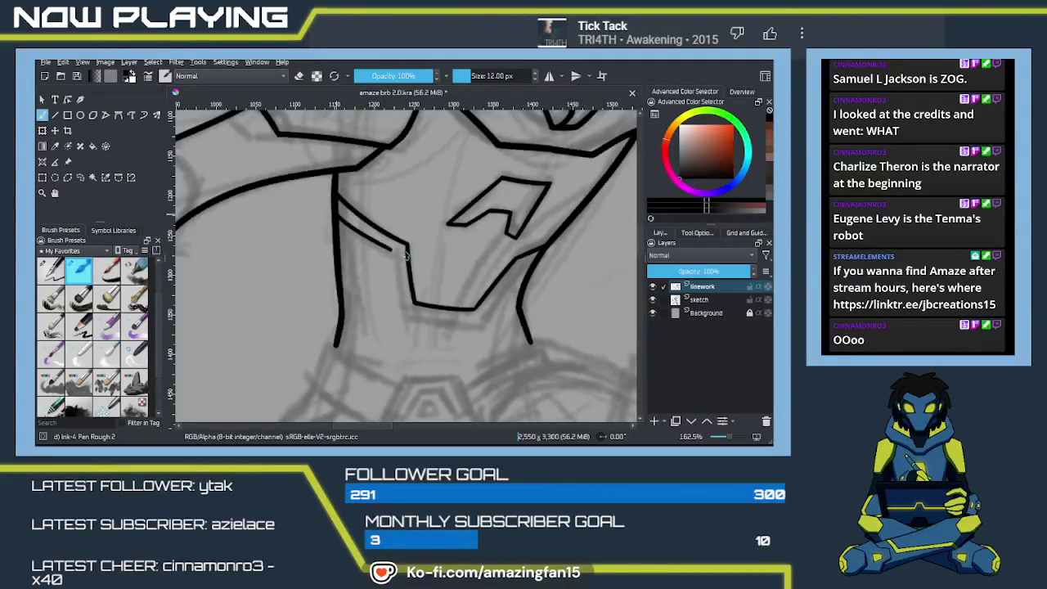
pyautogui.hotkey('ctrl', 'z')
pyautogui.moveTo(340, 214)
pyautogui.mouseDown()
pyautogui.moveTo(398, 257)
pyautogui.moveTo(410, 315)
pyautogui.mouseUp()
pyautogui.hotkey('ctrl', 'z')
pyautogui.moveTo(396, 262); pyautogui.dragTo(413, 328)
pyautogui.hotkey('ctrl', 'z')
pyautogui.moveTo(396, 252)
pyautogui.mouseDown()
pyautogui.moveTo(404, 321)
pyautogui.moveTo(486, 324)
pyautogui.mouseUp()
pyautogui.hotkey('ctrl', 'z')
# Ink the inner line along the chin's bottom and up the jaw's right side
pyautogui.moveTo(404, 315); pyautogui.dragTo(491, 324)
pyautogui.hotkey('ctrl', 'z')
pyautogui.hotkey('ctrl', 'z')
pyautogui.moveTo(404, 315); pyautogui.dragTo(479, 324)
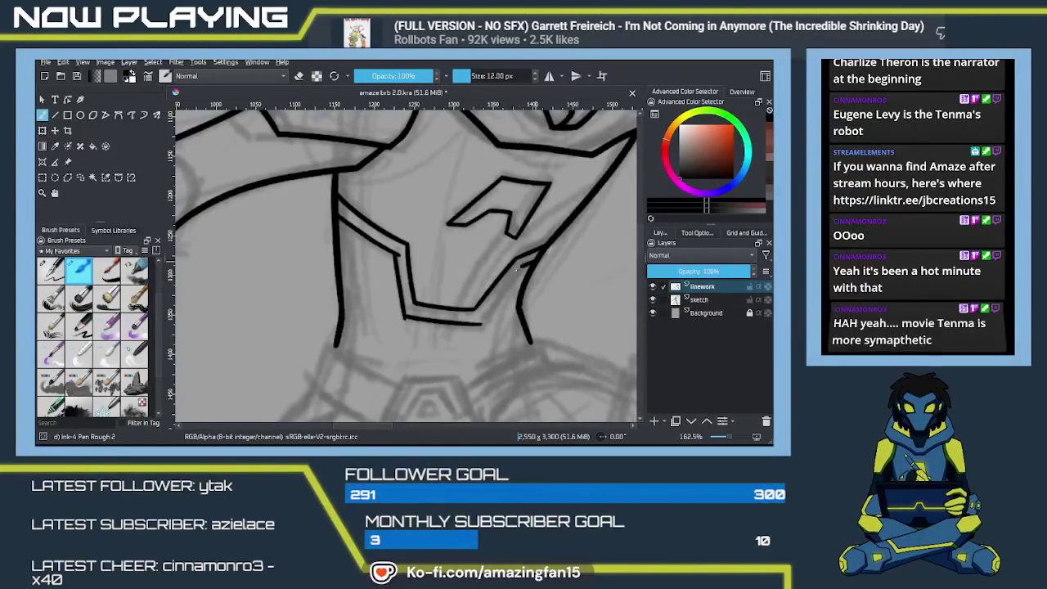
pyautogui.moveTo(524, 267); pyautogui.dragTo(479, 329)
pyautogui.hotkey('ctrl', 'z')
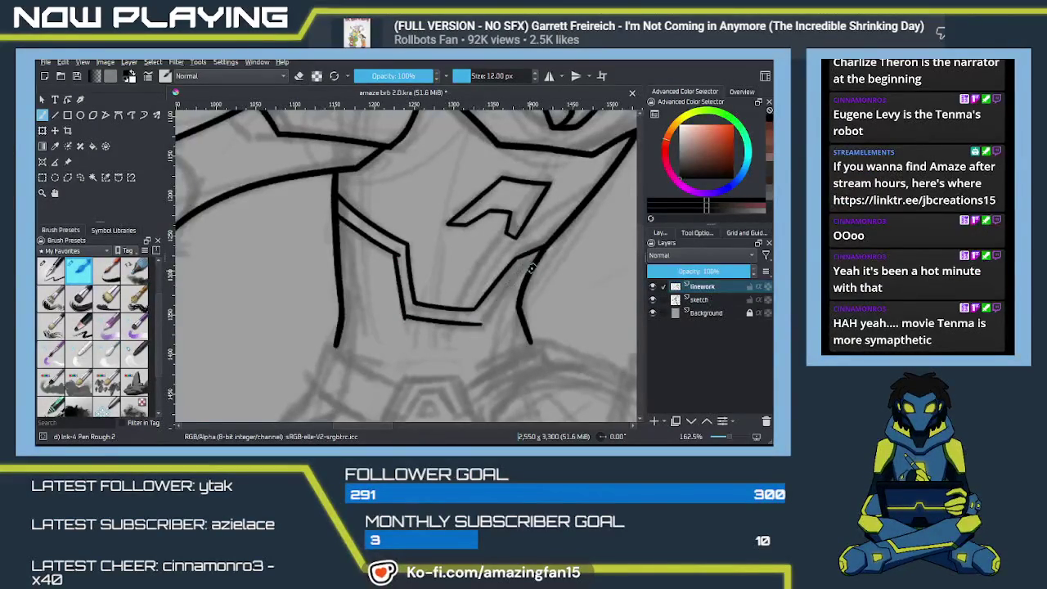
pyautogui.moveTo(524, 266); pyautogui.dragTo(477, 325)
pyautogui.hotkey('ctrl', 'z')
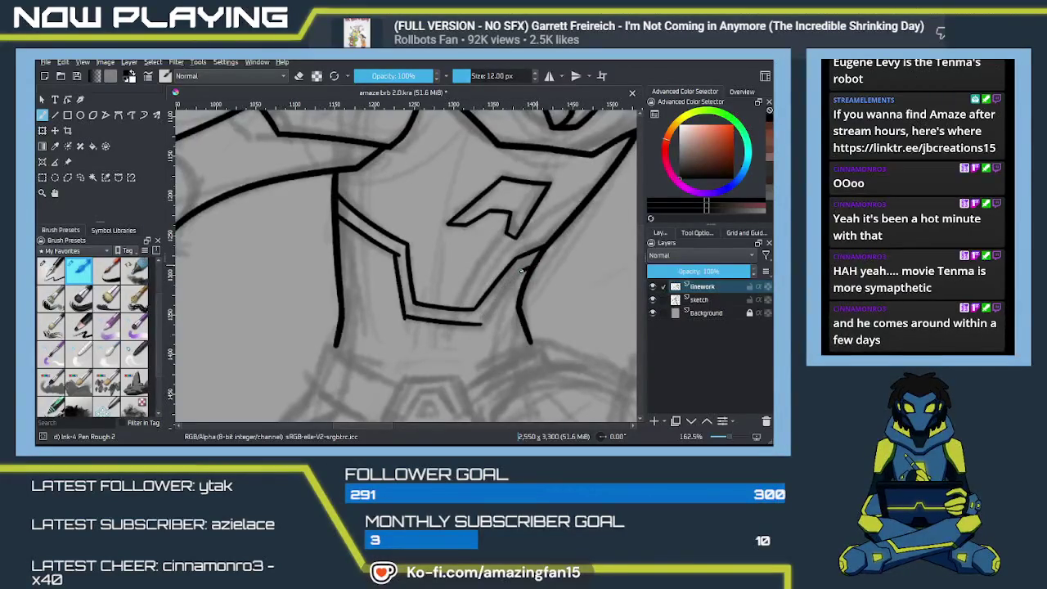
pyautogui.moveTo(526, 267); pyautogui.dragTo(480, 322)
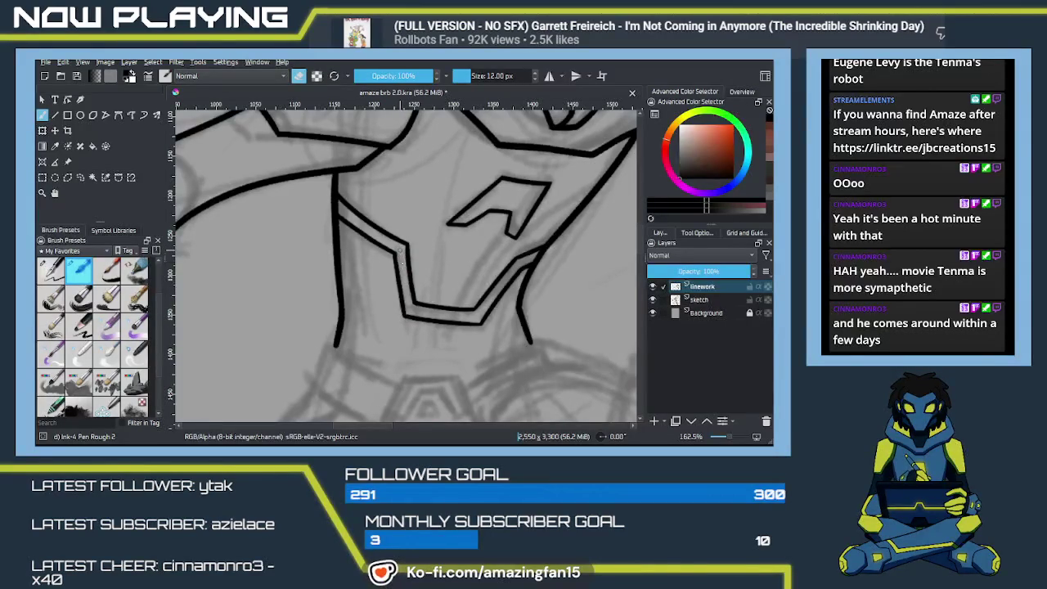
pyautogui.press('e')
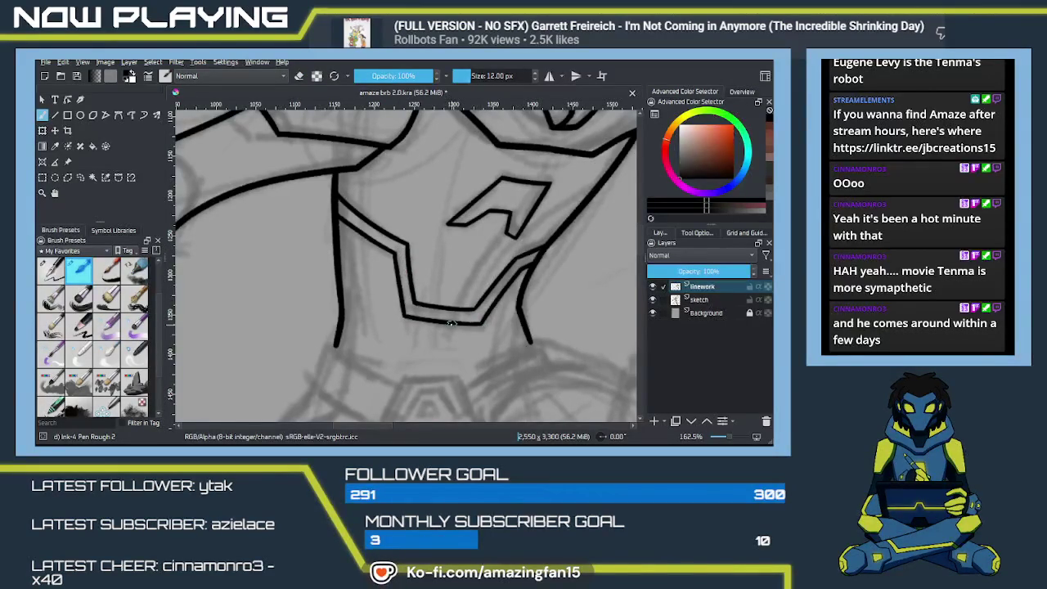
pyautogui.moveTo(460, 324)
pyautogui.mouseDown()
pyautogui.moveTo(509, 215)
pyautogui.moveTo(417, 362)
pyautogui.moveTo(346, 304)
pyautogui.moveTo(417, 351)
pyautogui.moveTo(453, 299)
pyautogui.mouseUp()
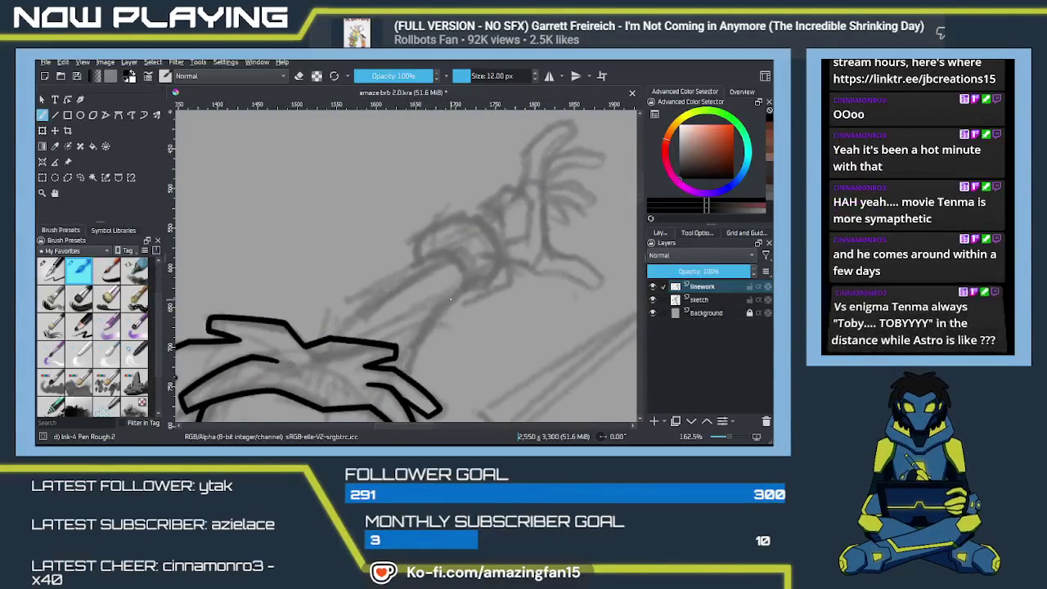
# Ink the forearm's lower and upper outlines over the grey sketch
pyautogui.press('e')
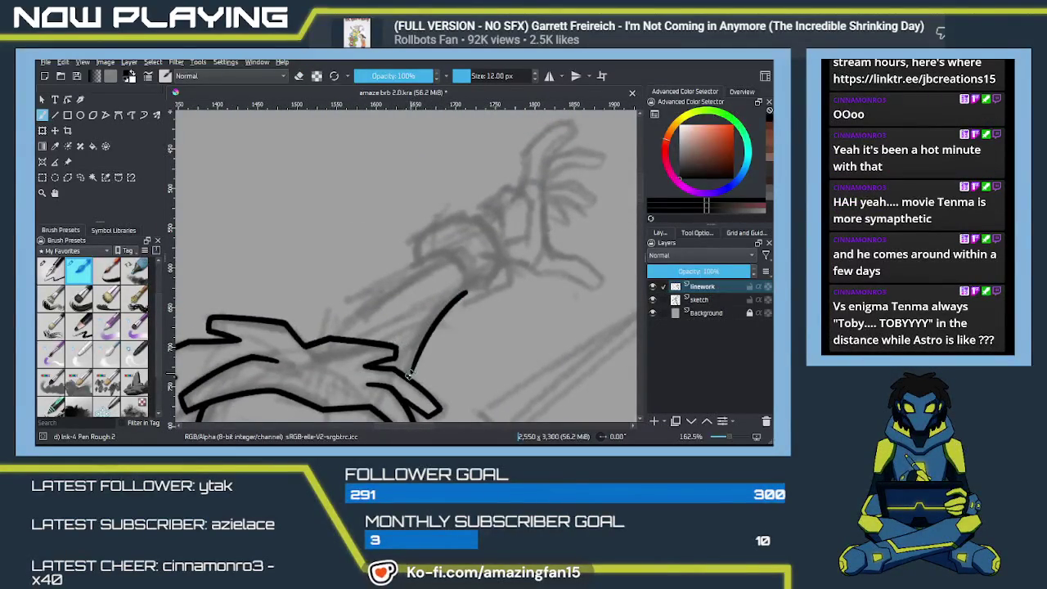
pyautogui.moveTo(467, 288); pyautogui.dragTo(427, 325)
pyautogui.hotkey('ctrl', 'z')
pyautogui.moveTo(467, 287); pyautogui.dragTo(427, 326)
pyautogui.moveTo(404, 369); pyautogui.dragTo(404, 370)
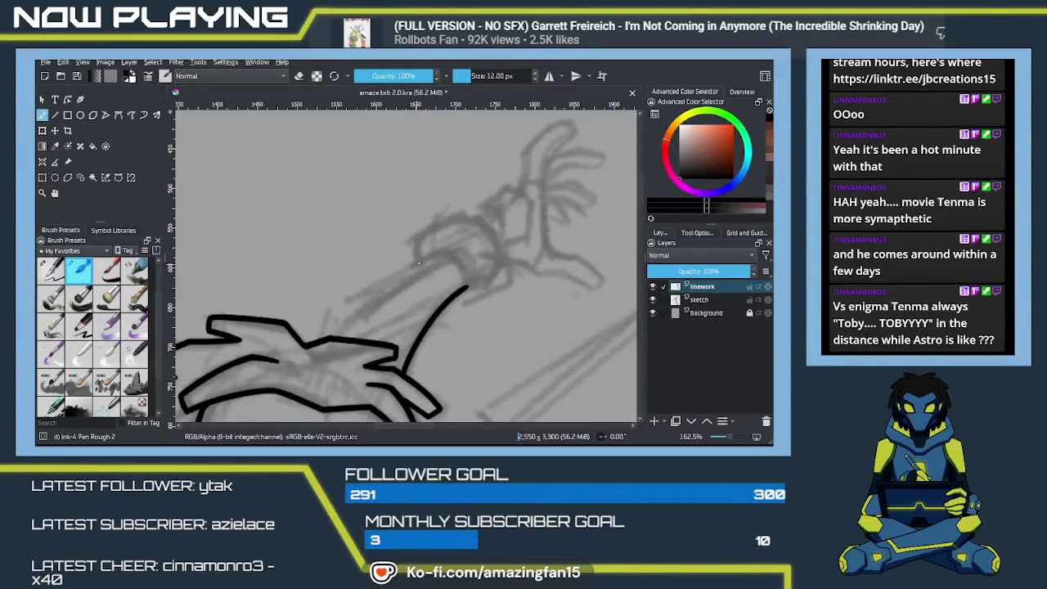
pyautogui.moveTo(442, 255); pyautogui.dragTo(347, 311)
pyautogui.hotkey('ctrl', 'z')
pyautogui.moveTo(442, 255); pyautogui.dragTo(333, 316)
pyautogui.moveTo(399, 286); pyautogui.dragTo(377, 295)
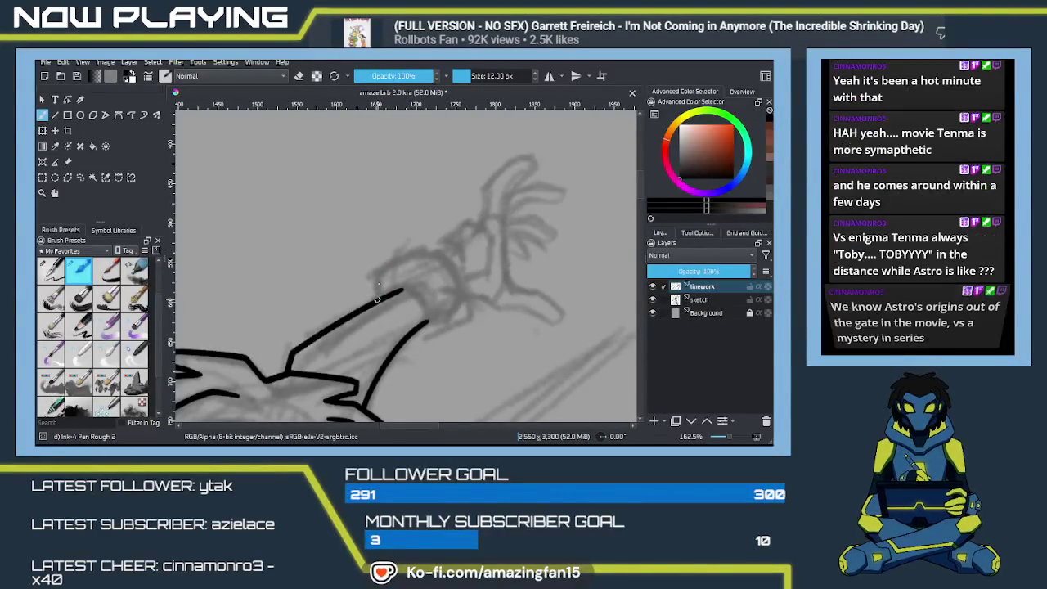
# Ink the wrist cuff's curving right side and inner edge, thickening its right edge
pyautogui.moveTo(388, 268)
pyautogui.mouseDown()
pyautogui.moveTo(432, 251)
pyautogui.moveTo(463, 319)
pyautogui.mouseUp()
pyautogui.hotkey('ctrl', 'z')
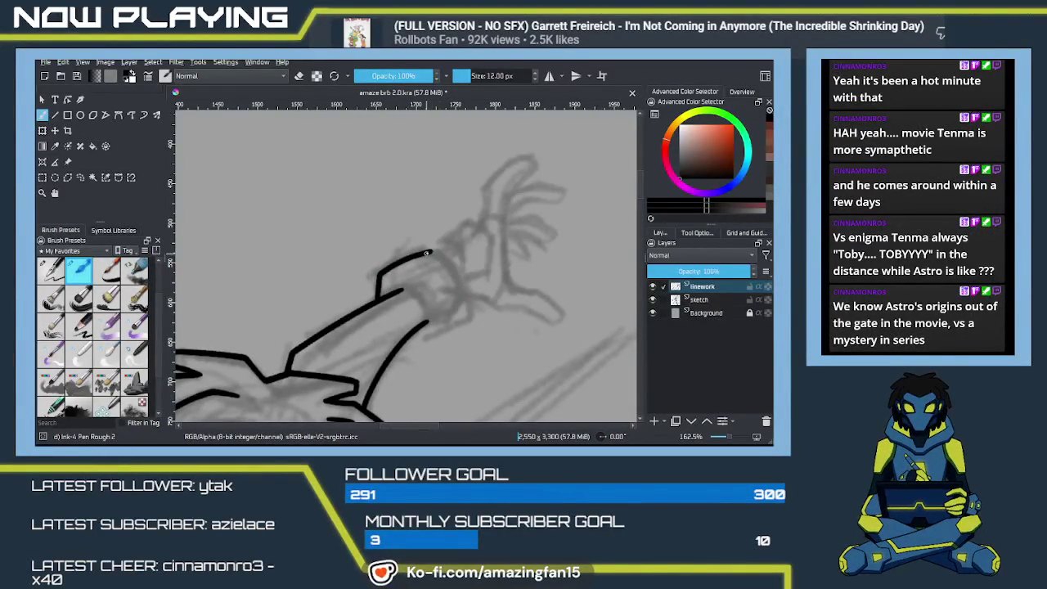
pyautogui.moveTo(427, 251); pyautogui.dragTo(460, 324)
pyautogui.moveTo(401, 289); pyautogui.dragTo(426, 324)
pyautogui.hotkey('ctrl', 'z')
pyautogui.moveTo(401, 288); pyautogui.dragTo(425, 322)
pyautogui.hotkey('ctrl', 'z')
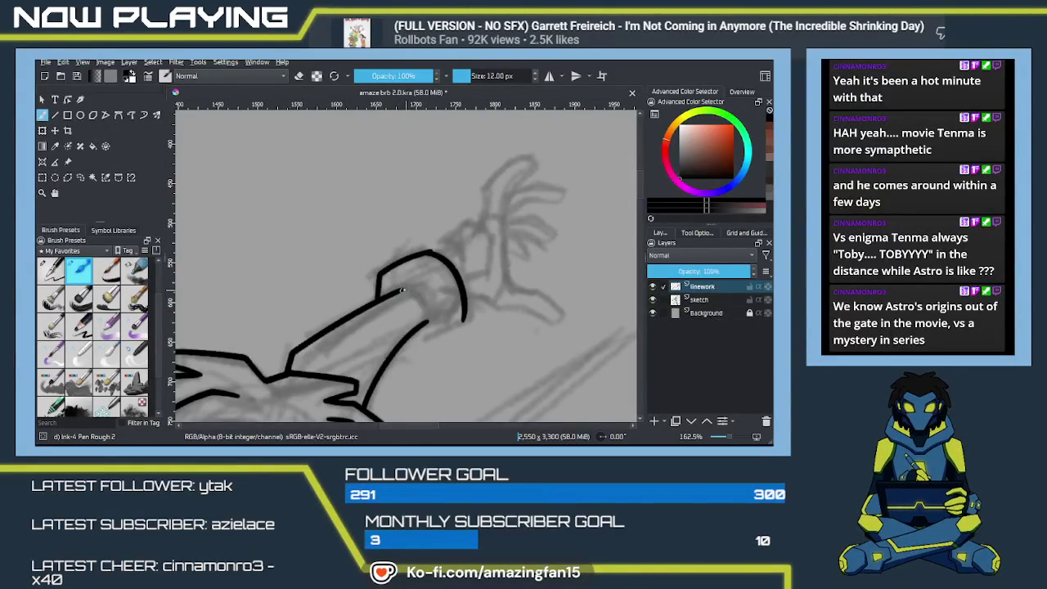
pyautogui.moveTo(401, 288); pyautogui.dragTo(425, 323)
pyautogui.hotkey('ctrl', 'z')
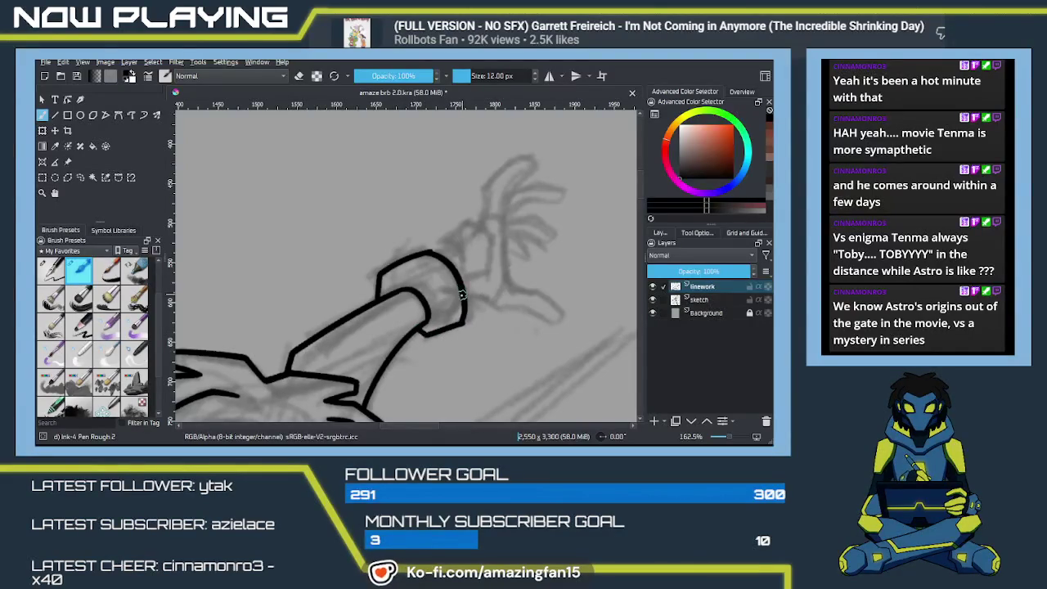
pyautogui.moveTo(459, 324); pyautogui.dragTo(460, 283)
pyautogui.press('e')
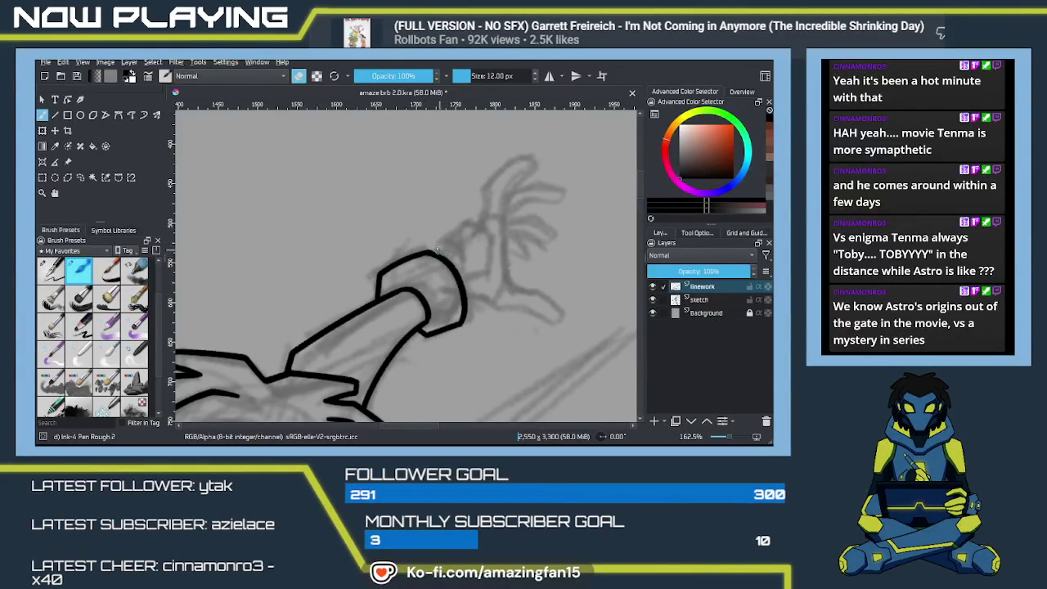
pyautogui.press('e')
pyautogui.moveTo(515, 350); pyautogui.dragTo(434, 276)
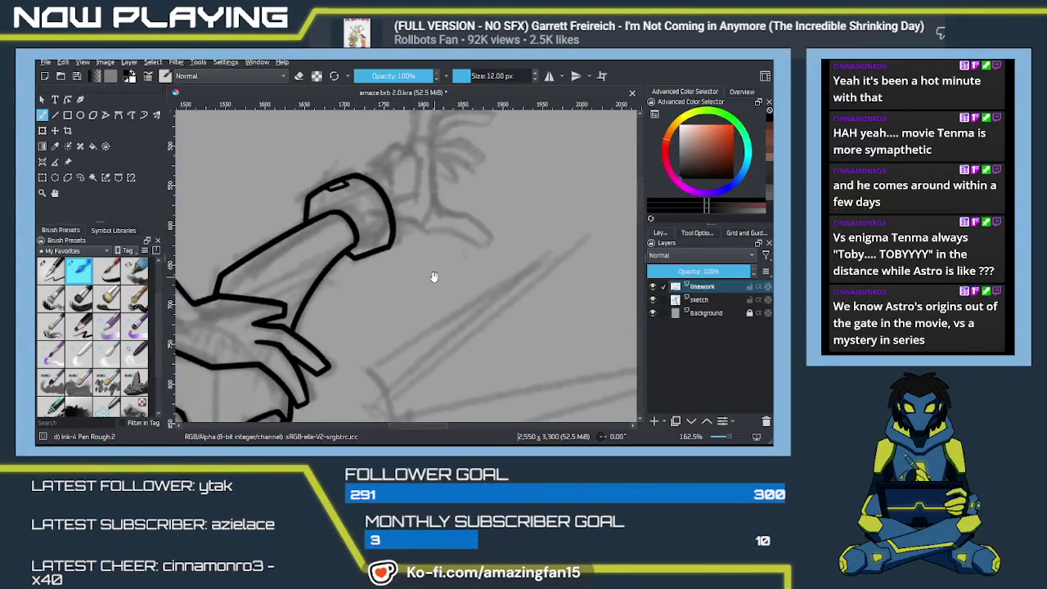
# Check the whole drawing zoomed out, then add a small notch at the cuff's top
pyautogui.scroll(-1, 436, 281)
pyautogui.scroll(-3, 434, 284)
pyautogui.moveTo(524, 343)
pyautogui.mouseDown()
pyautogui.moveTo(440, 310)
pyautogui.moveTo(430, 326)
pyautogui.mouseUp()
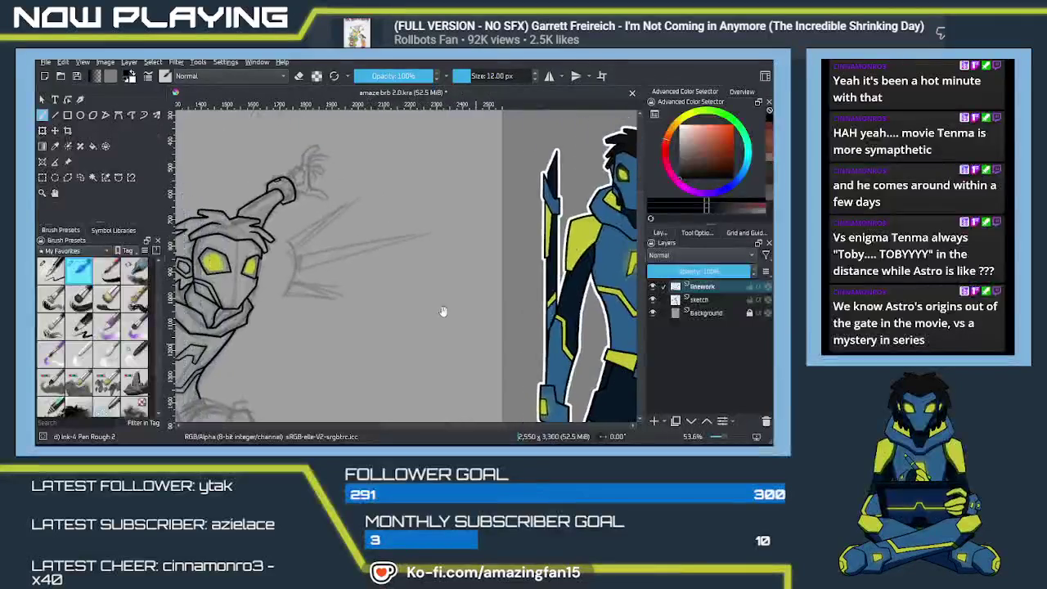
pyautogui.scroll(5, 430, 326)
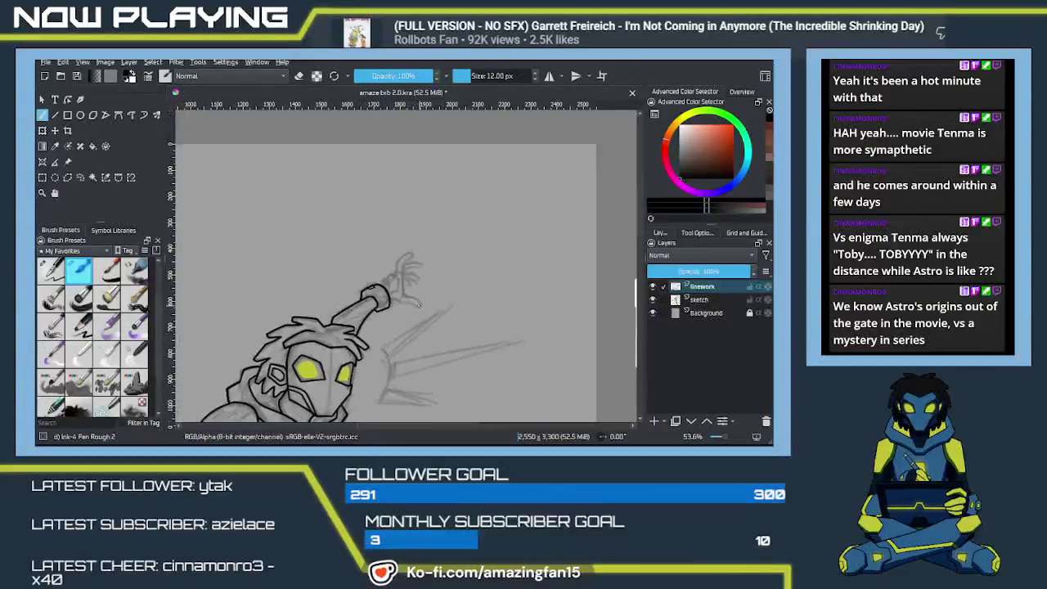
pyautogui.moveTo(431, 327); pyautogui.dragTo(364, 314)
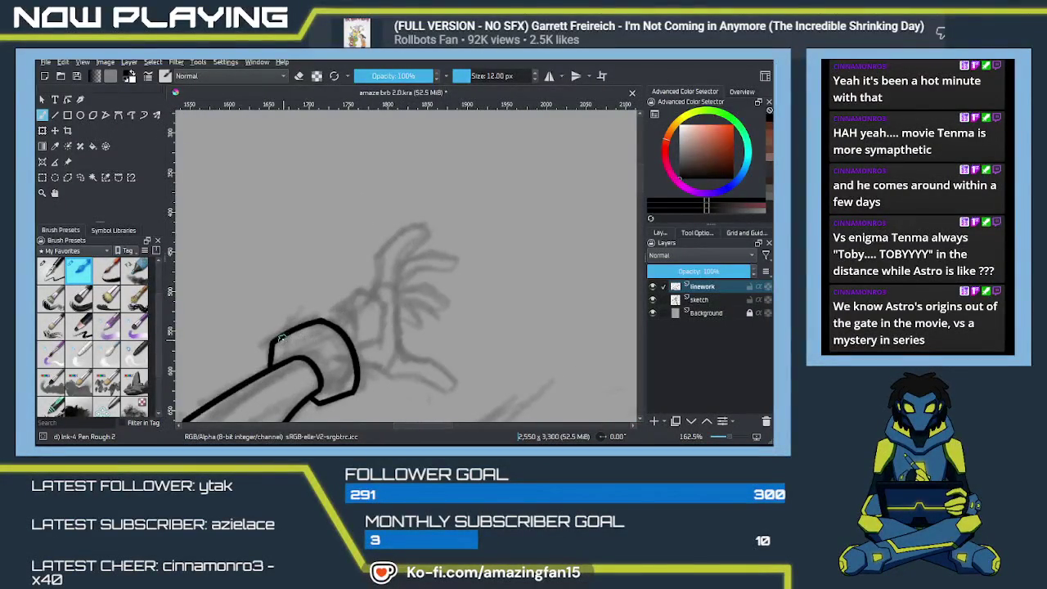
pyautogui.moveTo(277, 342); pyautogui.dragTo(315, 332)
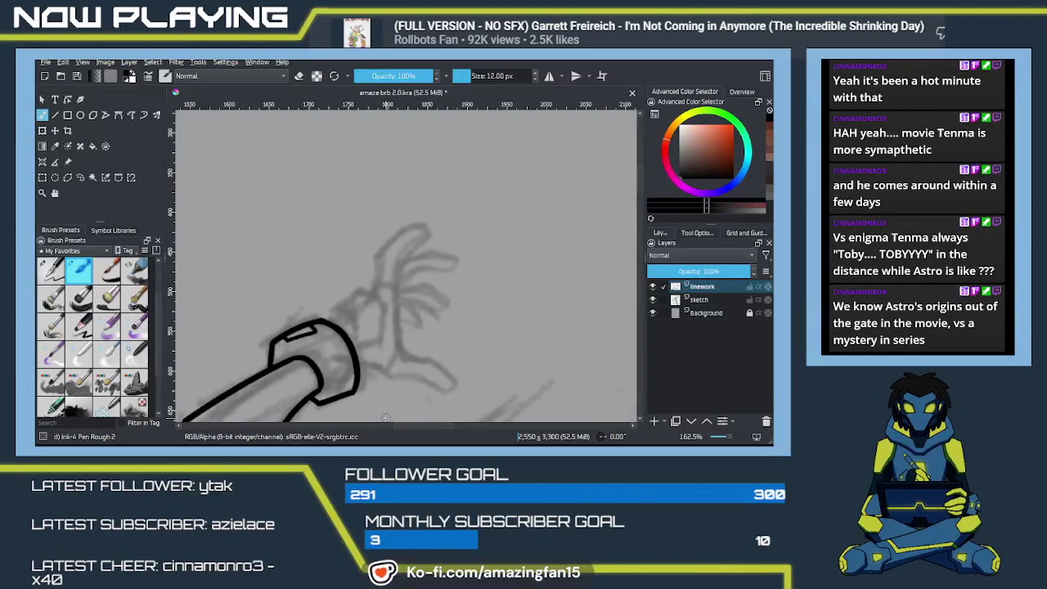
# Ink a line along the arm to the cuff and the back of the hand curving from it
pyautogui.scroll(-3, 401, 300)
pyautogui.moveTo(196, 337); pyautogui.dragTo(310, 319)
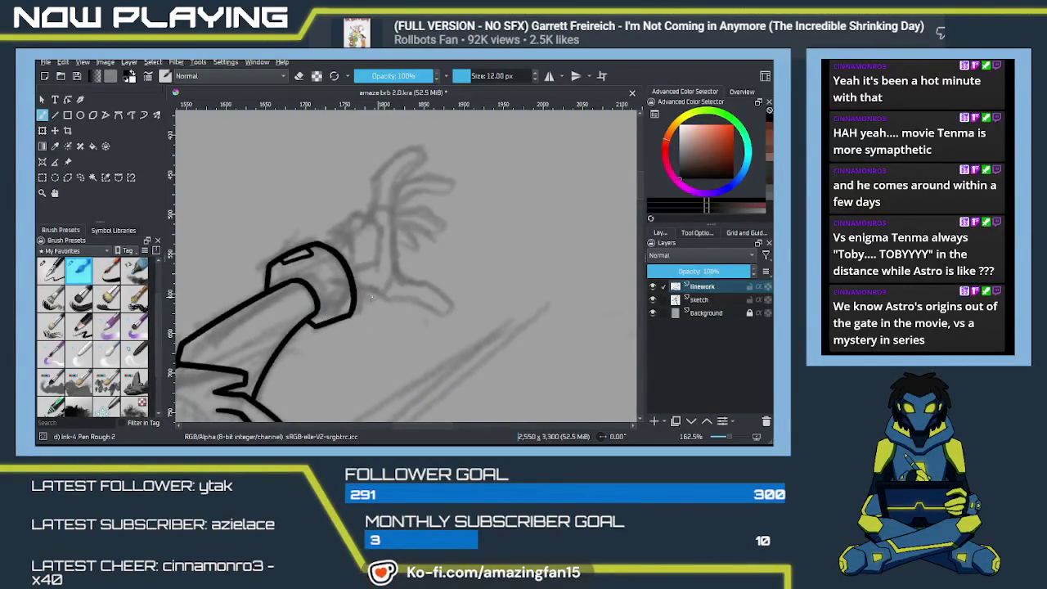
pyautogui.moveTo(356, 291); pyautogui.dragTo(390, 301)
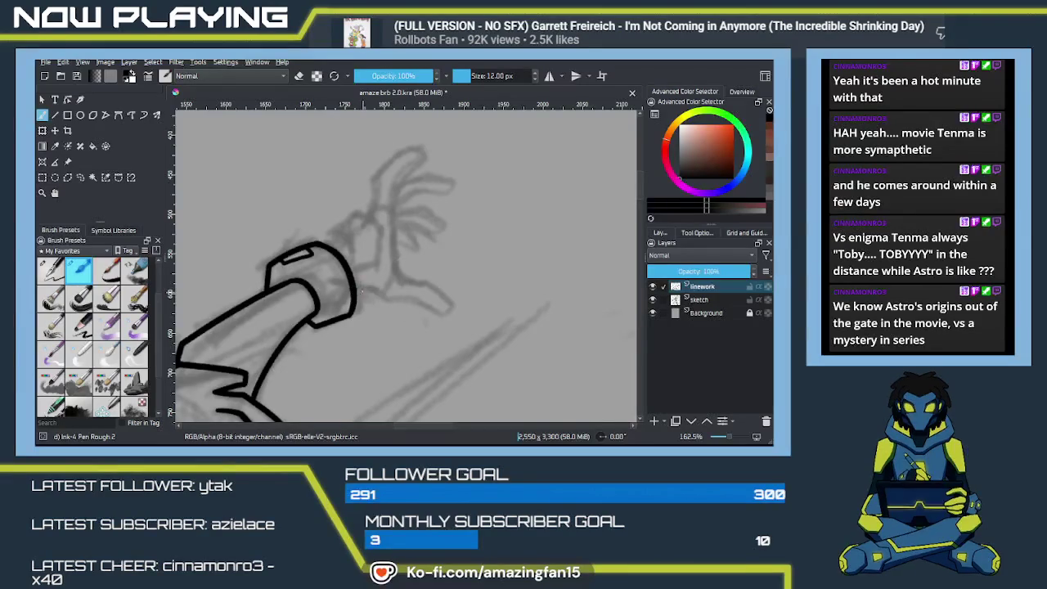
pyautogui.hotkey('ctrl', 'z')
pyautogui.moveTo(354, 289); pyautogui.dragTo(389, 302)
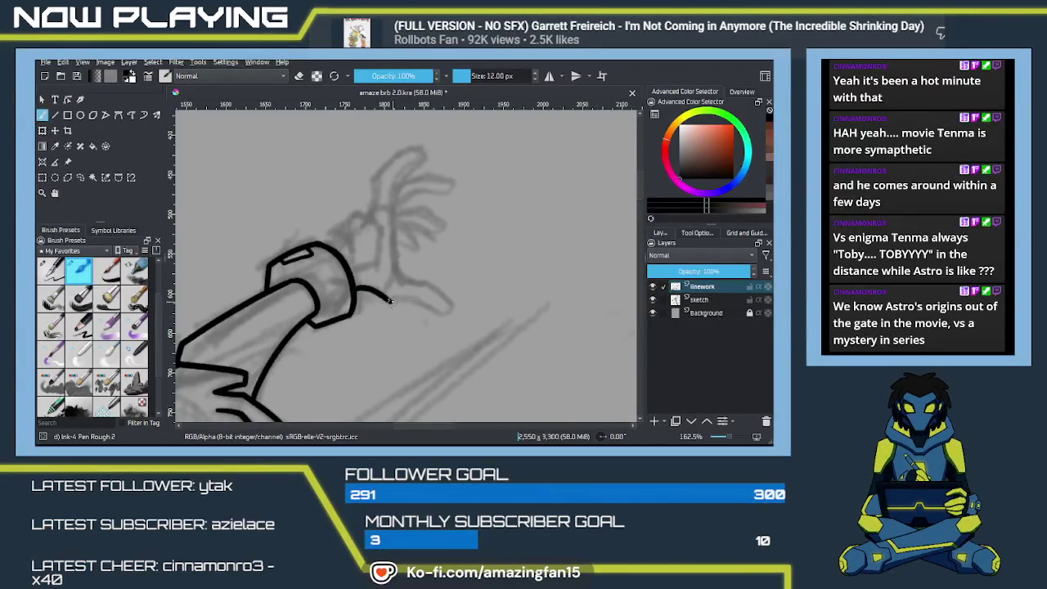
pyautogui.hotkey('ctrl', 'z')
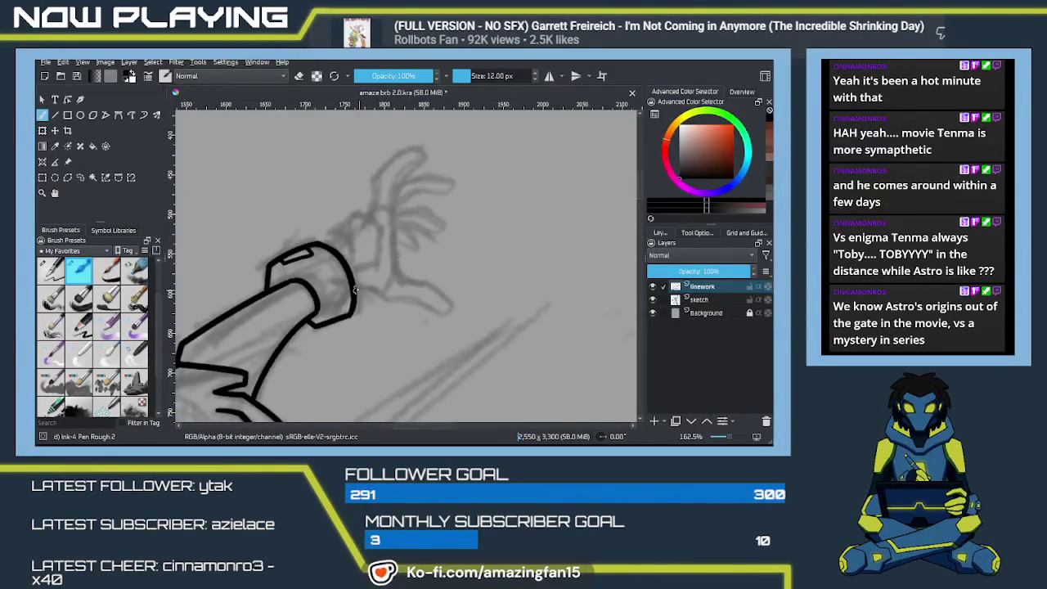
pyautogui.moveTo(359, 291)
pyautogui.mouseDown()
pyautogui.moveTo(390, 302)
pyautogui.moveTo(406, 326)
pyautogui.mouseUp()
# Ink the first finger's curved outline with a hooked tip, erasing the stray downward curl
pyautogui.moveTo(415, 213); pyautogui.dragTo(391, 326)
pyautogui.hotkey('ctrl', 'z')
pyautogui.moveTo(414, 211)
pyautogui.mouseDown()
pyautogui.moveTo(385, 274)
pyautogui.moveTo(391, 320)
pyautogui.mouseUp()
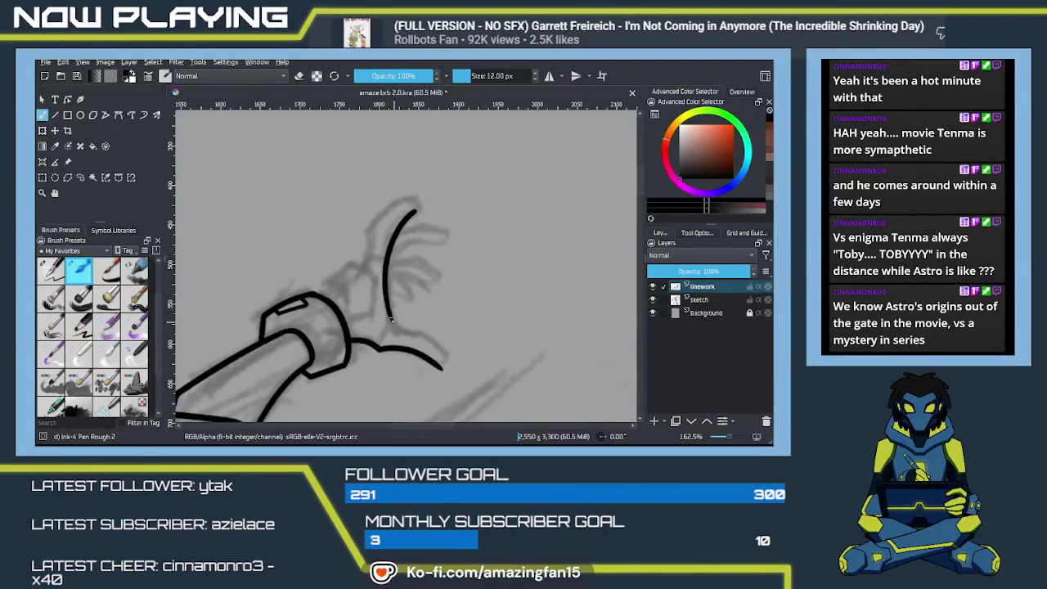
pyautogui.moveTo(390, 316); pyautogui.dragTo(425, 331)
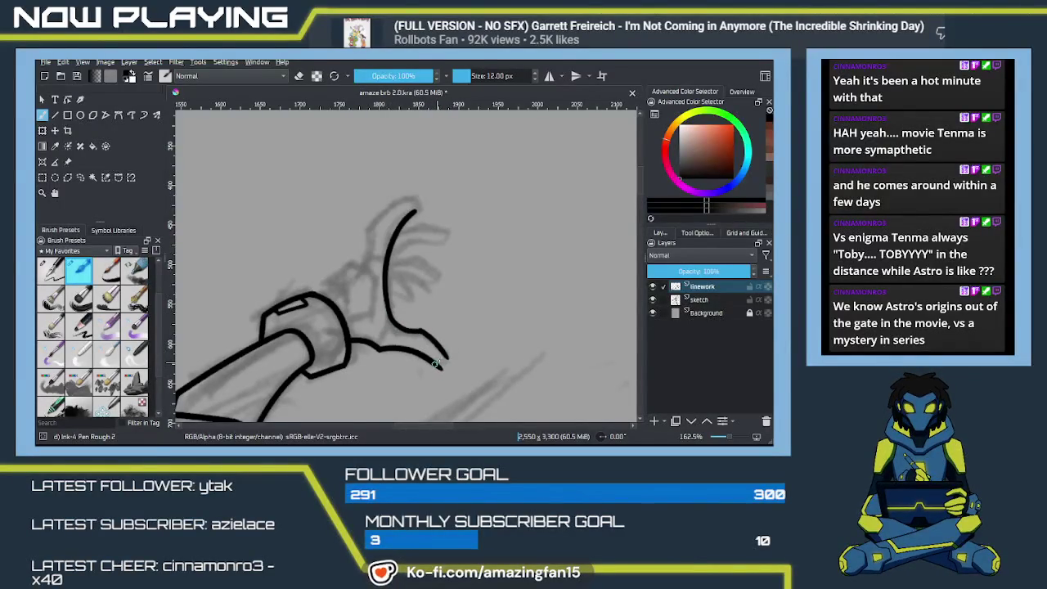
pyautogui.moveTo(442, 353); pyautogui.dragTo(437, 365)
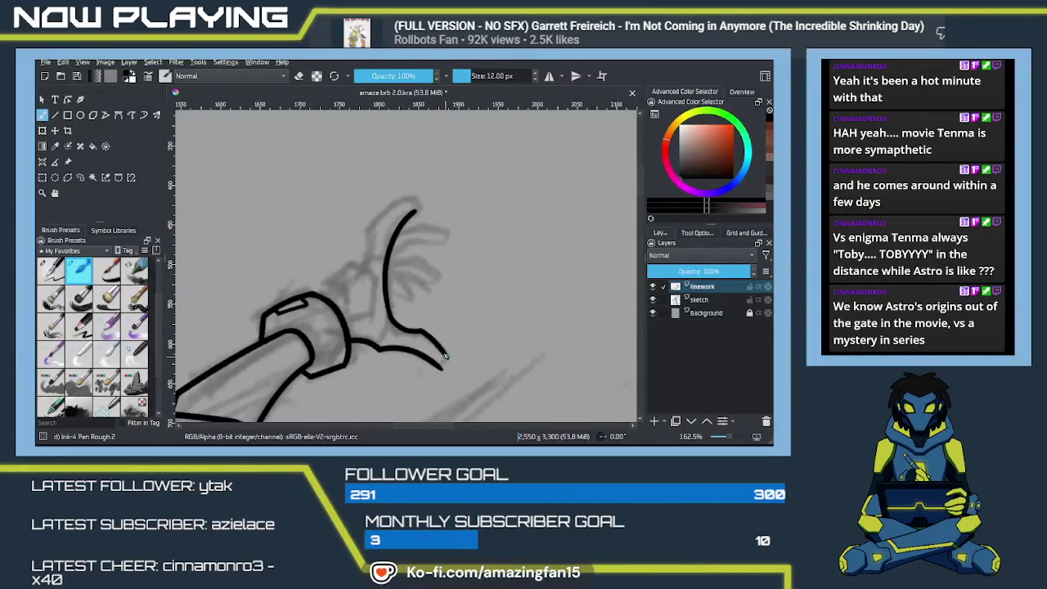
pyautogui.press('e')
pyautogui.moveTo(439, 369); pyautogui.dragTo(446, 360)
# Ink the line running down along the wrist, redrawing it after an undo
pyautogui.moveTo(408, 350); pyautogui.dragTo(448, 398)
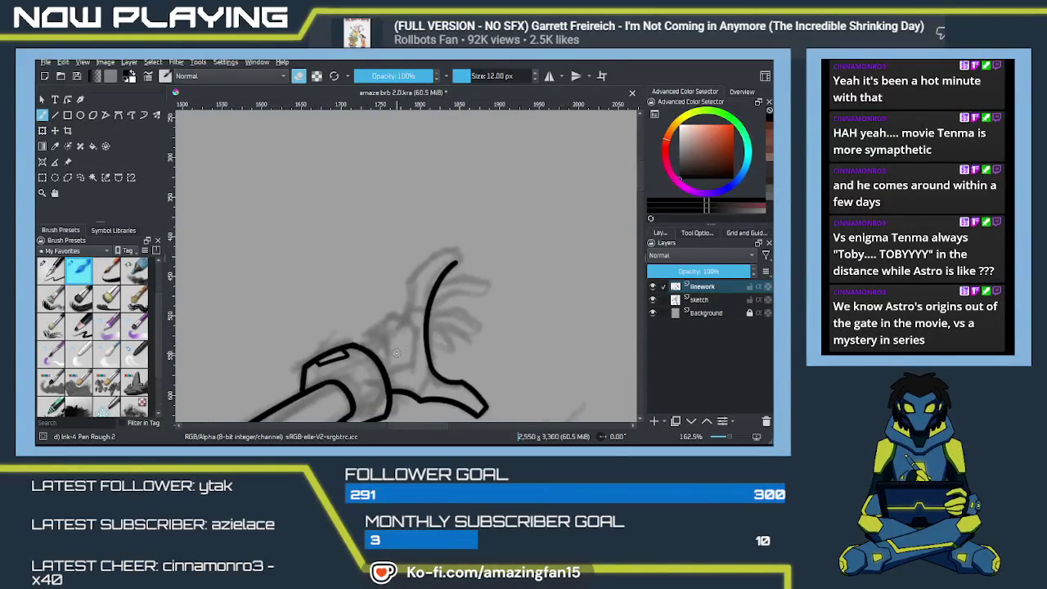
pyautogui.scroll(2, 398, 352)
pyautogui.scroll(2, 360, 313)
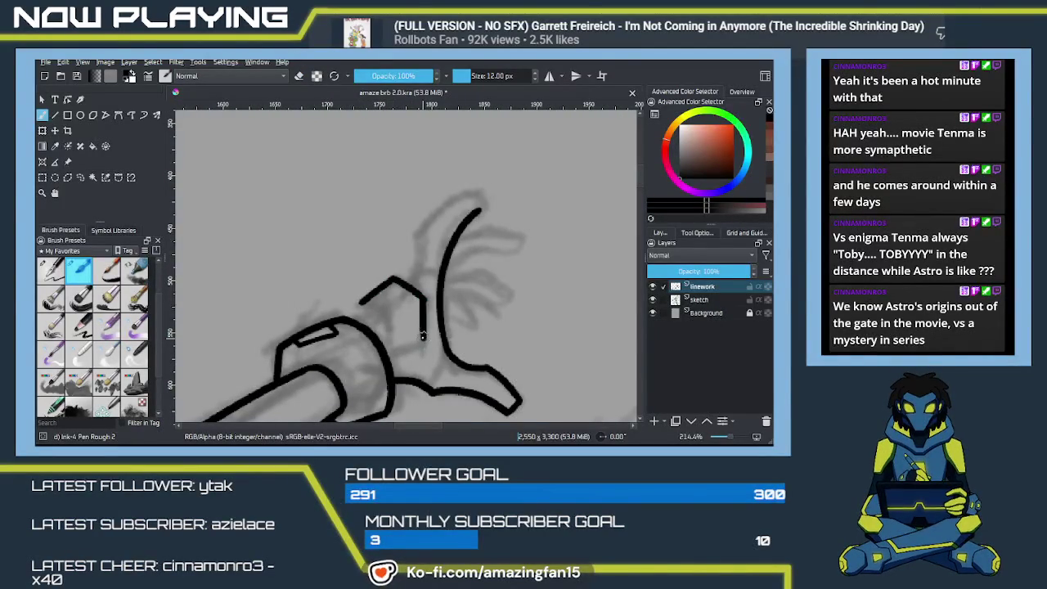
pyautogui.moveTo(422, 299); pyautogui.dragTo(423, 345)
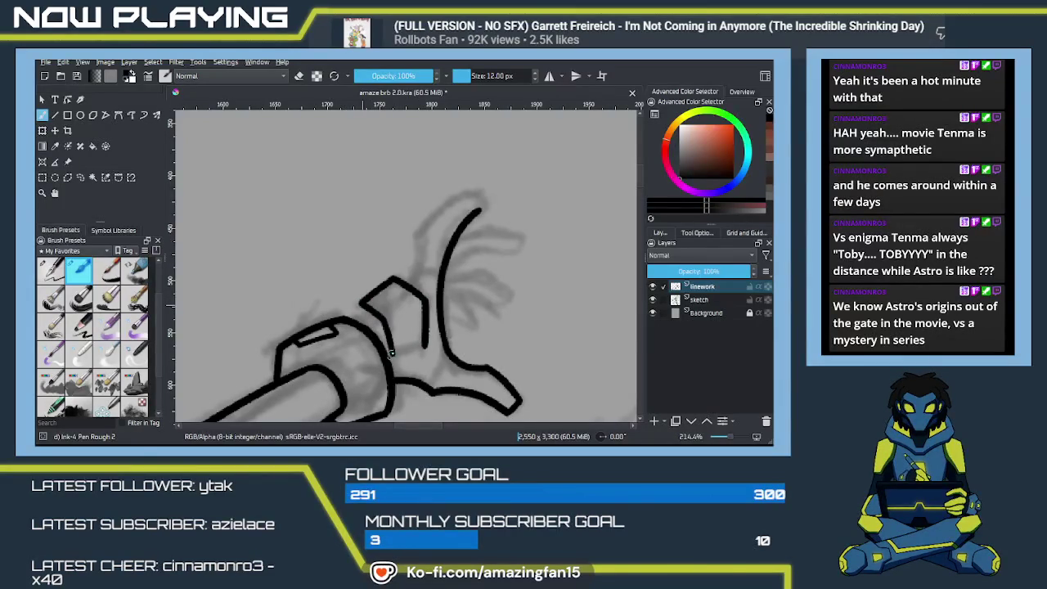
pyautogui.hotkey('ctrl', 'z')
pyautogui.moveTo(383, 316); pyautogui.dragTo(396, 350)
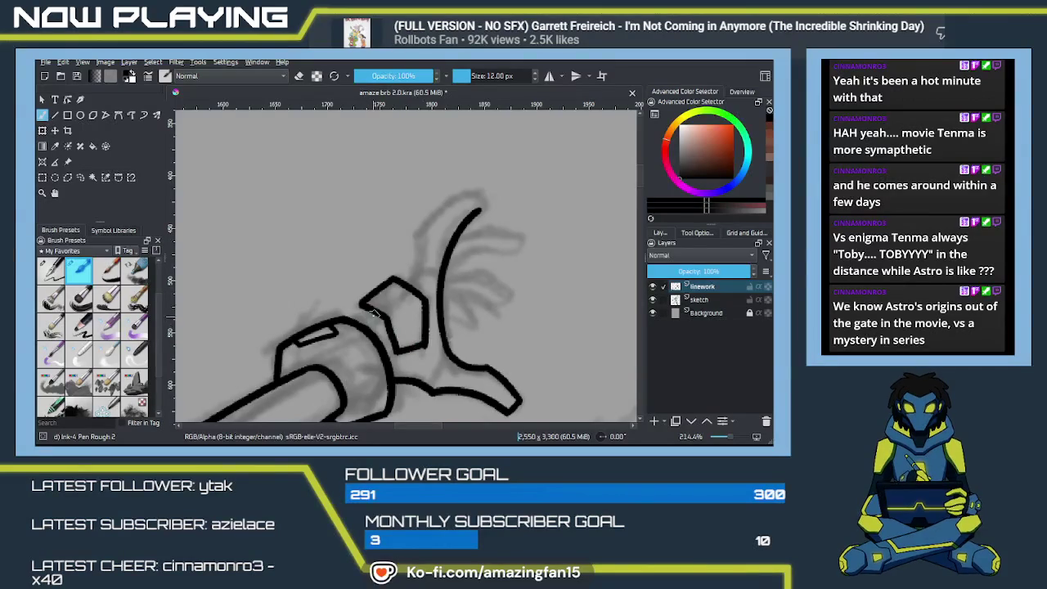
# Ink the wrist guard's side and the finger's edge up to its tip
pyautogui.moveTo(411, 314)
pyautogui.mouseDown()
pyautogui.moveTo(362, 377)
pyautogui.moveTo(378, 288)
pyautogui.mouseUp()
pyautogui.hotkey('ctrl', 'z')
pyautogui.moveTo(362, 350)
pyautogui.mouseDown()
pyautogui.moveTo(401, 272)
pyautogui.moveTo(436, 272)
pyautogui.mouseUp()
pyautogui.hotkey('ctrl', 'z')
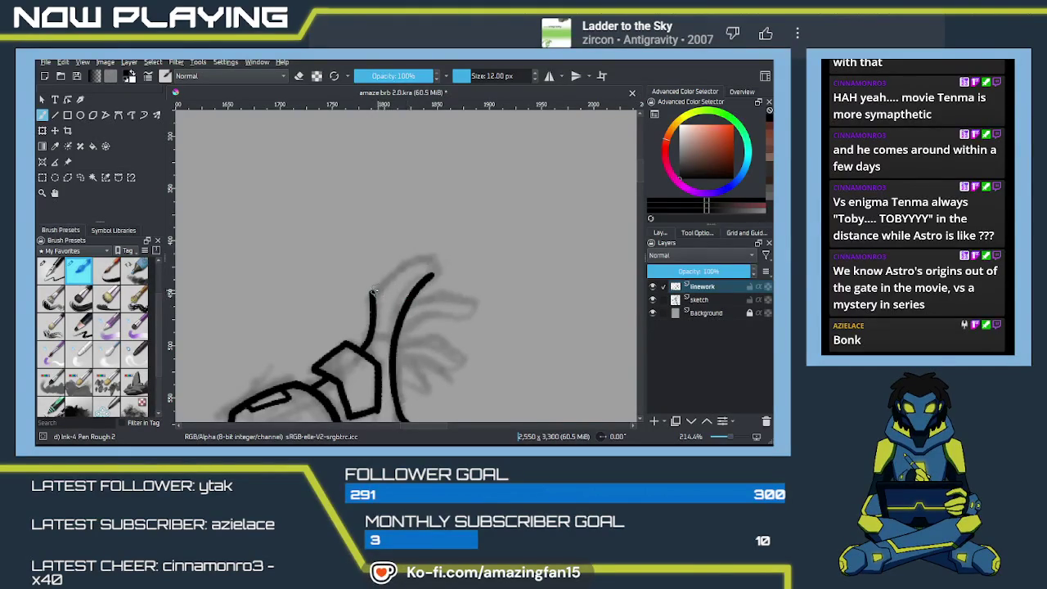
pyautogui.moveTo(372, 294); pyautogui.dragTo(432, 257)
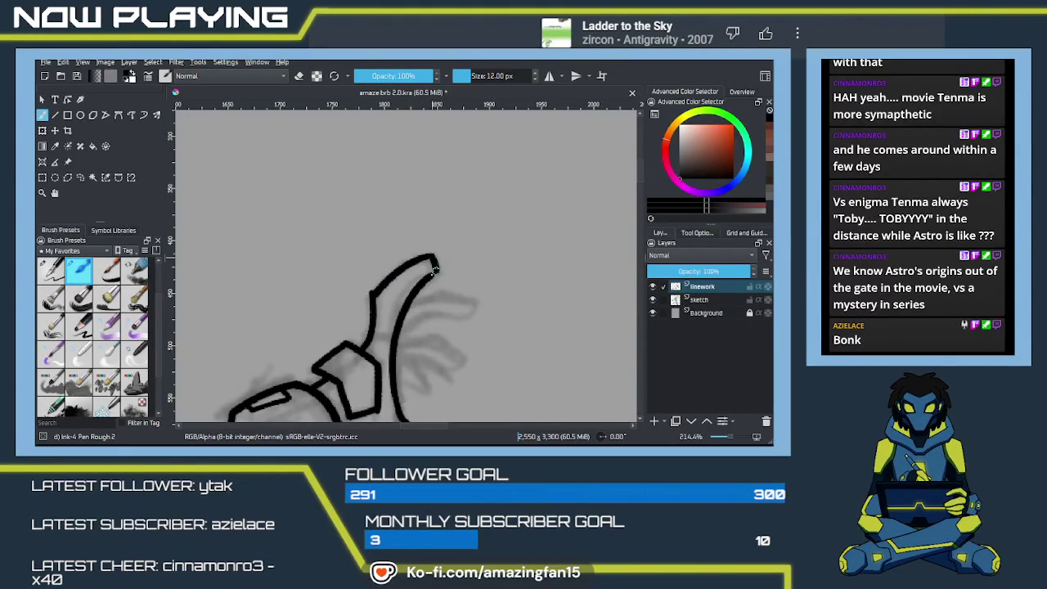
pyautogui.press('e')
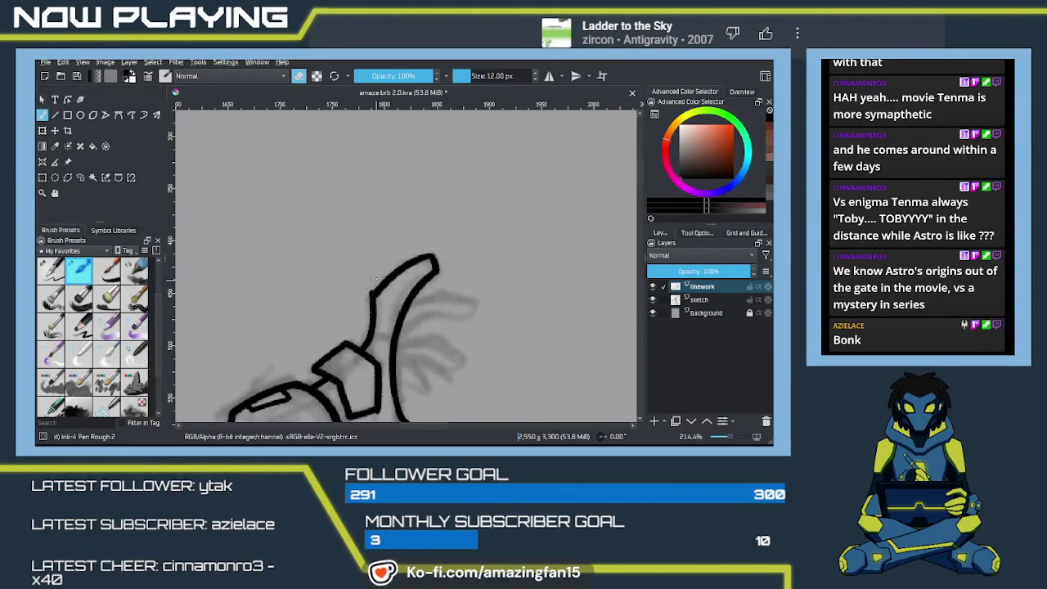
pyautogui.press('e')
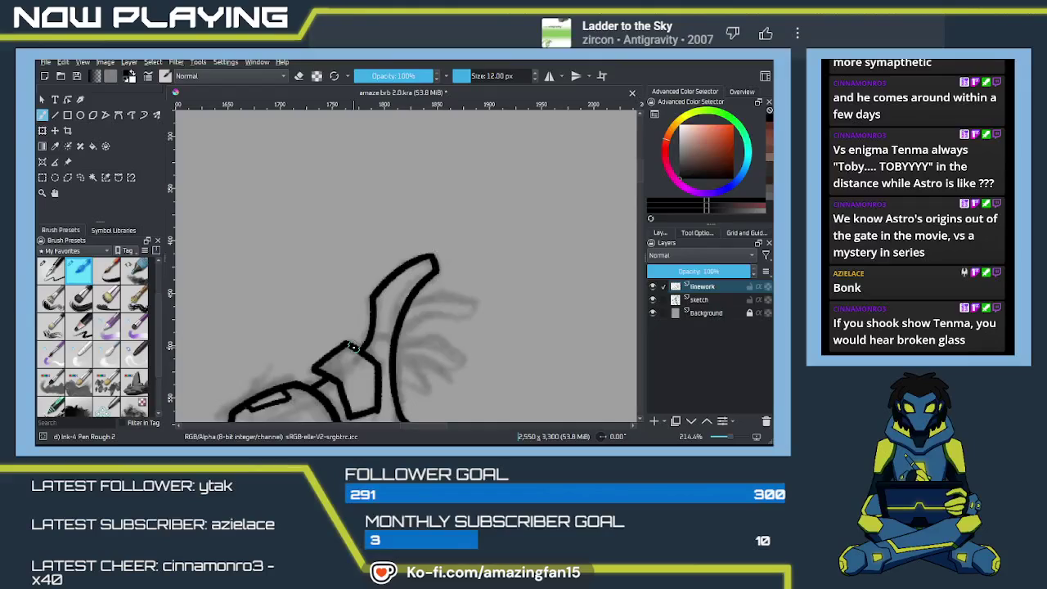
# Pan over the hand's lower claw and look over the coloured reference character
pyautogui.moveTo(414, 359)
pyautogui.mouseDown()
pyautogui.moveTo(417, 329)
pyautogui.moveTo(435, 325)
pyautogui.mouseUp()
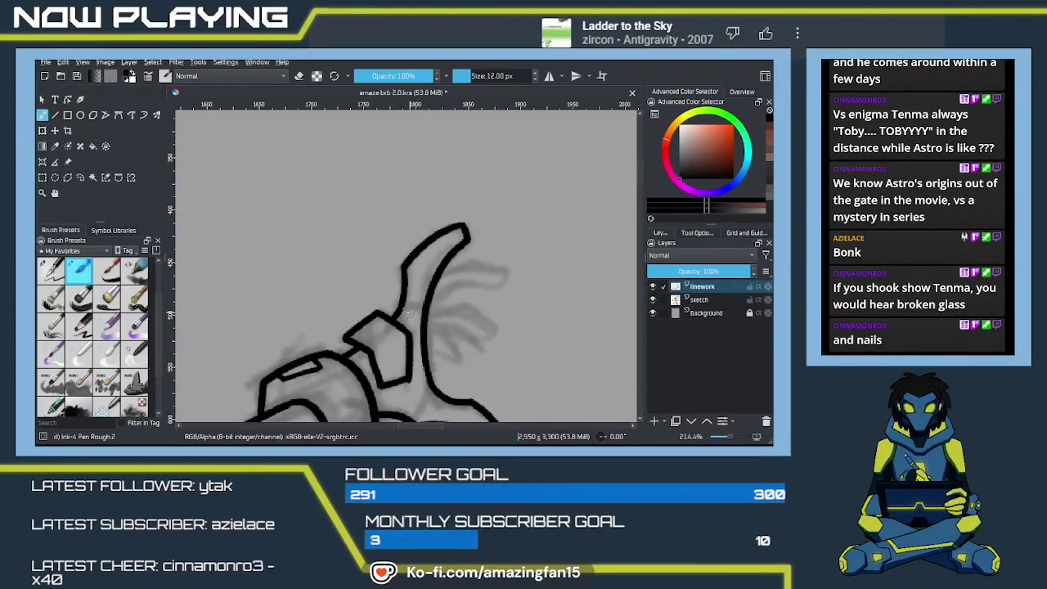
pyautogui.moveTo(444, 355); pyautogui.dragTo(461, 274)
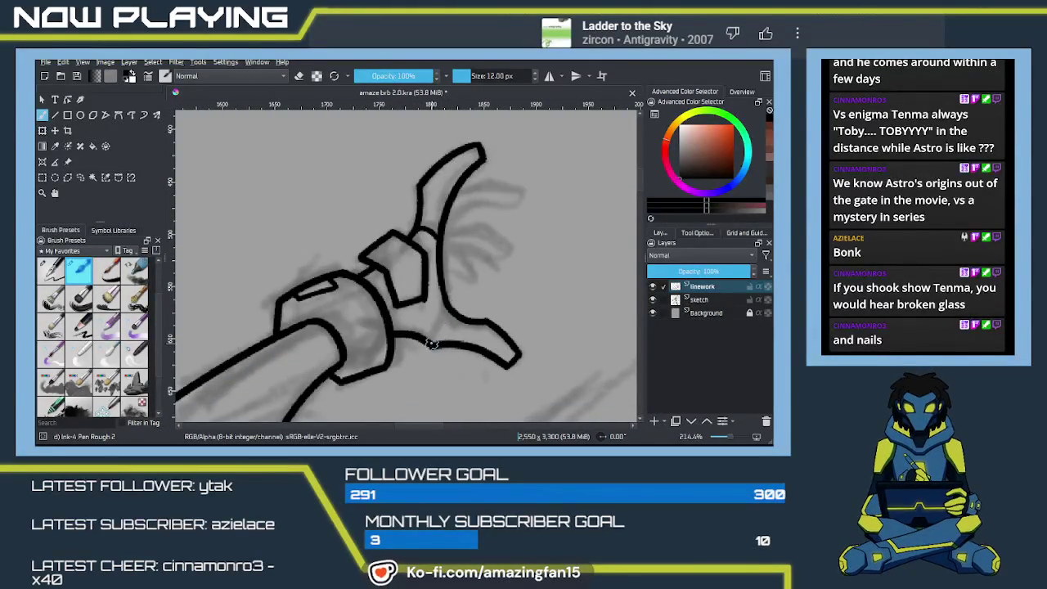
pyautogui.scroll(-1, 507, 319)
pyautogui.scroll(-1, 513, 322)
pyautogui.scroll(-3, 513, 322)
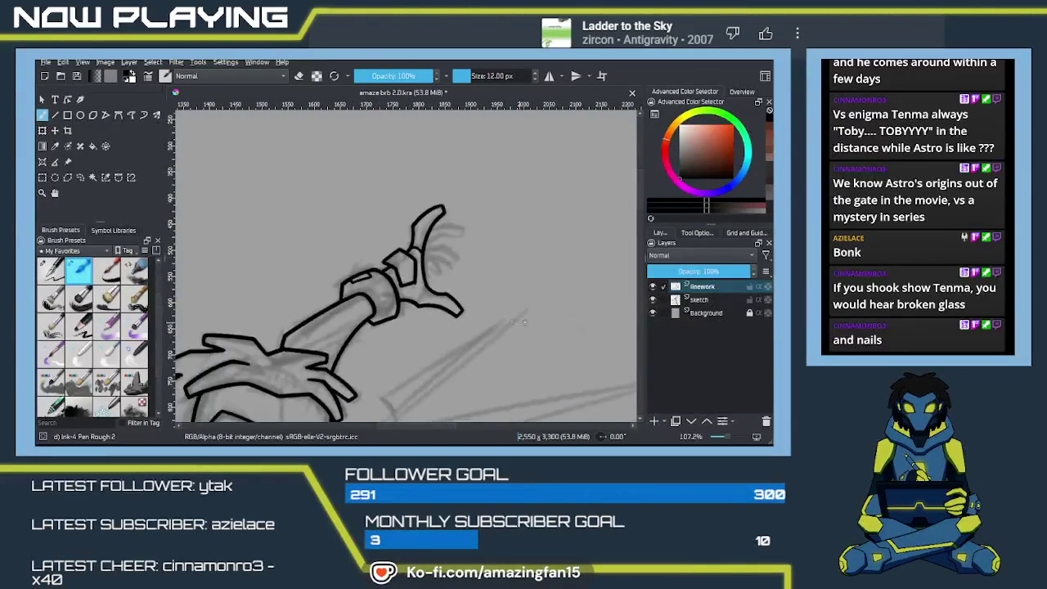
pyautogui.moveTo(416, 245)
pyautogui.mouseDown()
pyautogui.moveTo(398, 191)
pyautogui.moveTo(399, 49)
pyautogui.mouseUp()
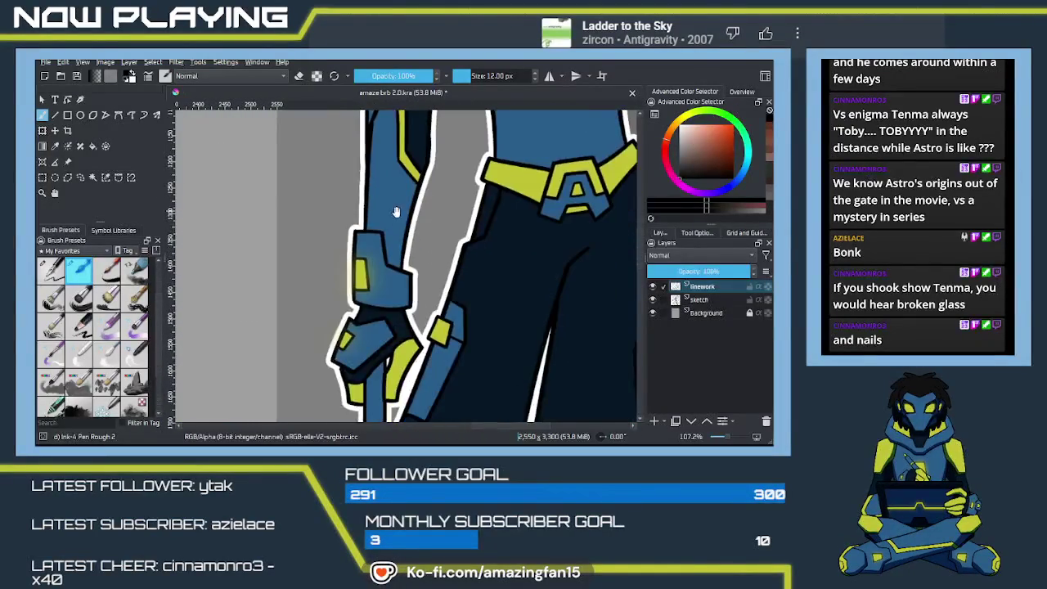
pyautogui.moveTo(414, 283); pyautogui.dragTo(507, 353)
pyautogui.moveTo(389, 197); pyautogui.dragTo(471, 249)
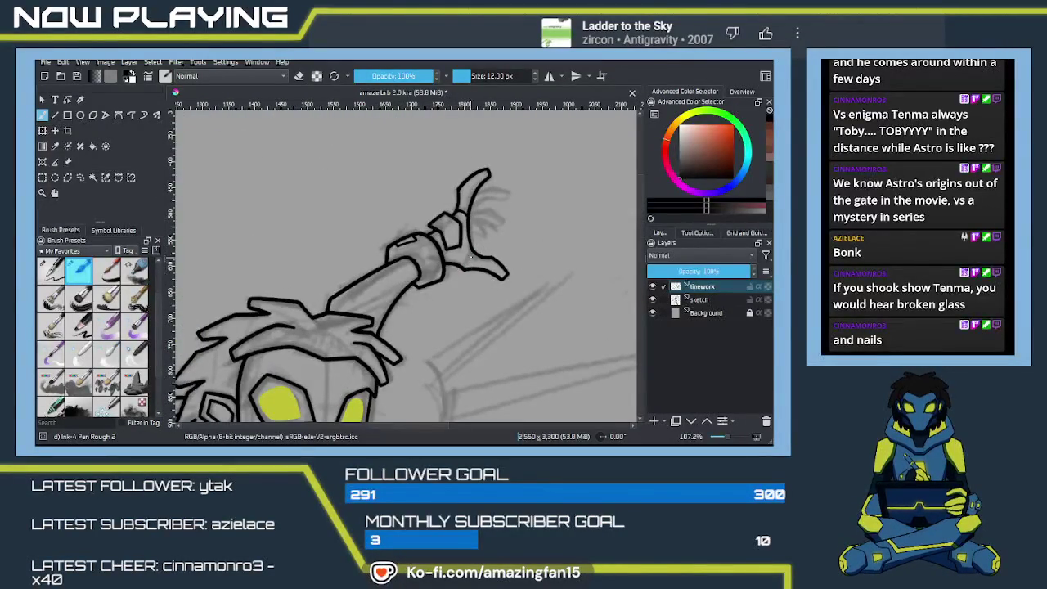
# Ink the upper finger out to its closed, rounded tip
pyautogui.press('e')
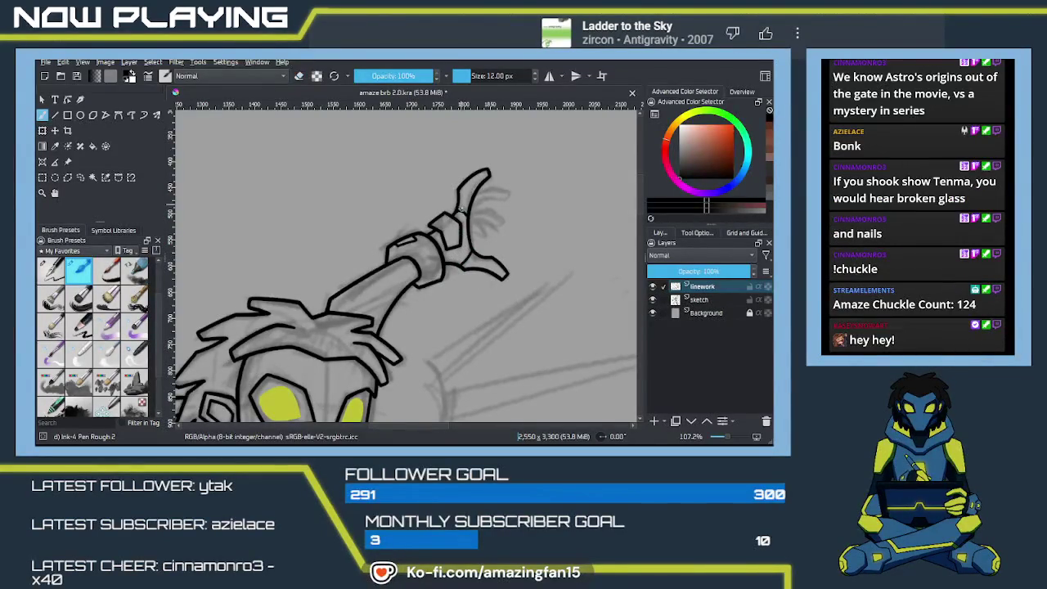
pyautogui.scroll(1, 460, 203)
pyautogui.scroll(1, 467, 217)
pyautogui.scroll(1, 474, 233)
pyautogui.scroll(1, 483, 249)
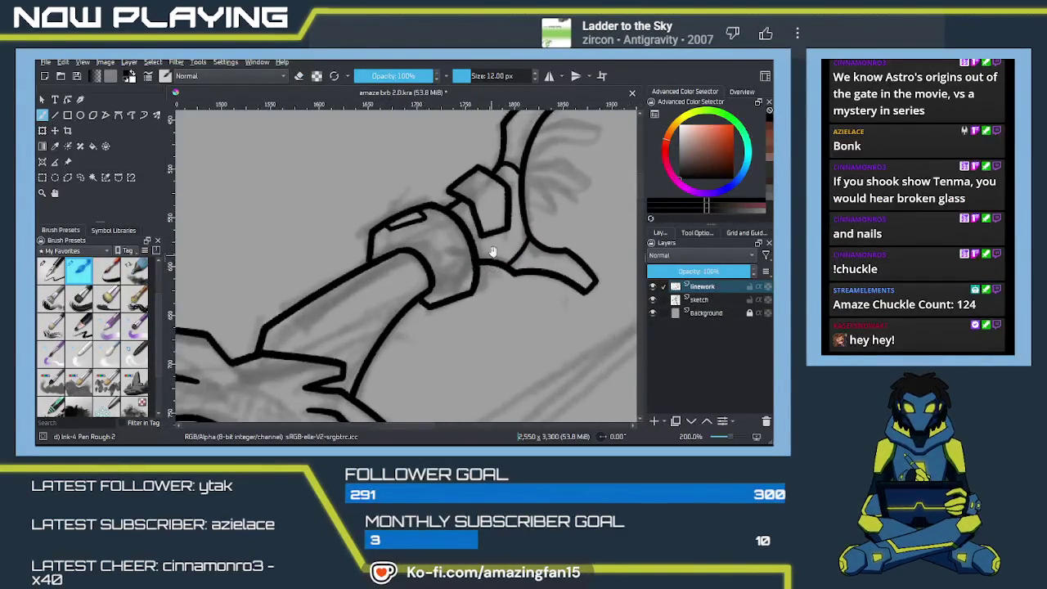
pyautogui.moveTo(488, 260); pyautogui.dragTo(373, 379)
pyautogui.moveTo(442, 236); pyautogui.dragTo(481, 244)
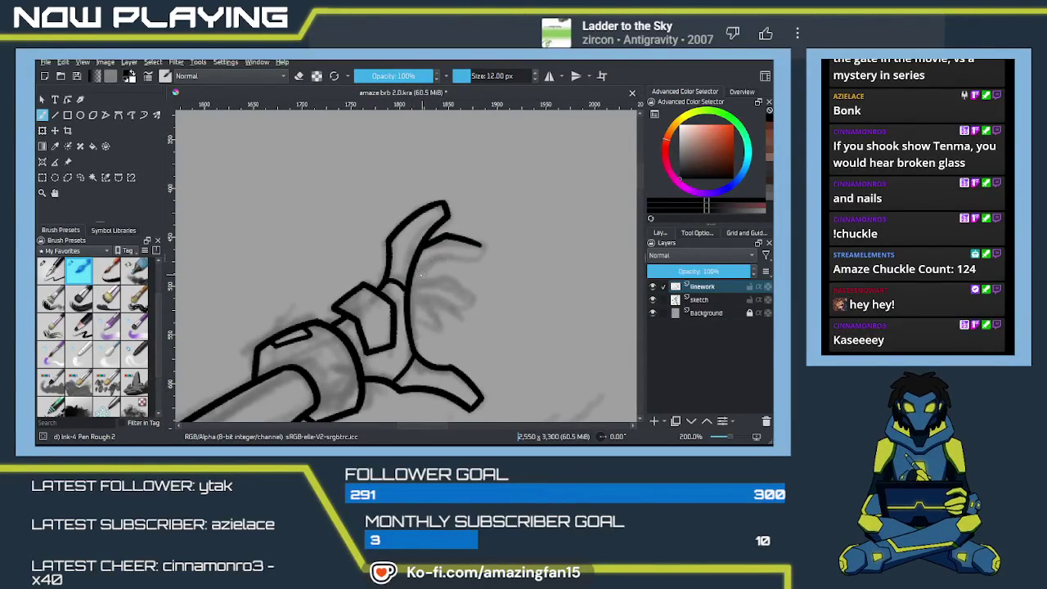
pyautogui.moveTo(409, 280)
pyautogui.mouseDown()
pyautogui.moveTo(435, 262)
pyautogui.moveTo(473, 260)
pyautogui.mouseUp()
pyautogui.hotkey('ctrl', 'z')
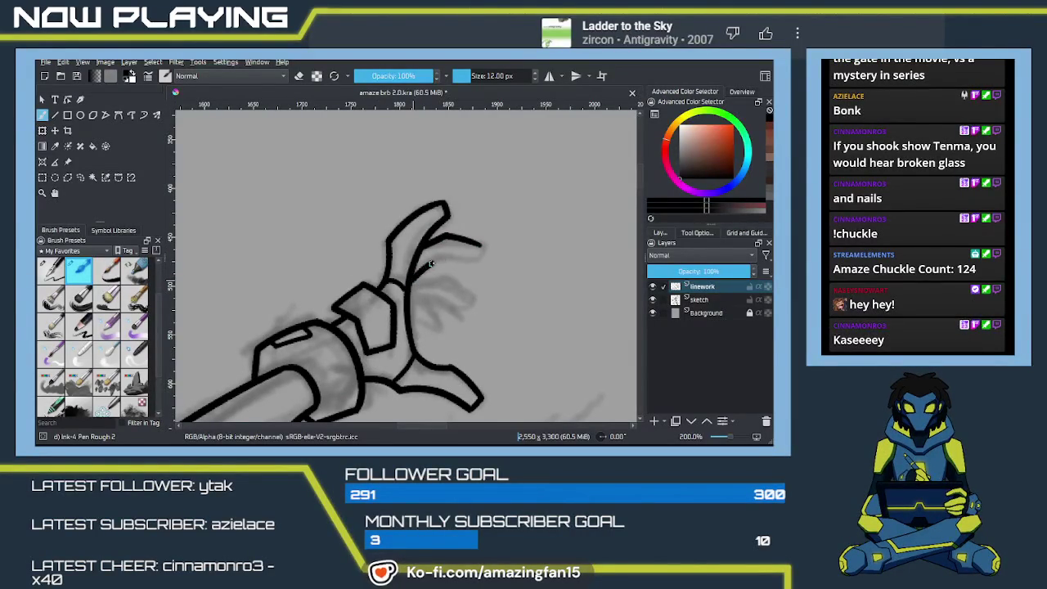
pyautogui.hotkey('ctrl', 'z')
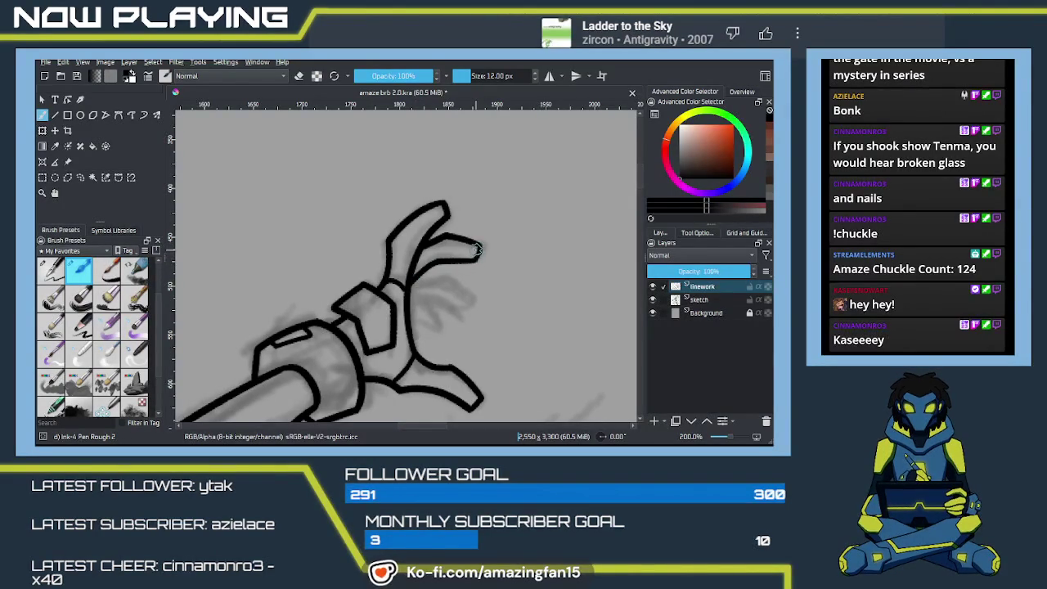
pyautogui.moveTo(477, 250); pyautogui.dragTo(477, 244)
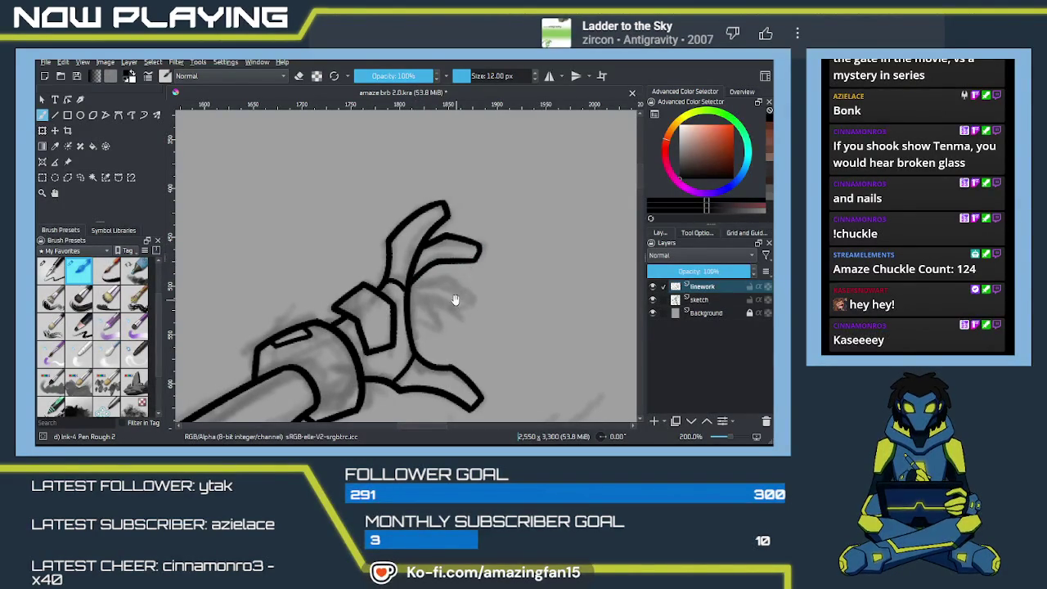
# Outline the remaining fingers below the first, finishing with the lowest one
pyautogui.moveTo(455, 300); pyautogui.dragTo(470, 257)
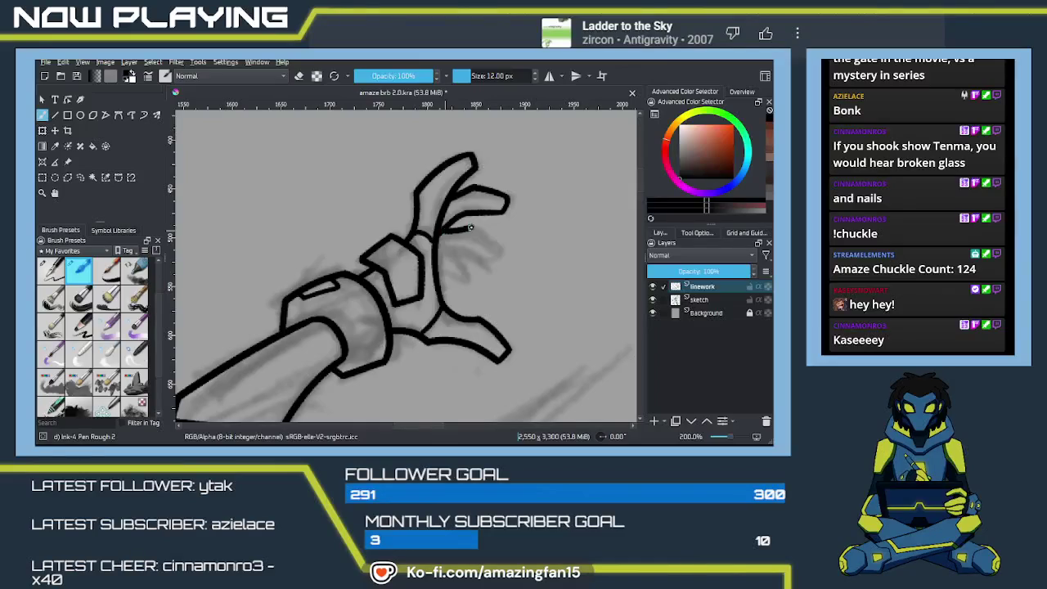
pyautogui.moveTo(470, 223); pyautogui.dragTo(500, 251)
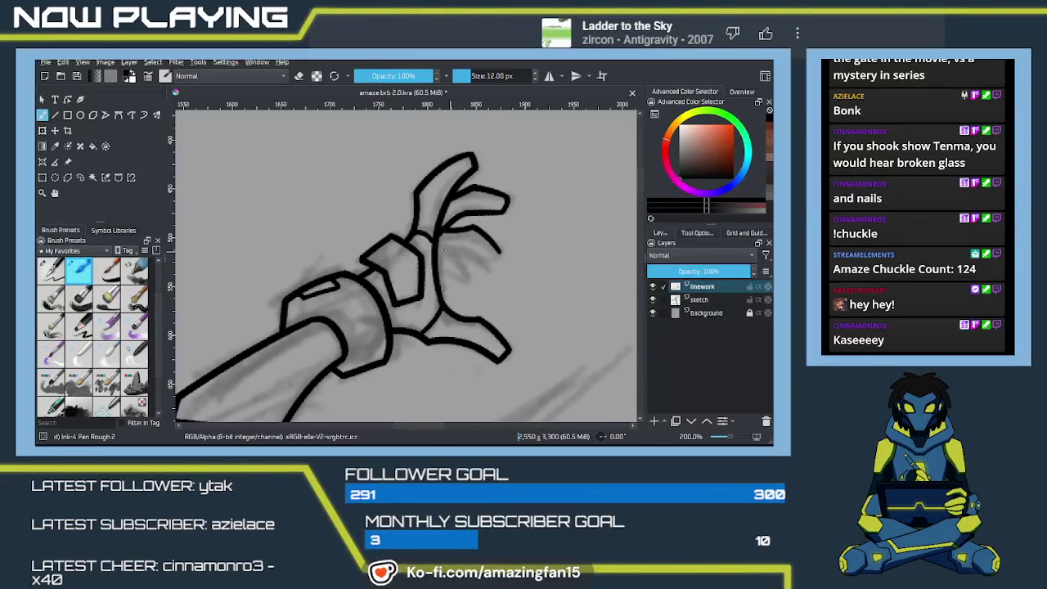
pyautogui.moveTo(435, 255); pyautogui.dragTo(454, 248)
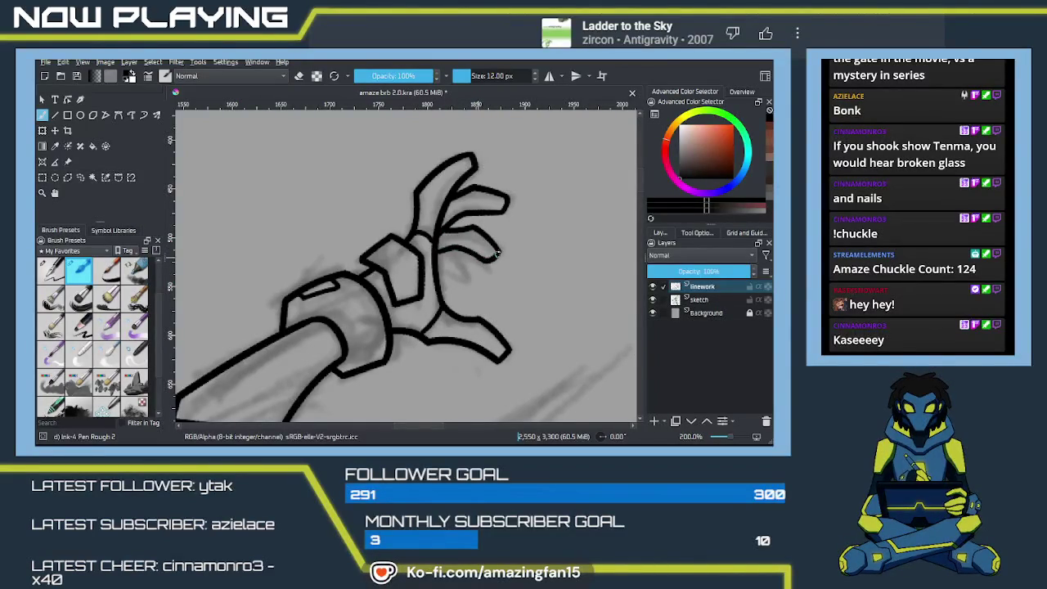
pyautogui.moveTo(448, 248)
pyautogui.mouseDown()
pyautogui.moveTo(476, 278)
pyautogui.moveTo(462, 260)
pyautogui.mouseUp()
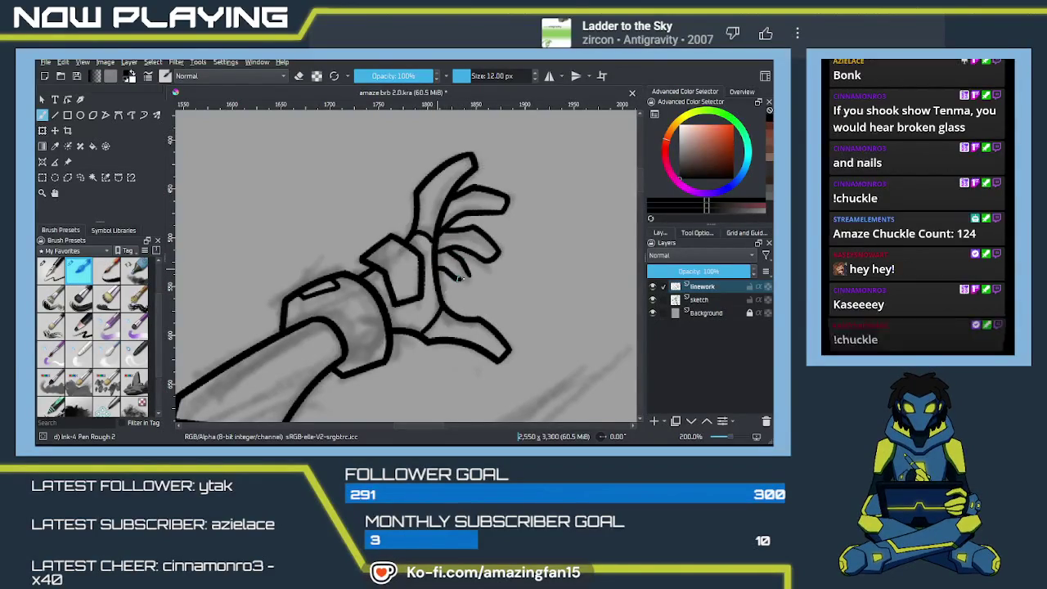
pyautogui.moveTo(460, 260); pyautogui.dragTo(471, 280)
pyautogui.press('e')
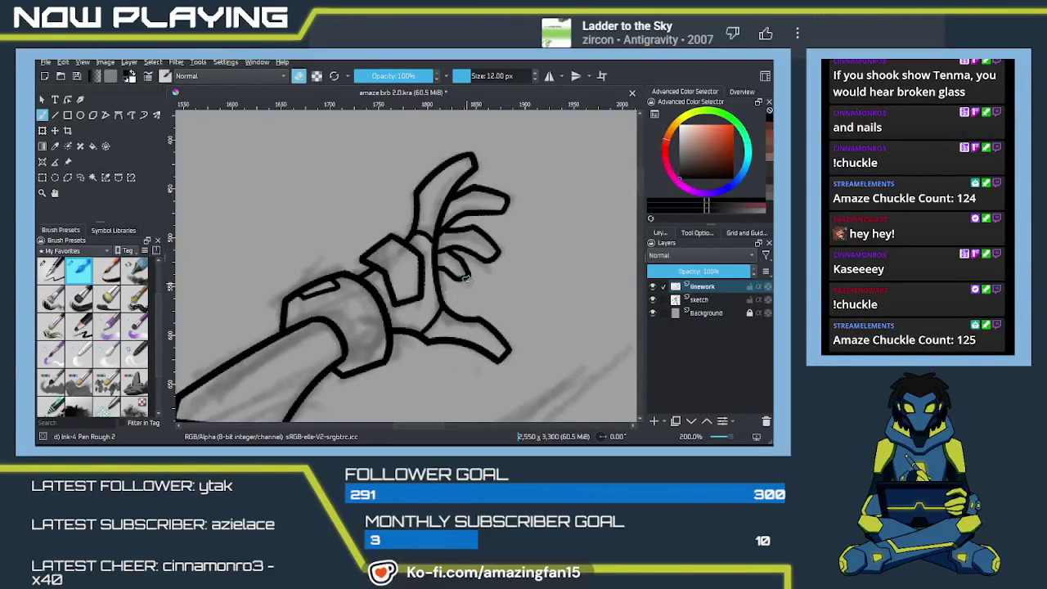
pyautogui.scroll(-1, 457, 300)
# Zoom out to bring the head and the coloured reference character into view
pyautogui.scroll(-1, 454, 301)
pyautogui.scroll(-1, 450, 303)
pyautogui.scroll(-1, 445, 306)
pyautogui.moveTo(445, 306); pyautogui.dragTo(556, 257)
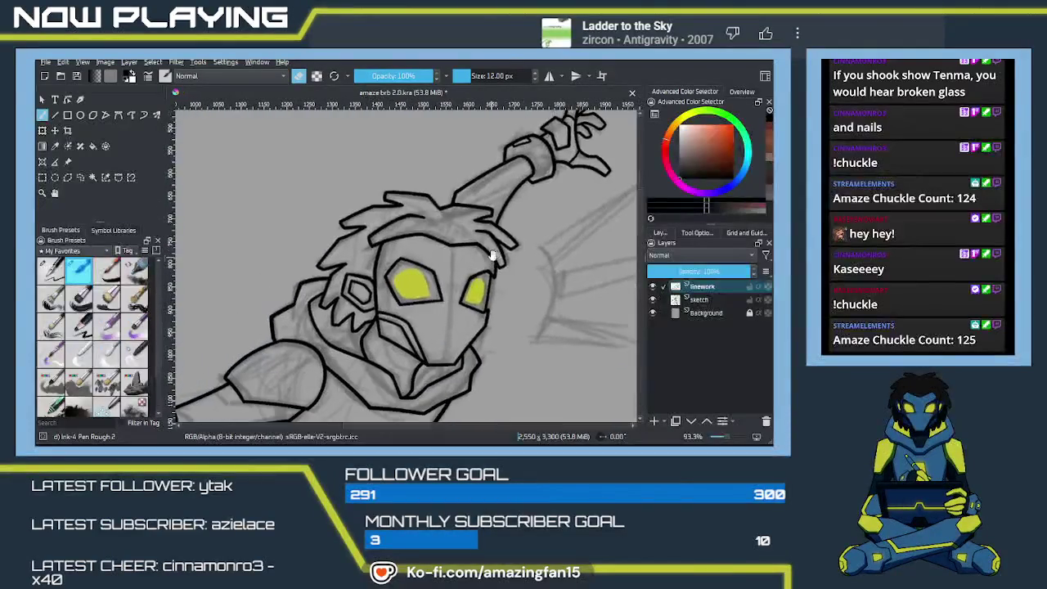
pyautogui.scroll(-1, 424, 312)
pyautogui.scroll(-2, 423, 312)
pyautogui.scroll(-1, 458, 295)
pyautogui.scroll(-1, 538, 263)
pyautogui.moveTo(538, 263); pyautogui.dragTo(368, 306)
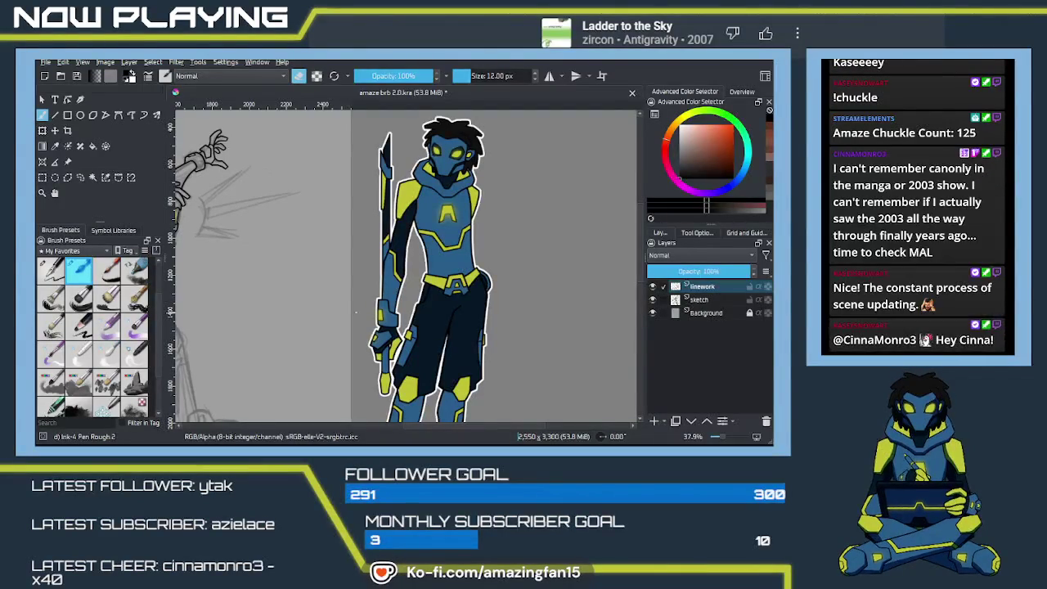
# Recentre on the sketched figure's raised arm and resume inking the linework
pyautogui.moveTo(332, 332)
pyautogui.mouseDown()
pyautogui.moveTo(407, 297)
pyautogui.moveTo(401, 311)
pyautogui.mouseUp()
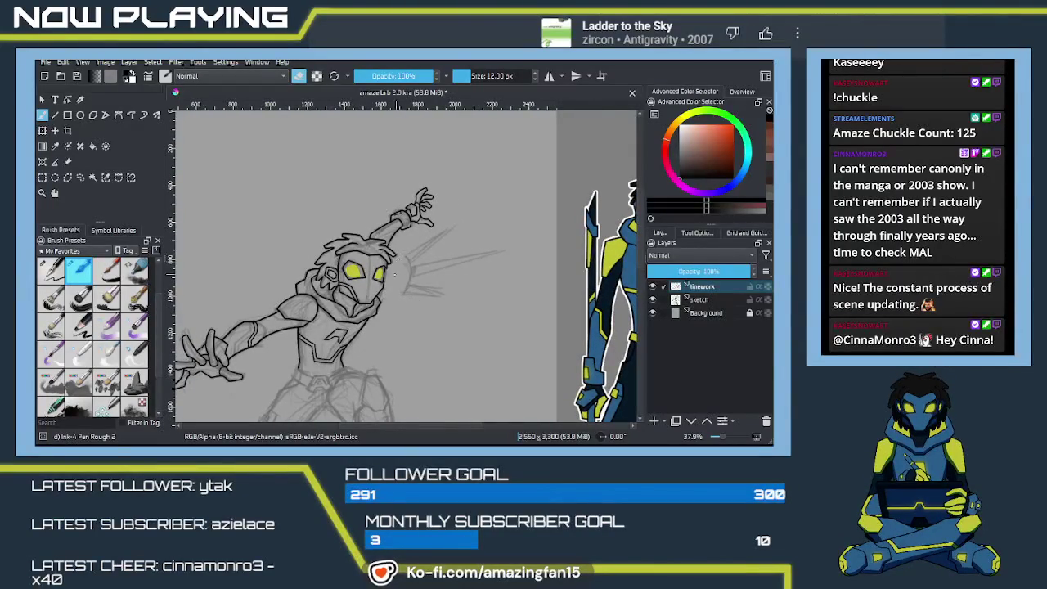
pyautogui.scroll(1, 397, 272)
pyautogui.scroll(2, 393, 270)
pyautogui.scroll(2, 387, 266)
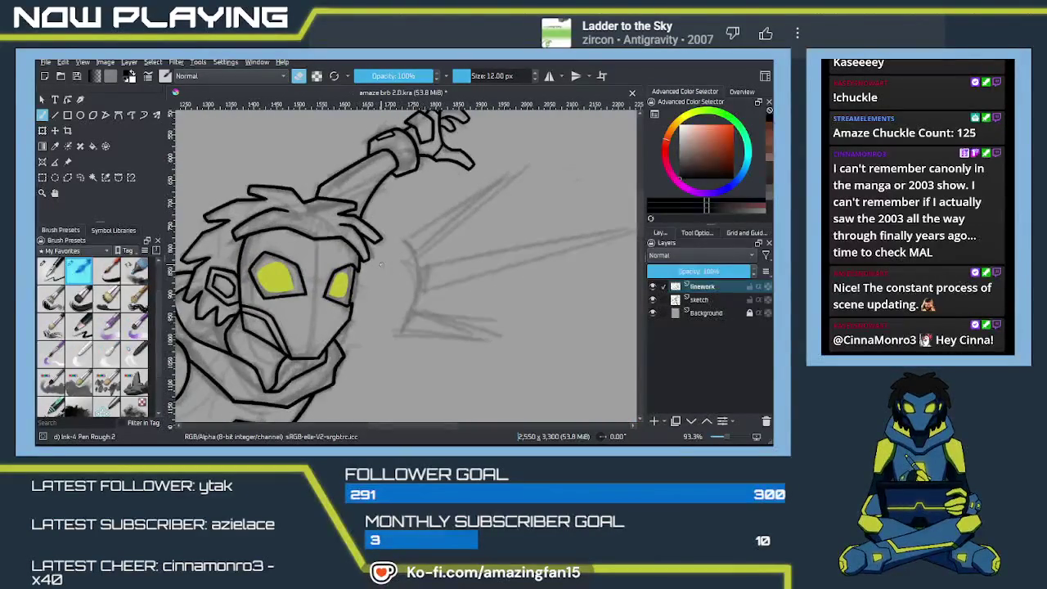
pyautogui.moveTo(385, 266); pyautogui.dragTo(411, 320)
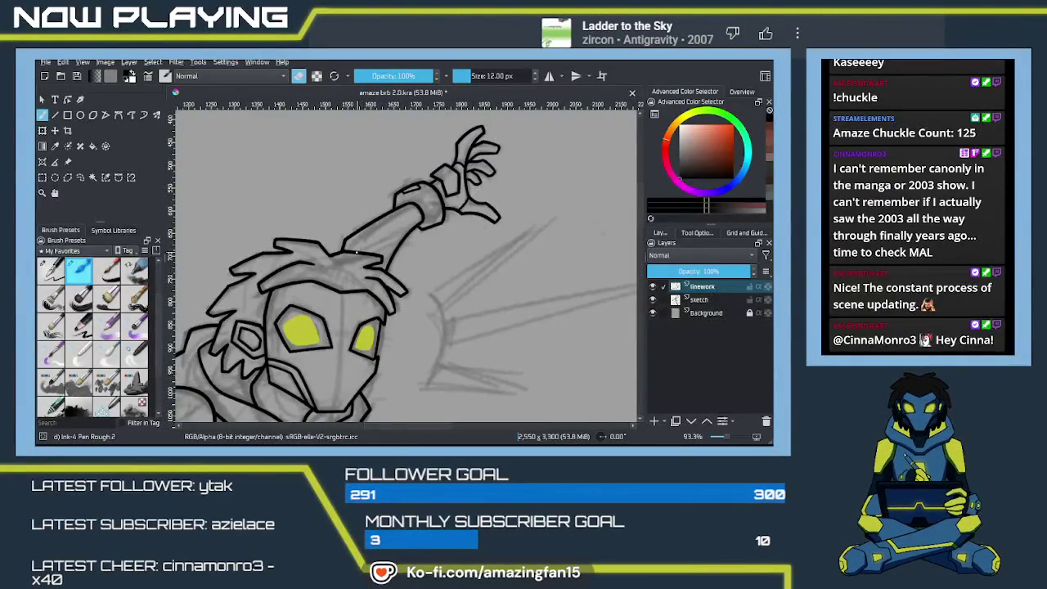
pyautogui.press('e')
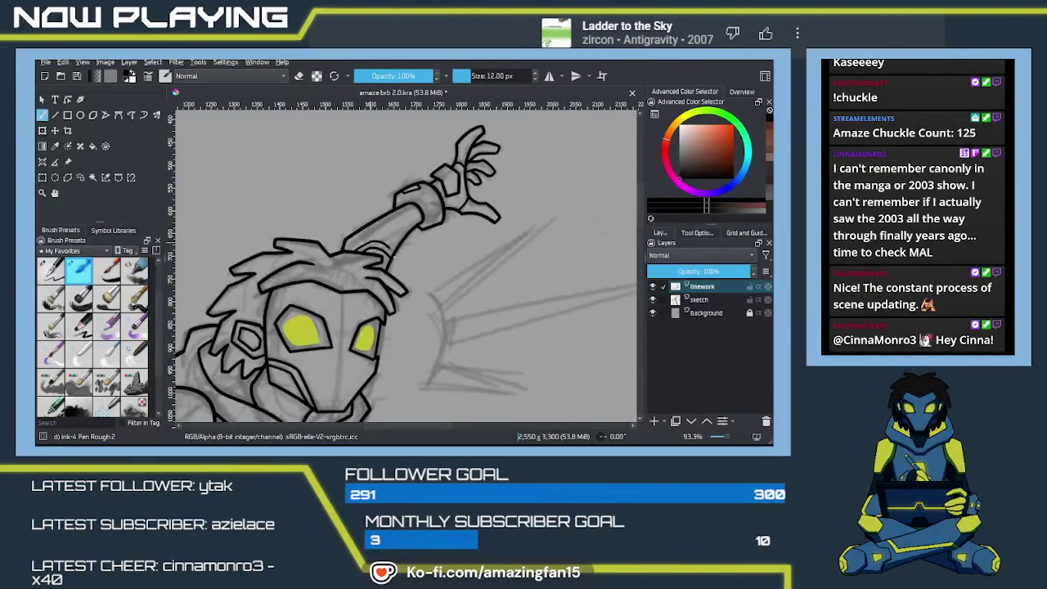
pyautogui.moveTo(405, 313)
pyautogui.mouseDown()
pyautogui.moveTo(416, 254)
pyautogui.moveTo(440, 276)
pyautogui.moveTo(476, 248)
pyautogui.moveTo(422, 307)
pyautogui.mouseUp()
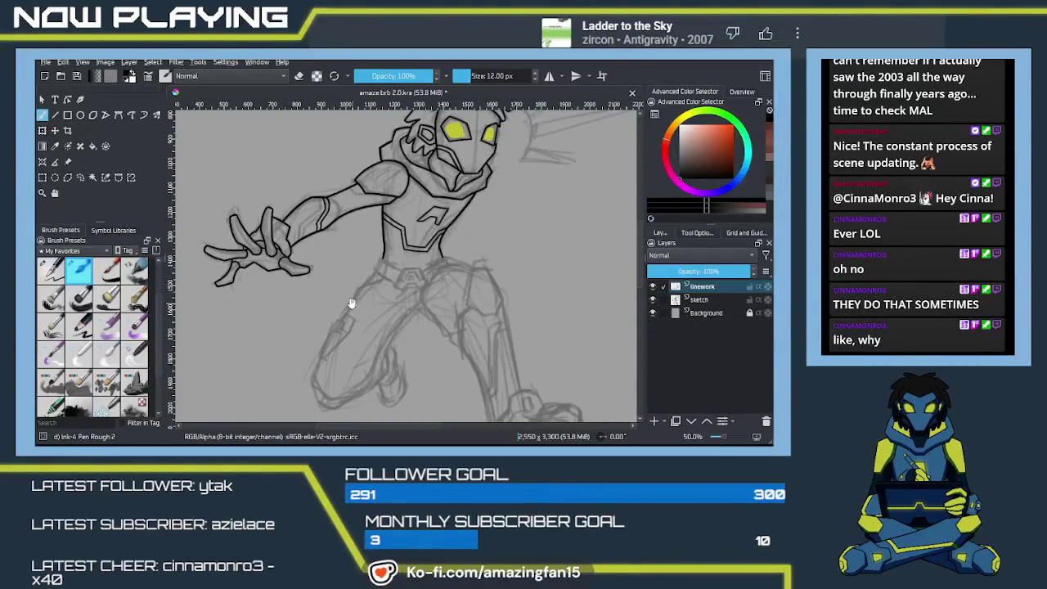
# Zoom in to ink a line on the arm armor, then undo two stray strokes below the collar
pyautogui.moveTo(343, 248); pyautogui.dragTo(401, 309)
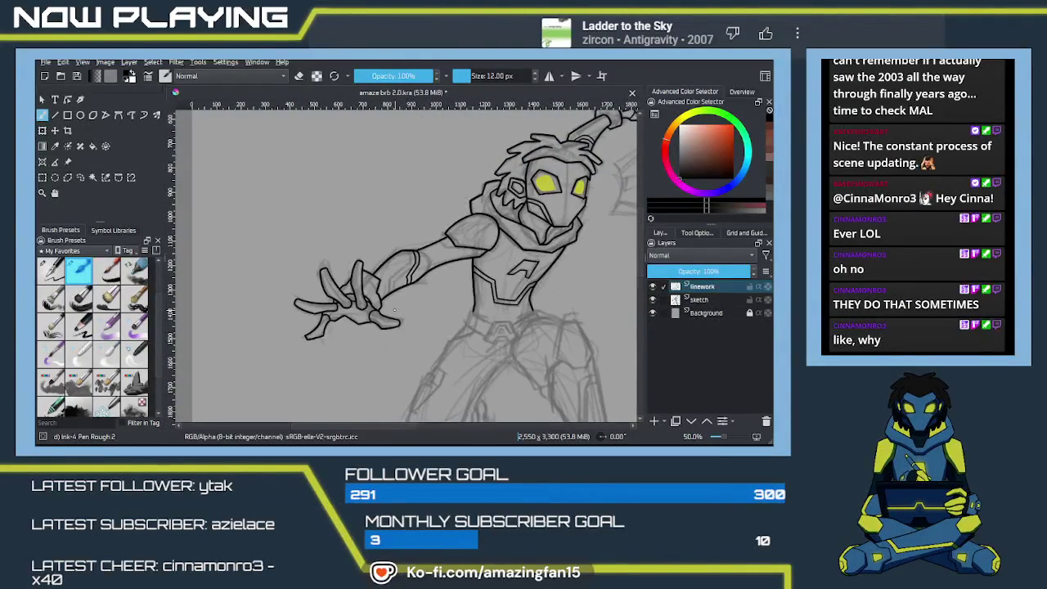
pyautogui.press('+')
pyautogui.press('+')
pyautogui.press('+')
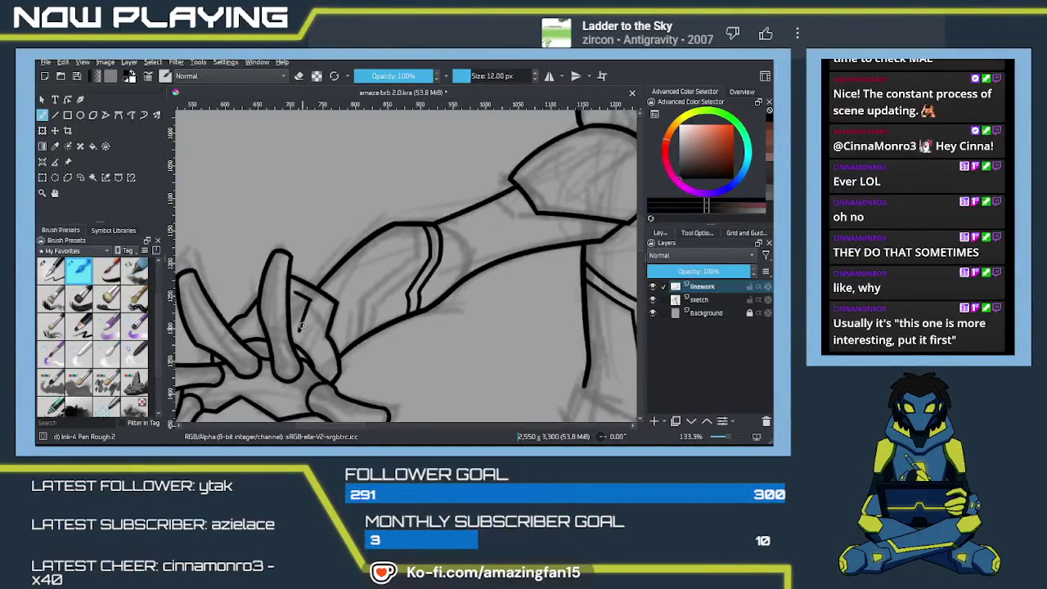
pyautogui.moveTo(299, 329); pyautogui.dragTo(296, 293)
pyautogui.moveTo(351, 308); pyautogui.dragTo(316, 281)
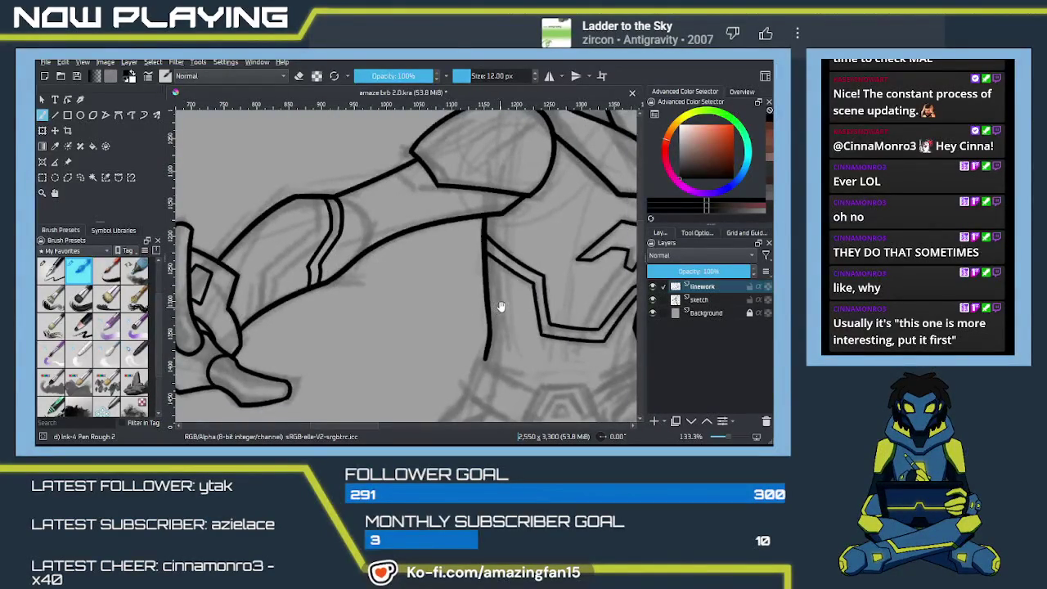
pyautogui.moveTo(508, 301)
pyautogui.mouseDown()
pyautogui.moveTo(455, 281)
pyautogui.moveTo(386, 346)
pyautogui.moveTo(415, 323)
pyautogui.moveTo(433, 273)
pyautogui.moveTo(402, 318)
pyautogui.moveTo(470, 200)
pyautogui.mouseUp()
pyautogui.moveTo(385, 250)
pyautogui.mouseDown()
pyautogui.moveTo(393, 280)
pyautogui.moveTo(346, 297)
pyautogui.moveTo(329, 328)
pyautogui.mouseUp()
pyautogui.hotkey('ctrl', 'z')
pyautogui.hotkey('ctrl', 'z')
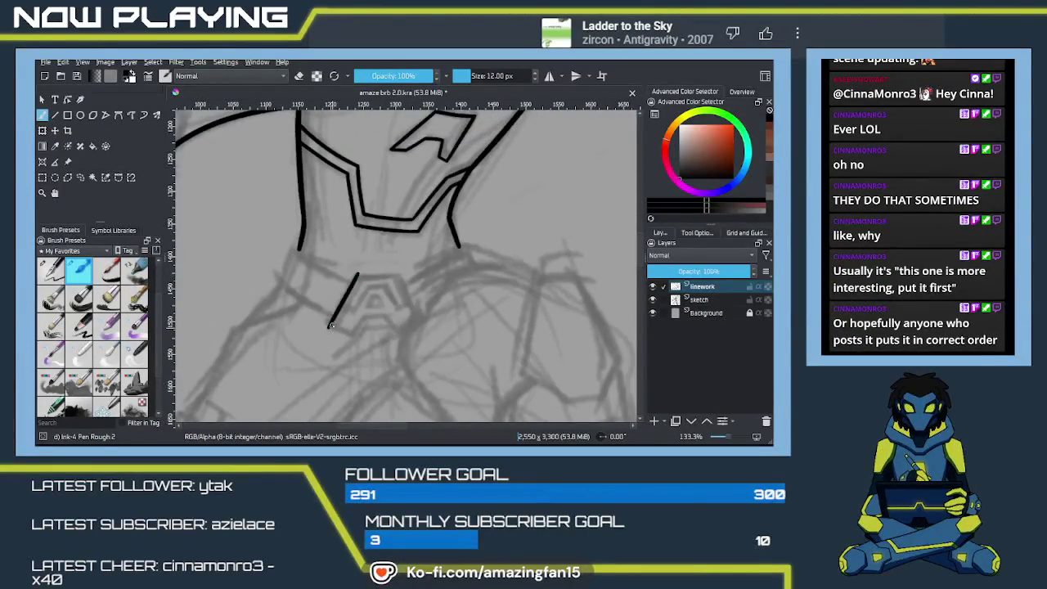
pyautogui.hotkey('ctrl', 'z')
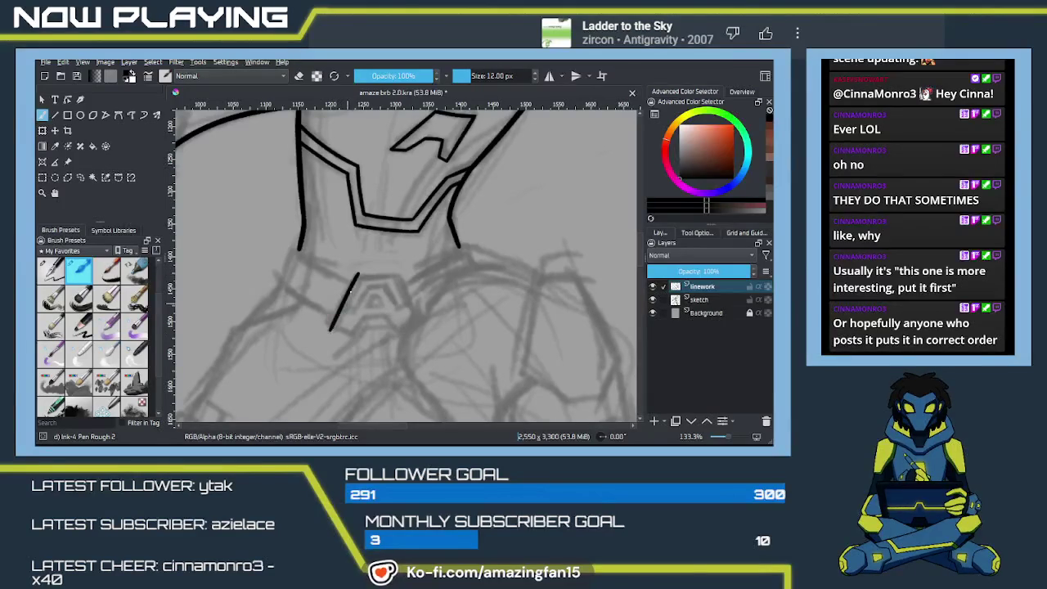
# Ink the emblem's left diagonal, top and right diagonal edges, and save the drawing
pyautogui.moveTo(357, 271); pyautogui.dragTo(326, 330)
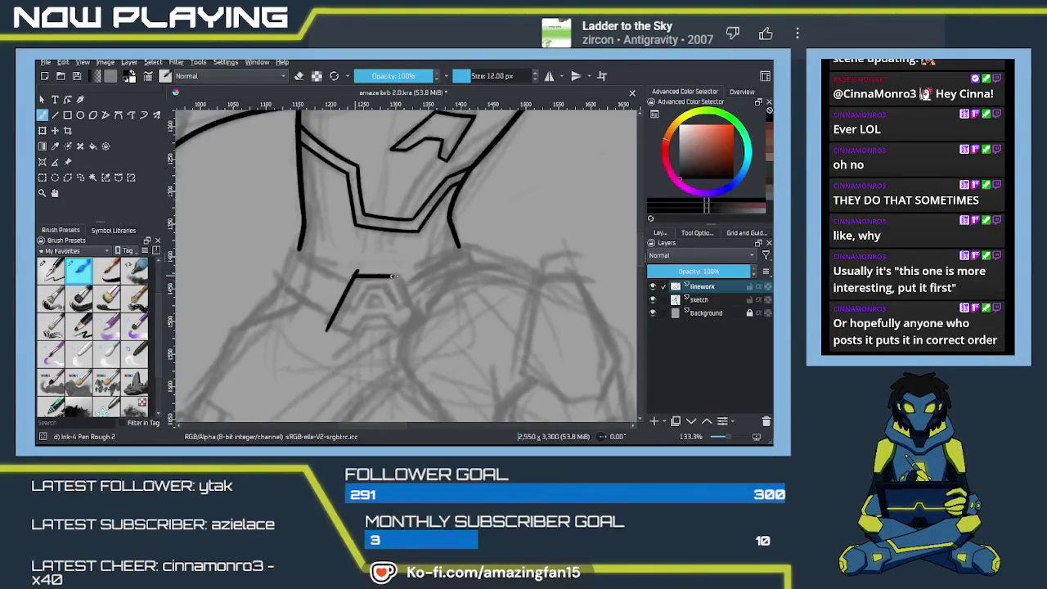
pyautogui.hotkey('ctrl', 's')
pyautogui.moveTo(357, 272)
pyautogui.mouseDown()
pyautogui.moveTo(396, 275)
pyautogui.moveTo(417, 317)
pyautogui.mouseUp()
pyautogui.hotkey('ctrl', 'z')
pyautogui.hotkey('ctrl', 'z')
pyautogui.moveTo(393, 274); pyautogui.dragTo(418, 318)
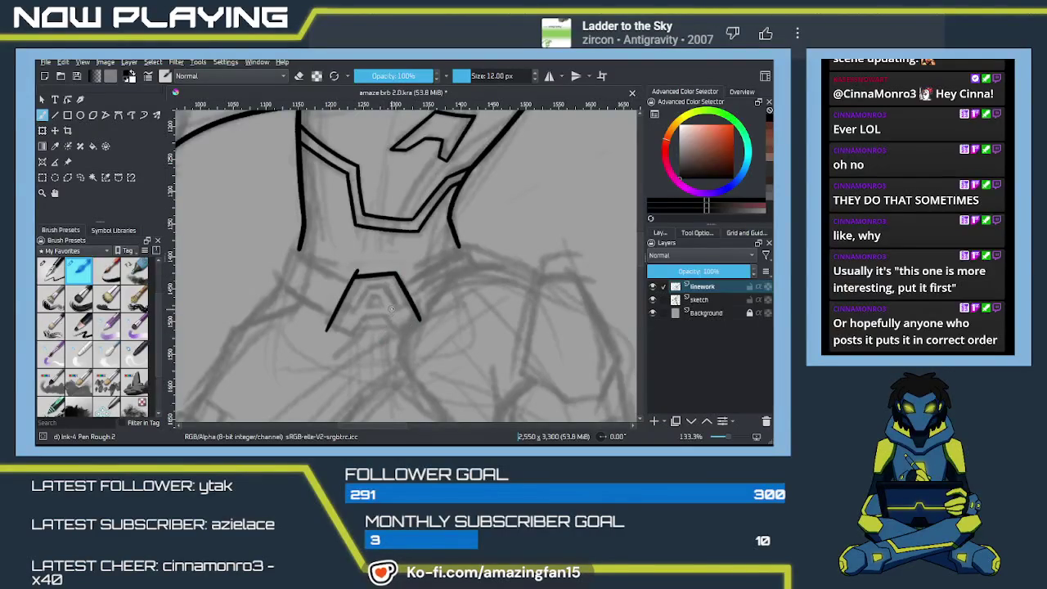
pyautogui.scroll(2, 391, 304)
pyautogui.scroll(1, 391, 304)
pyautogui.press('e')
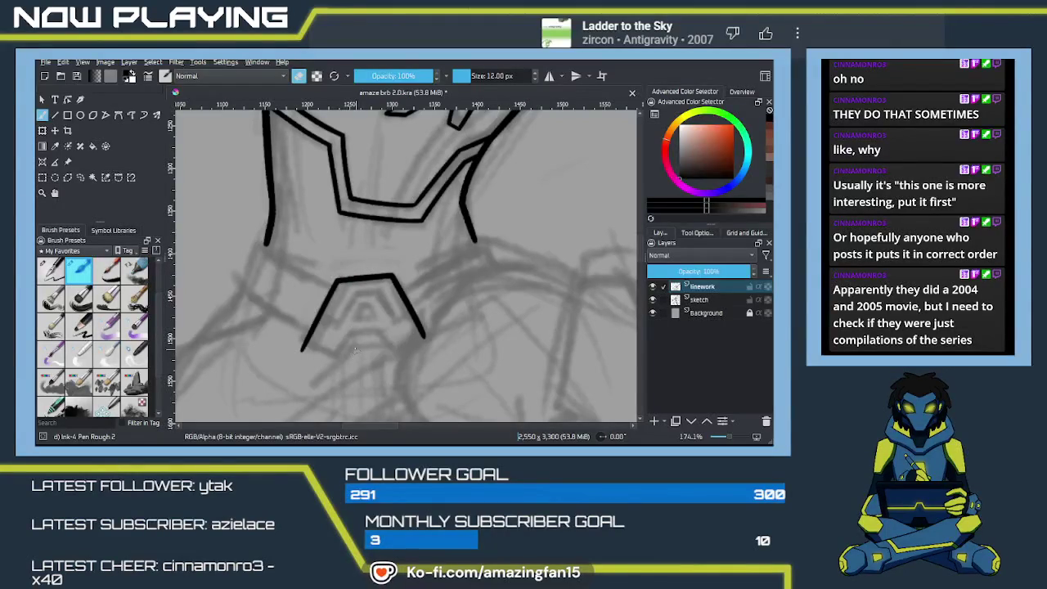
pyautogui.press('e')
# Extend the emblem's bottom-left edge and draw the inner bottom bar running down-right
pyautogui.moveTo(348, 342); pyautogui.dragTo(330, 312)
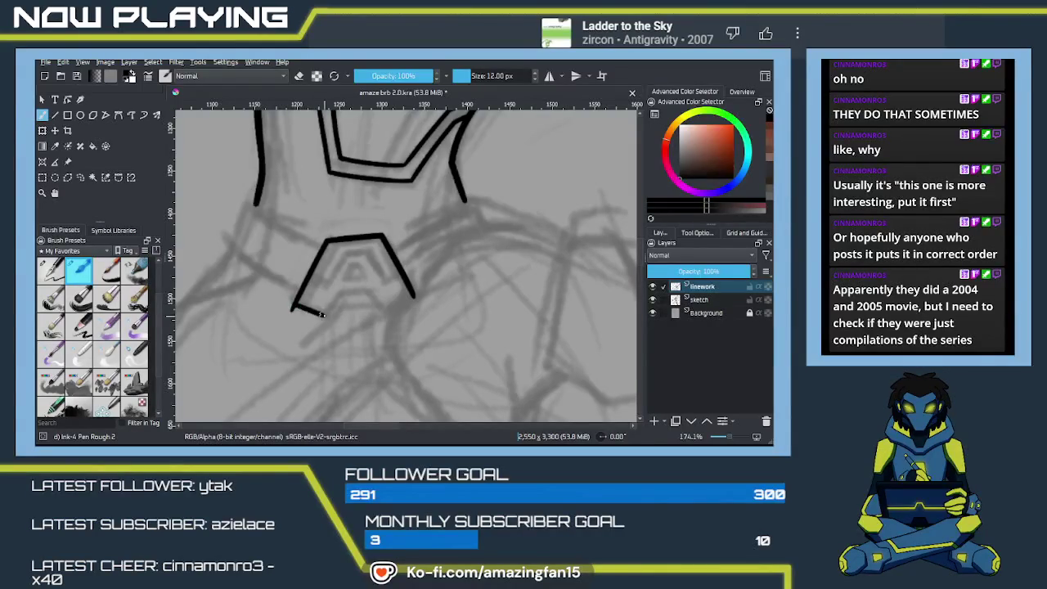
pyautogui.moveTo(297, 307); pyautogui.dragTo(322, 314)
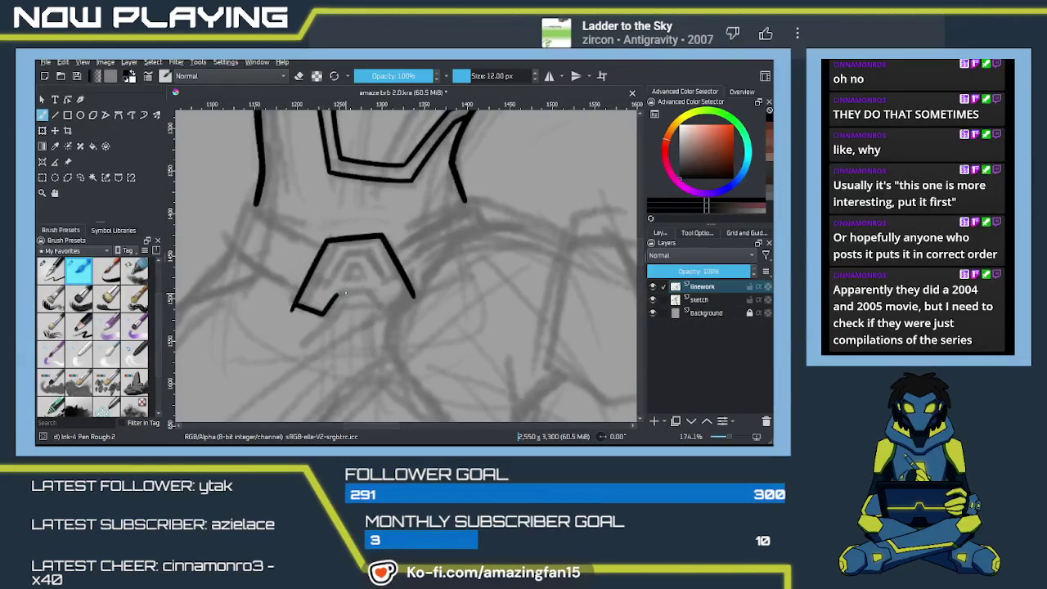
pyautogui.moveTo(324, 312); pyautogui.dragTo(359, 291)
pyautogui.hotkey('ctrl', 'z')
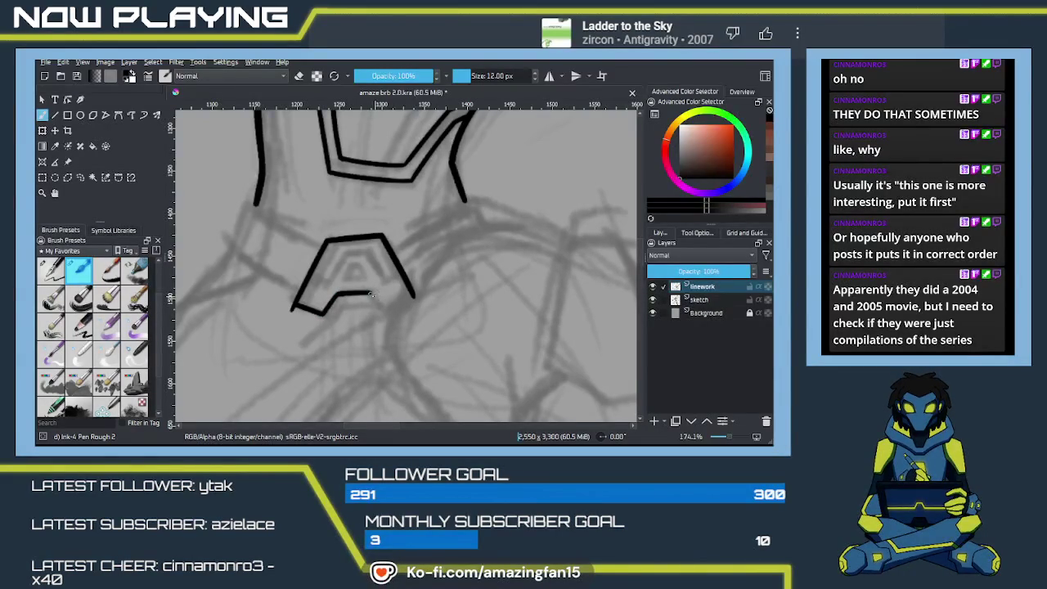
pyautogui.hotkey('ctrl', 'z')
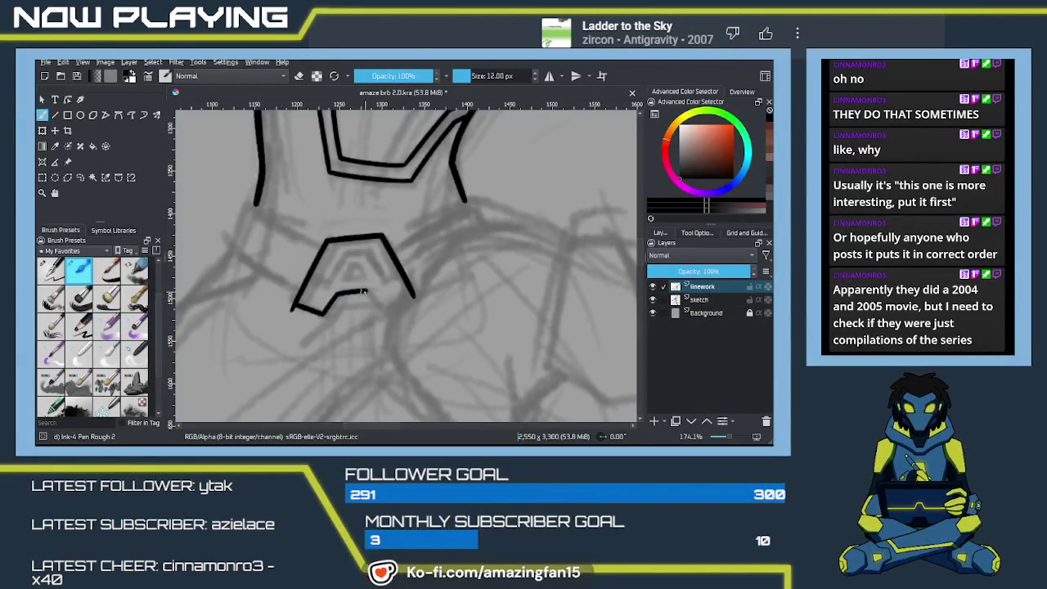
pyautogui.moveTo(336, 297); pyautogui.dragTo(363, 292)
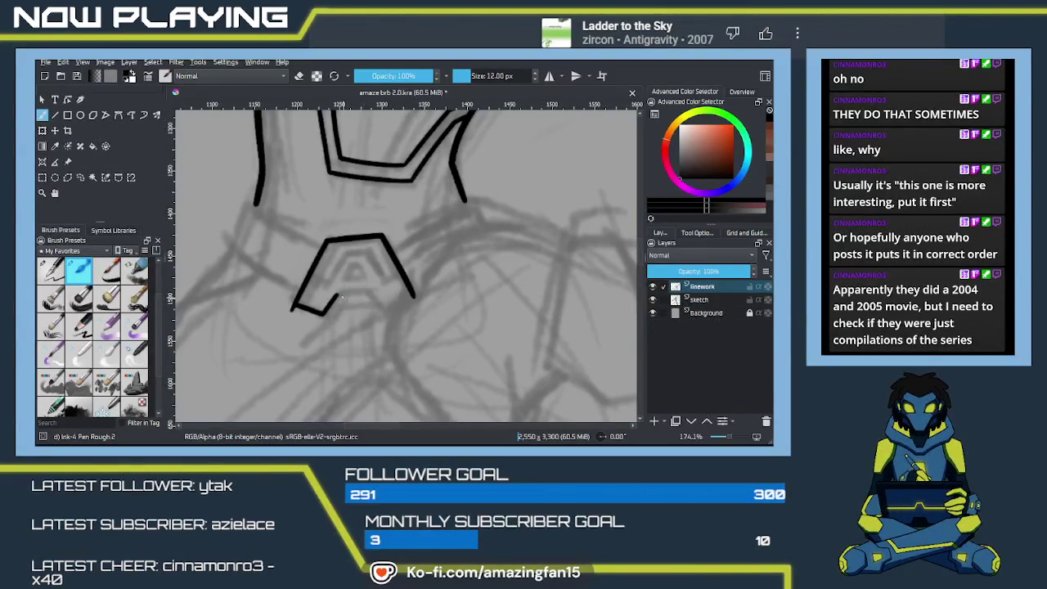
pyautogui.moveTo(337, 296)
pyautogui.mouseDown()
pyautogui.moveTo(371, 293)
pyautogui.moveTo(383, 311)
pyautogui.mouseUp()
# Erase the emblem's stray lower-right segment and tidy its lower-left line
pyautogui.press('e')
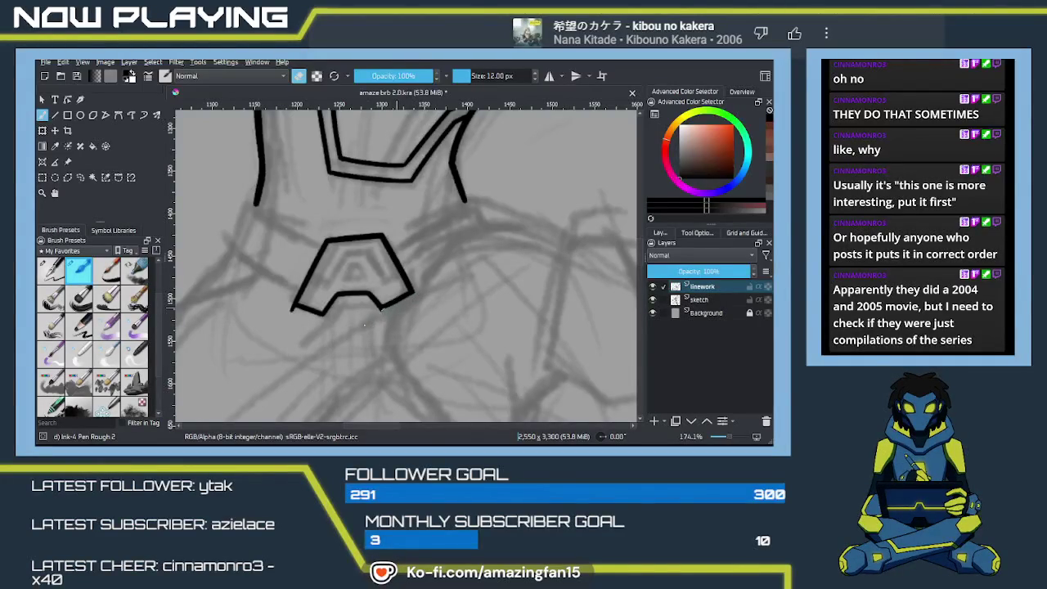
pyautogui.moveTo(383, 312); pyautogui.dragTo(412, 296)
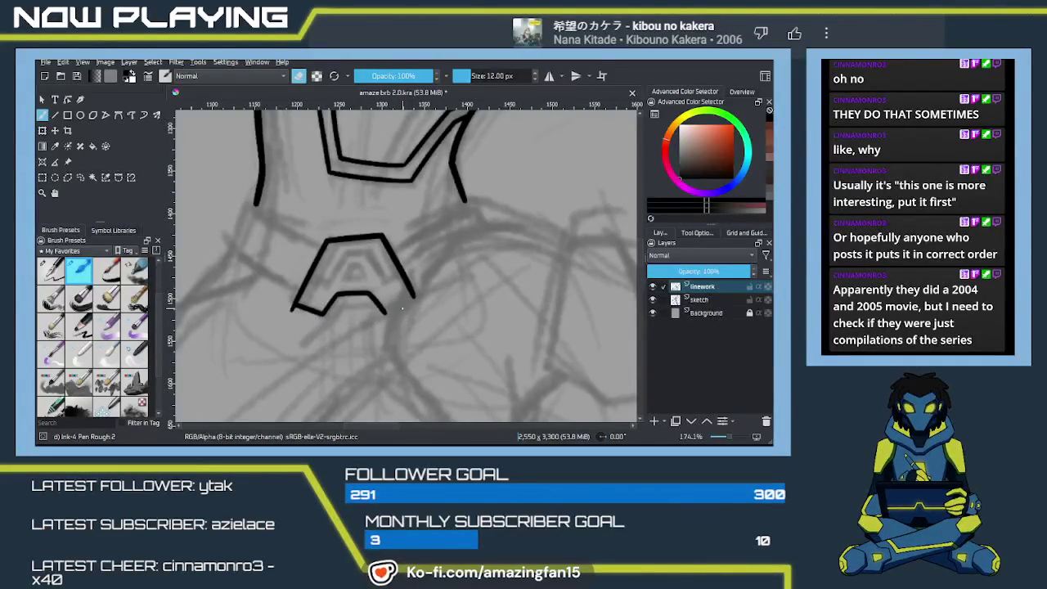
pyautogui.press('e')
pyautogui.press('e')
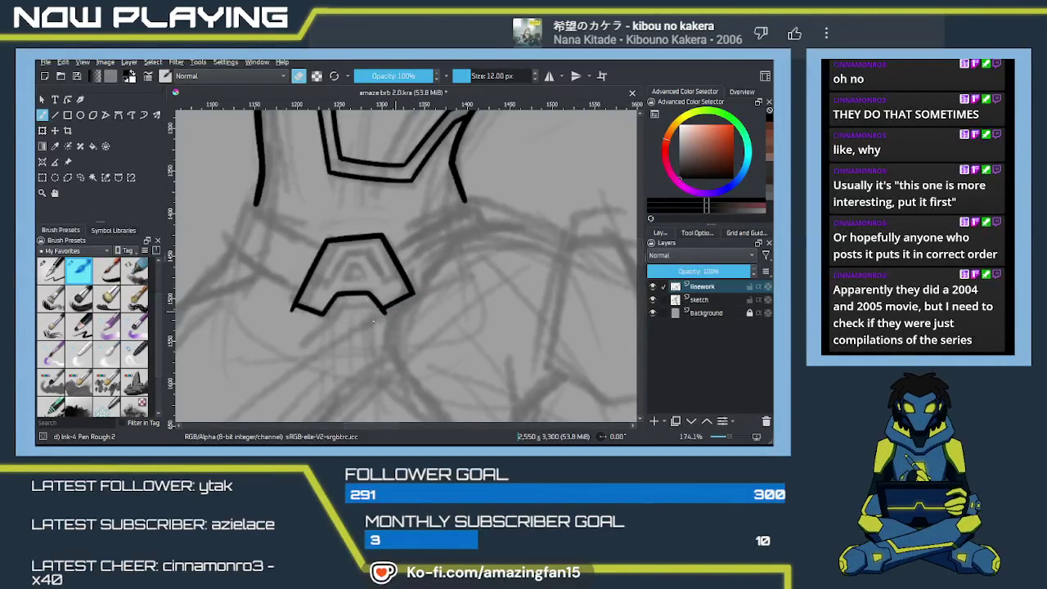
pyautogui.moveTo(329, 316); pyautogui.dragTo(315, 314)
pyautogui.moveTo(386, 311); pyautogui.dragTo(412, 298)
pyautogui.hotkey('ctrl', 'r')
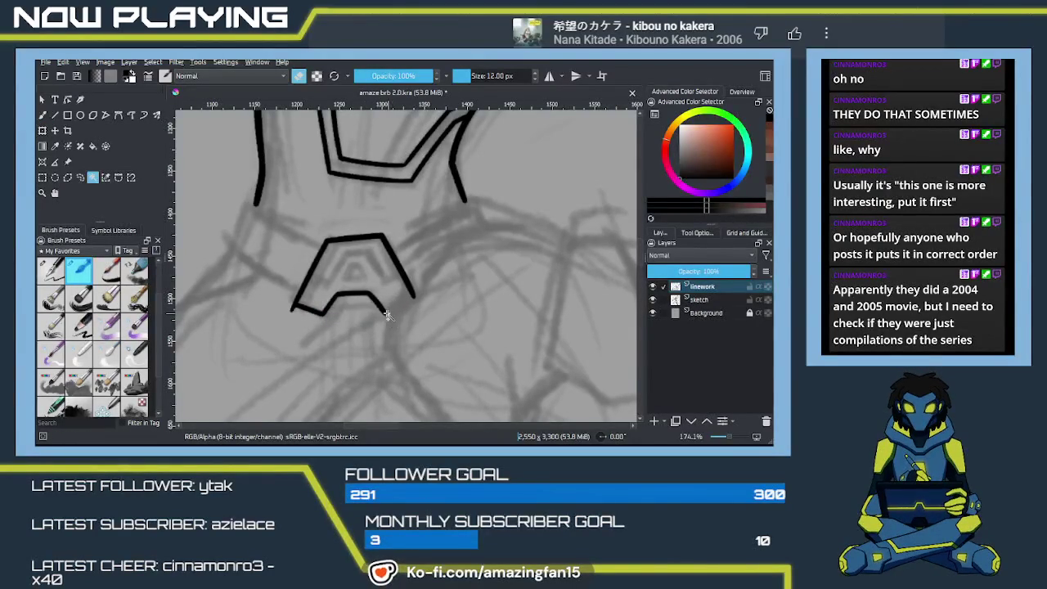
pyautogui.press('b')
pyautogui.press('e')
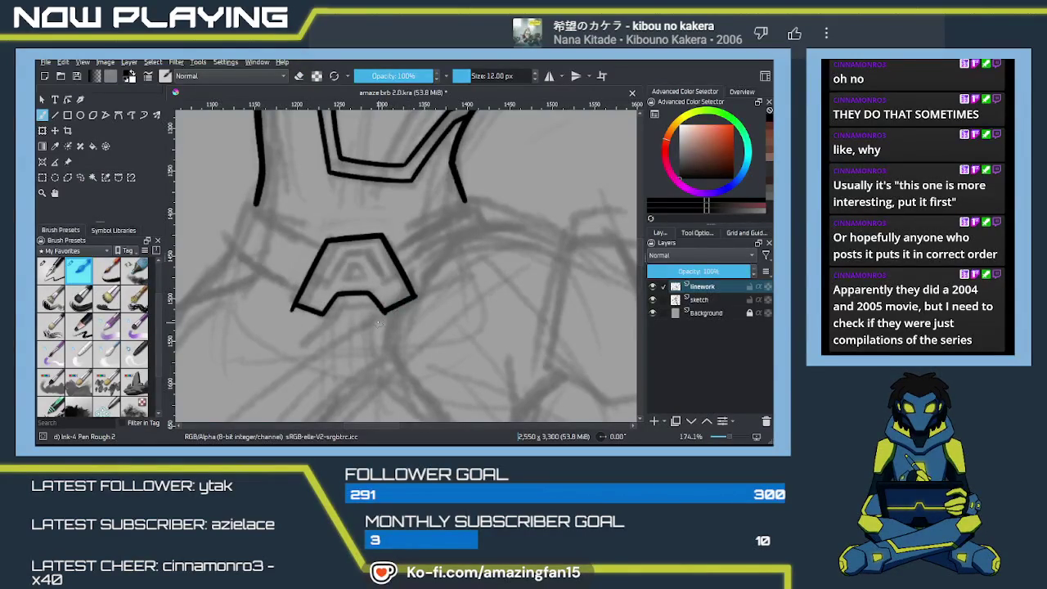
pyautogui.press('e')
pyautogui.press('e')
# Draw the curved belt edge from the torso's left contour into the emblem's left corner
pyautogui.moveTo(334, 306); pyautogui.dragTo(391, 347)
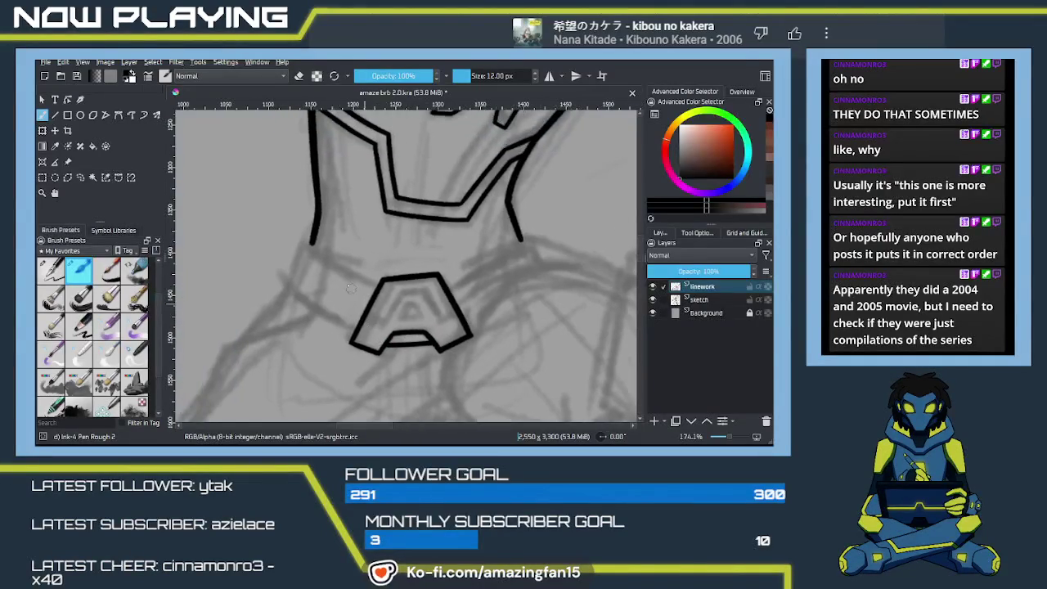
pyautogui.moveTo(312, 242); pyautogui.dragTo(369, 279)
pyautogui.hotkey('ctrl', 'z')
pyautogui.moveTo(311, 242); pyautogui.dragTo(369, 279)
pyautogui.hotkey('ctrl', 'z')
pyautogui.moveTo(311, 243); pyautogui.dragTo(370, 284)
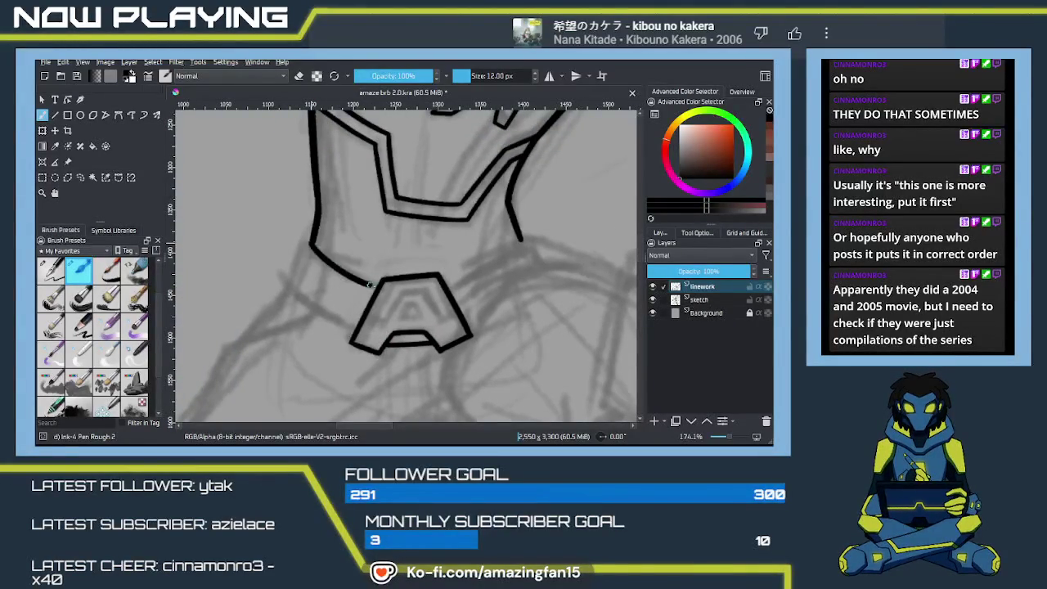
pyautogui.hotkey('ctrl', 'z')
pyautogui.moveTo(312, 243); pyautogui.dragTo(377, 286)
pyautogui.hotkey('ctrl', 'z')
pyautogui.moveTo(312, 243); pyautogui.dragTo(380, 288)
pyautogui.hotkey('ctrl', 'z')
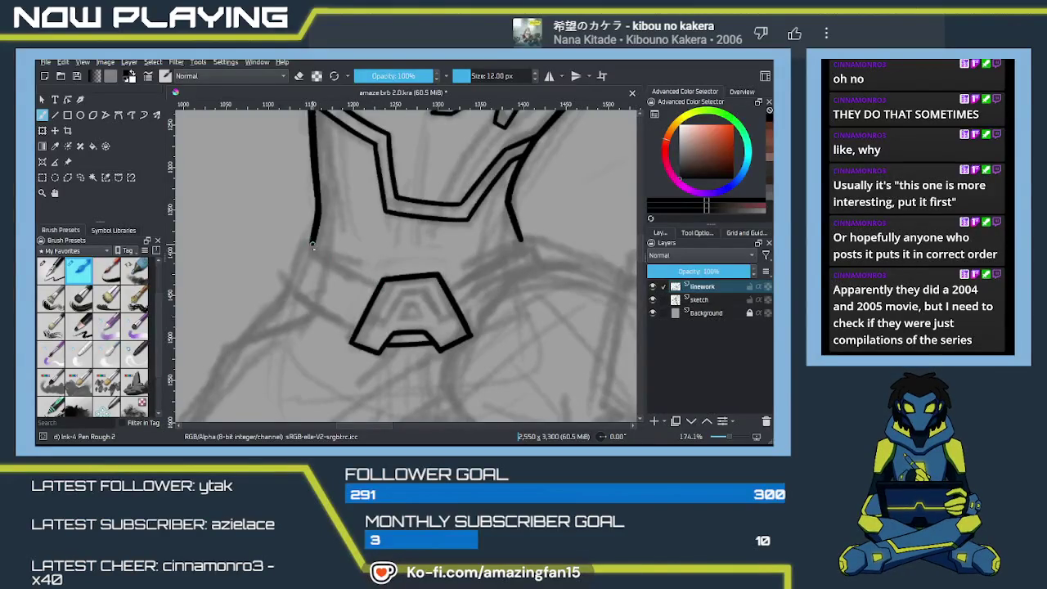
pyautogui.moveTo(311, 243); pyautogui.dragTo(373, 295)
pyautogui.hotkey('ctrl', 'z')
pyautogui.moveTo(312, 243); pyautogui.dragTo(370, 284)
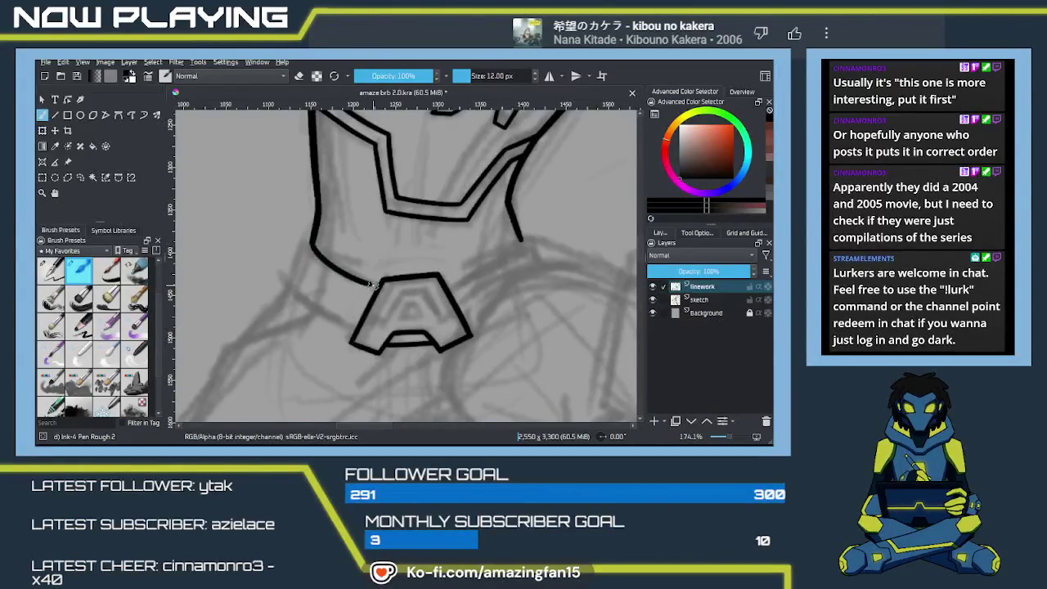
pyautogui.hotkey('ctrl', 'z')
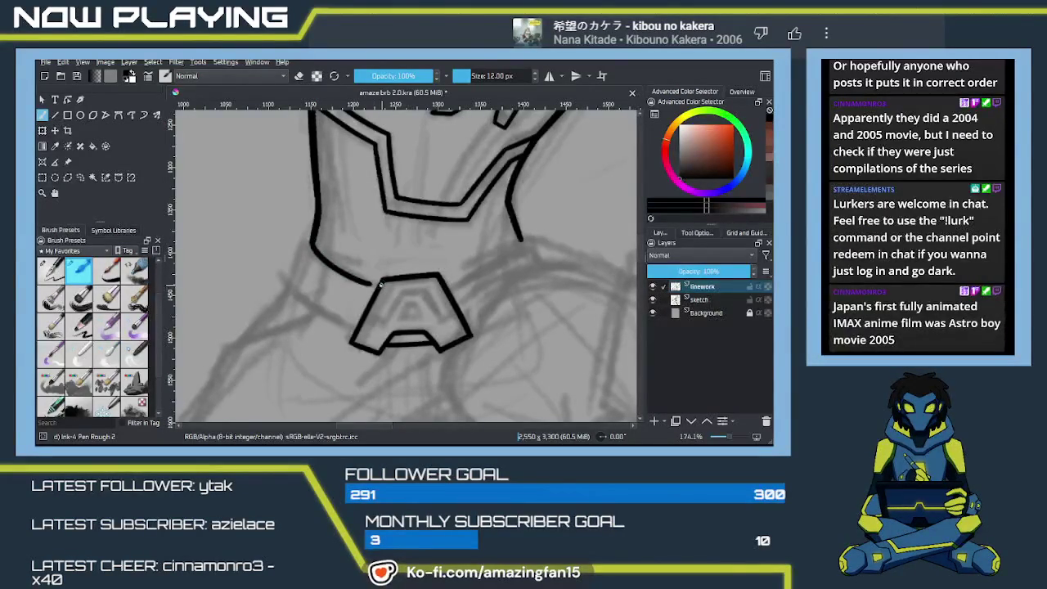
pyautogui.moveTo(345, 272); pyautogui.dragTo(377, 288)
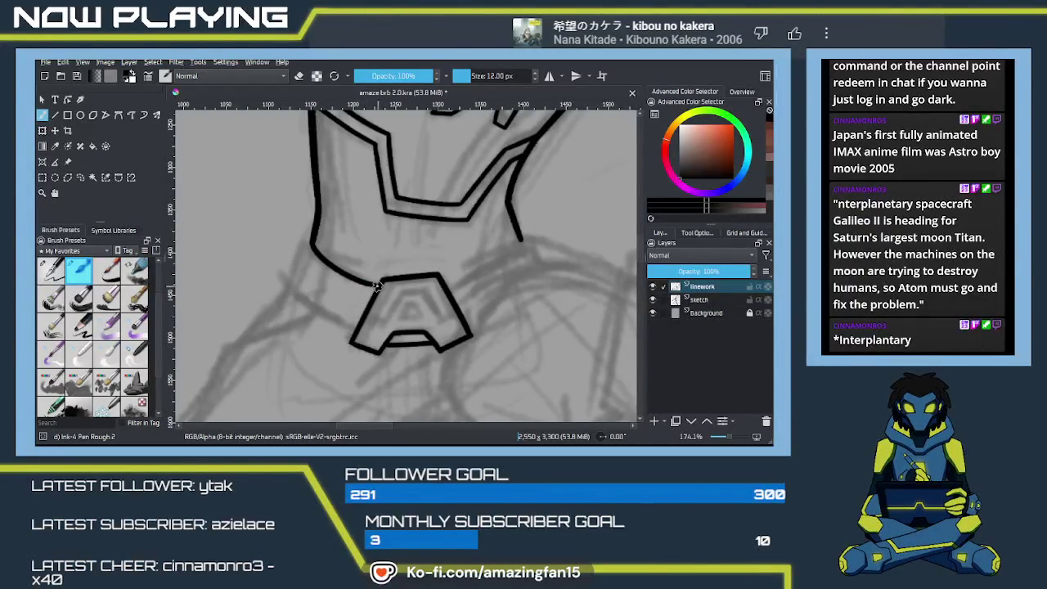
pyautogui.moveTo(365, 282); pyautogui.dragTo(378, 283)
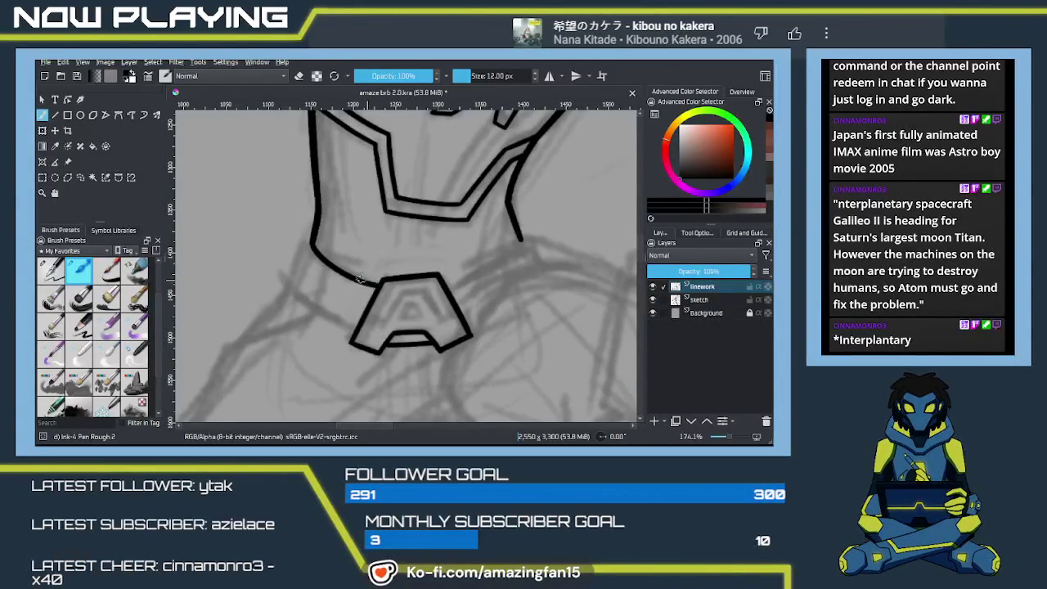
# Ink the belt's outer left edge and its lower edge running into the emblem
pyautogui.moveTo(309, 237); pyautogui.dragTo(284, 279)
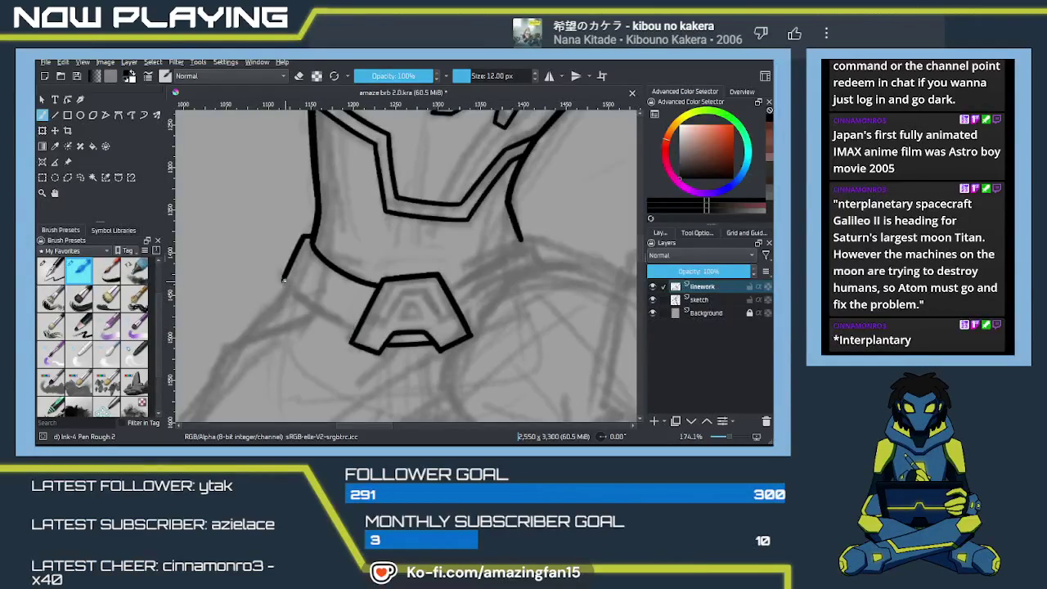
pyautogui.moveTo(283, 280); pyautogui.dragTo(357, 332)
pyautogui.hotkey('ctrl', 'z')
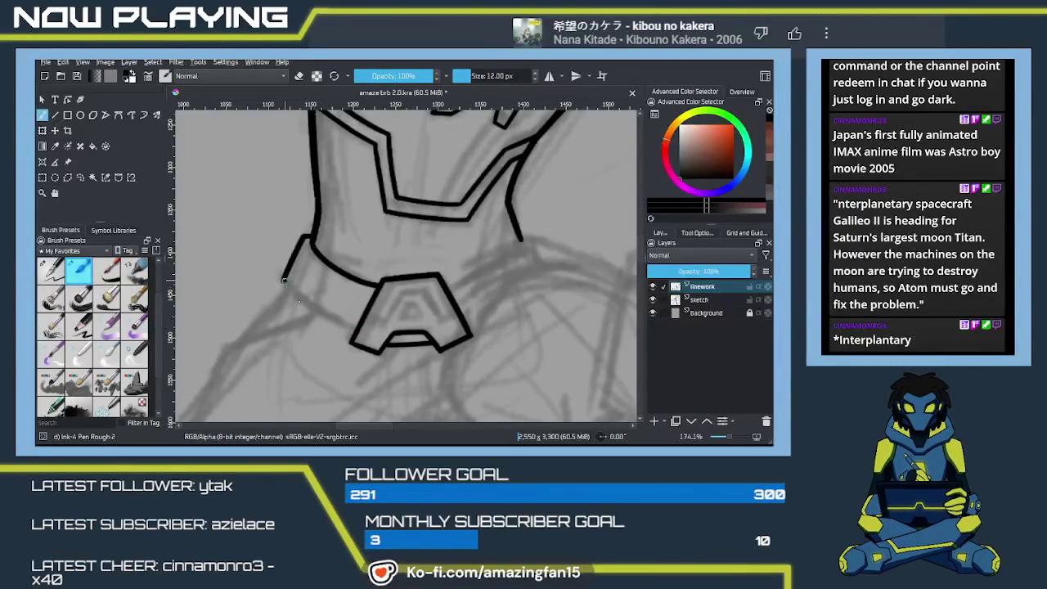
pyautogui.moveTo(283, 279); pyautogui.dragTo(356, 328)
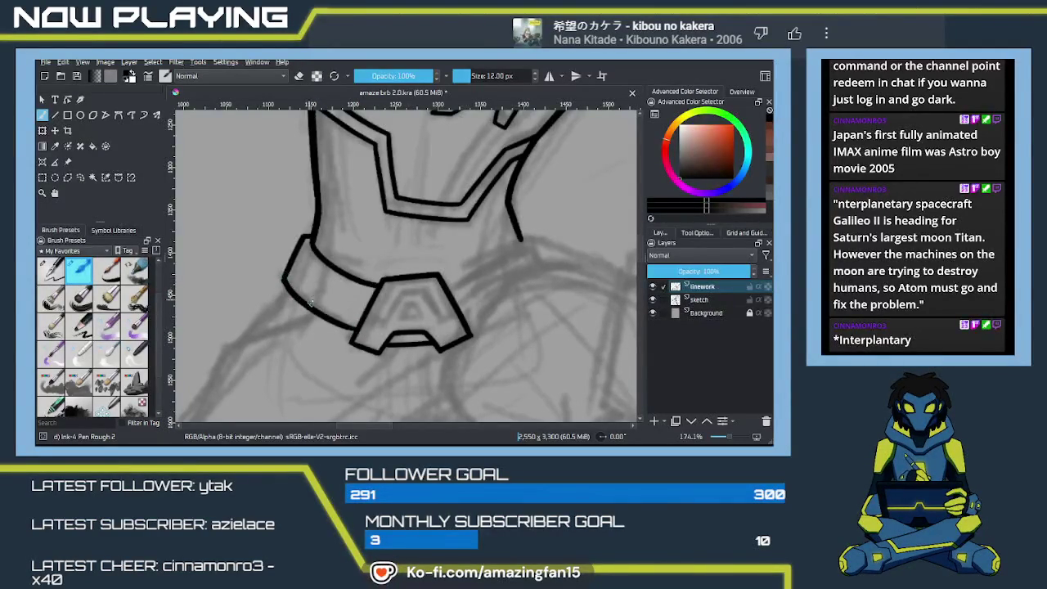
# Ink the belt's upper and lower edges on the right side of the emblem
pyautogui.moveTo(515, 299); pyautogui.dragTo(367, 289)
pyautogui.moveTo(306, 261); pyautogui.dragTo(395, 224)
pyautogui.hotkey('ctrl', 'z')
pyautogui.moveTo(304, 263)
pyautogui.mouseDown()
pyautogui.moveTo(394, 225)
pyautogui.moveTo(406, 248)
pyautogui.mouseUp()
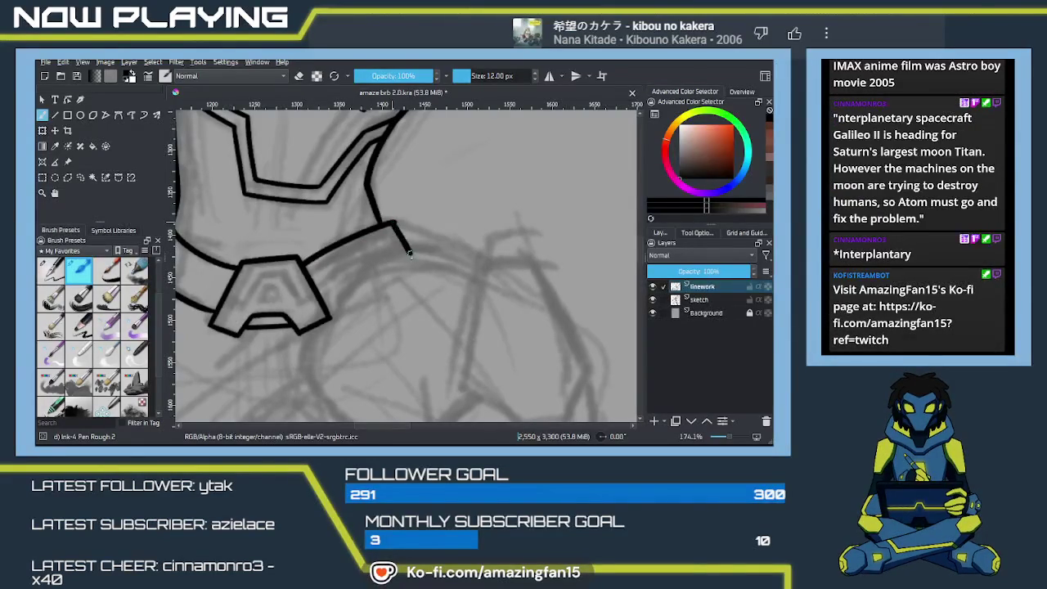
pyautogui.moveTo(332, 311); pyautogui.dragTo(406, 257)
pyautogui.hotkey('ctrl', 'z')
pyautogui.moveTo(331, 312); pyautogui.dragTo(411, 256)
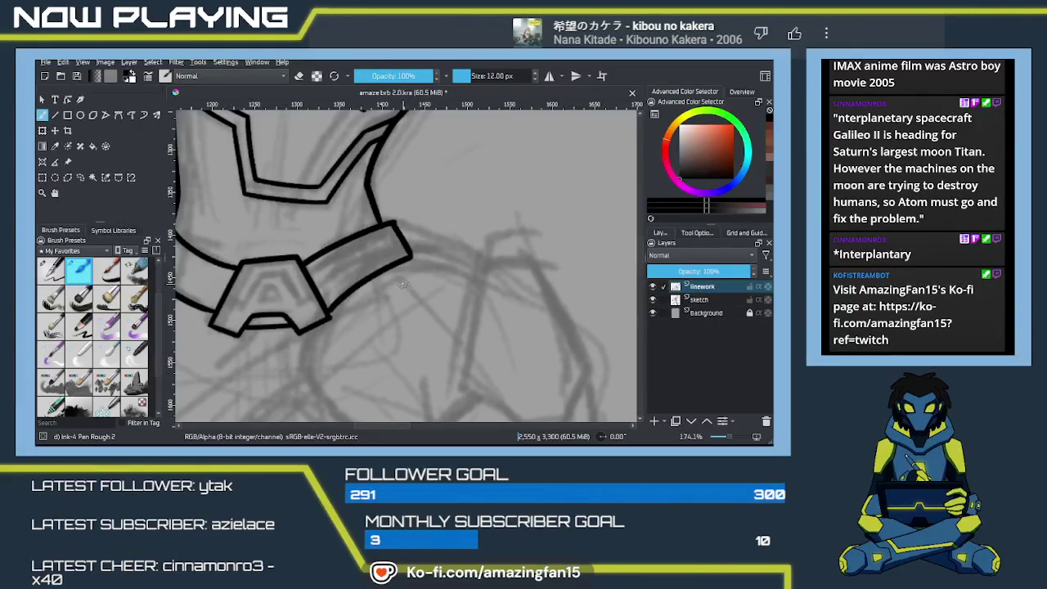
# Close the belt band with a long stroke along its lower-left edge
pyautogui.press('e')
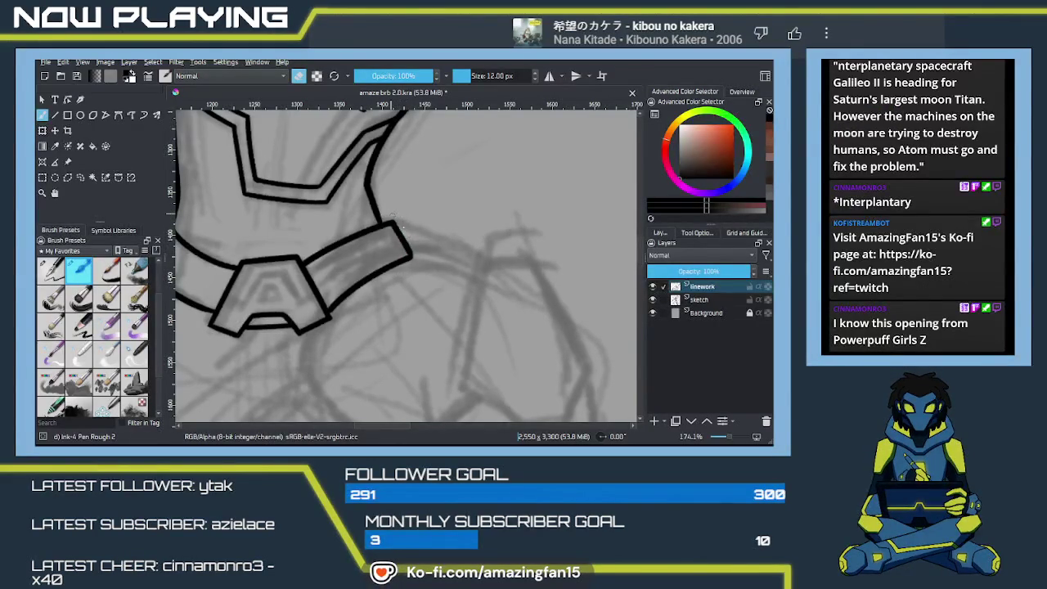
pyautogui.press('w')
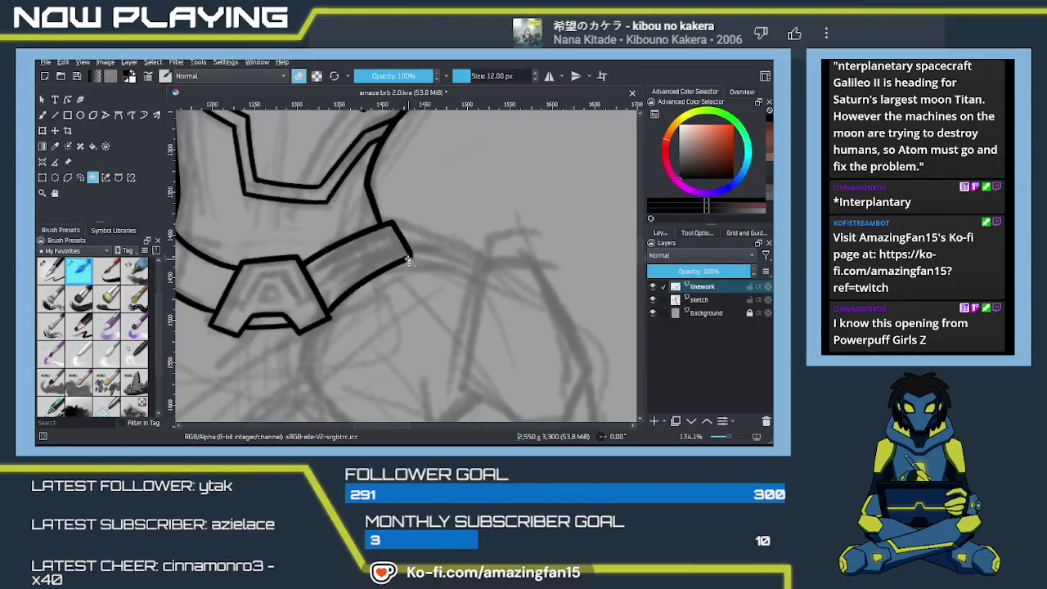
pyautogui.press('b')
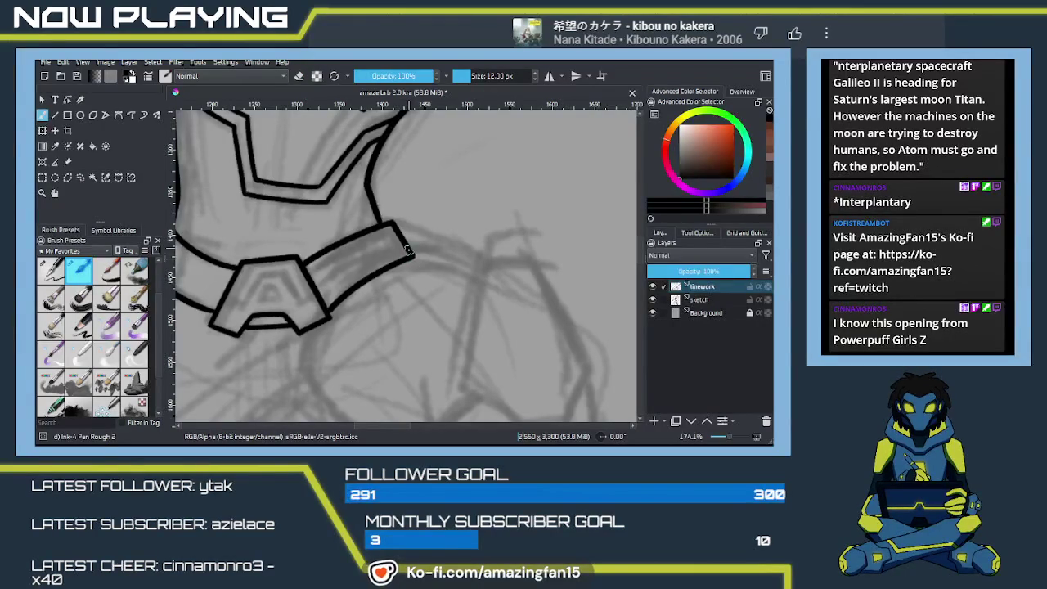
pyautogui.moveTo(403, 245); pyautogui.dragTo(435, 233)
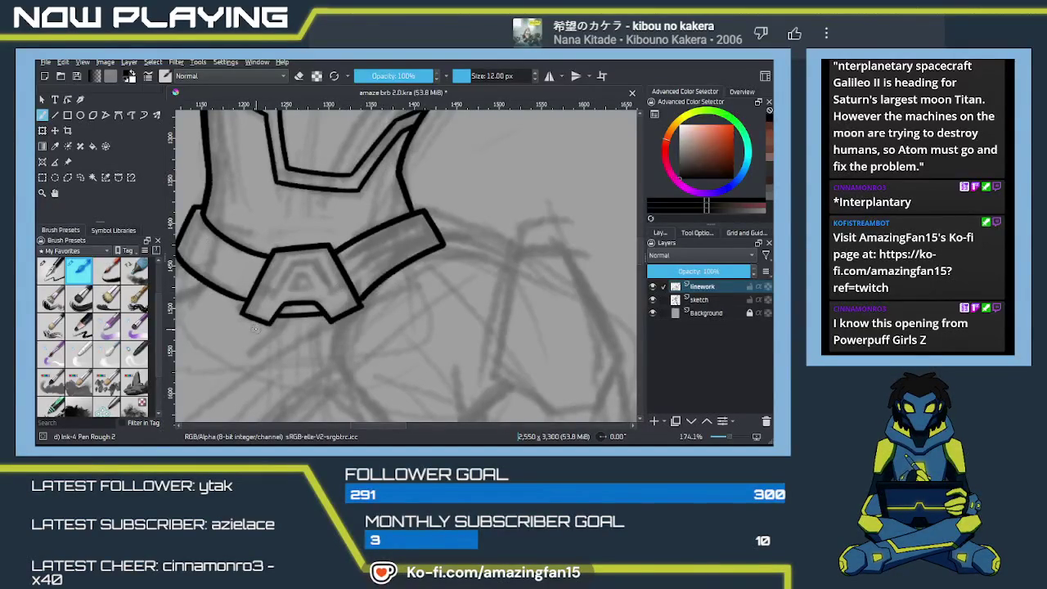
pyautogui.moveTo(182, 262)
pyautogui.mouseDown()
pyautogui.moveTo(245, 301)
pyautogui.moveTo(272, 292)
pyautogui.mouseUp()
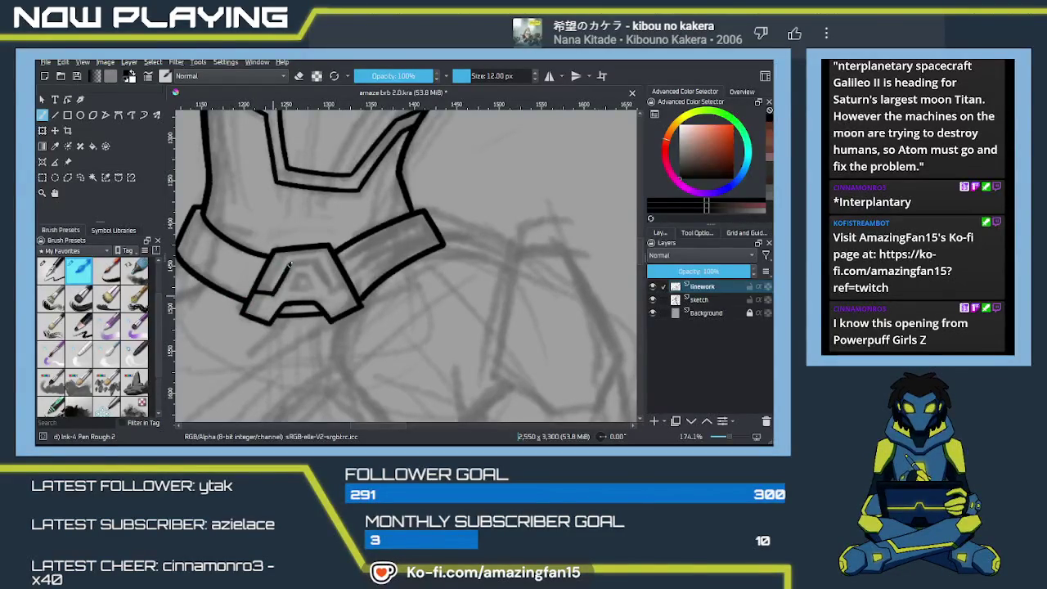
# Draw the A emblem's left and top inner edges plus an inner diagonal inside the buckle
pyautogui.moveTo(275, 291); pyautogui.dragTo(291, 260)
pyautogui.moveTo(288, 264); pyautogui.dragTo(313, 262)
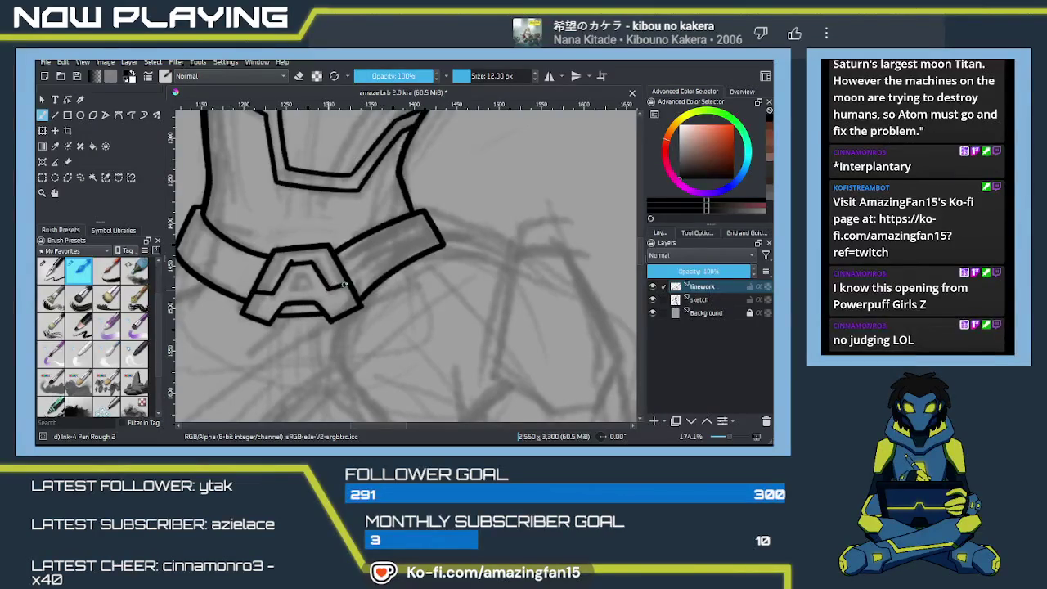
pyautogui.hotkey('ctrl', 'z')
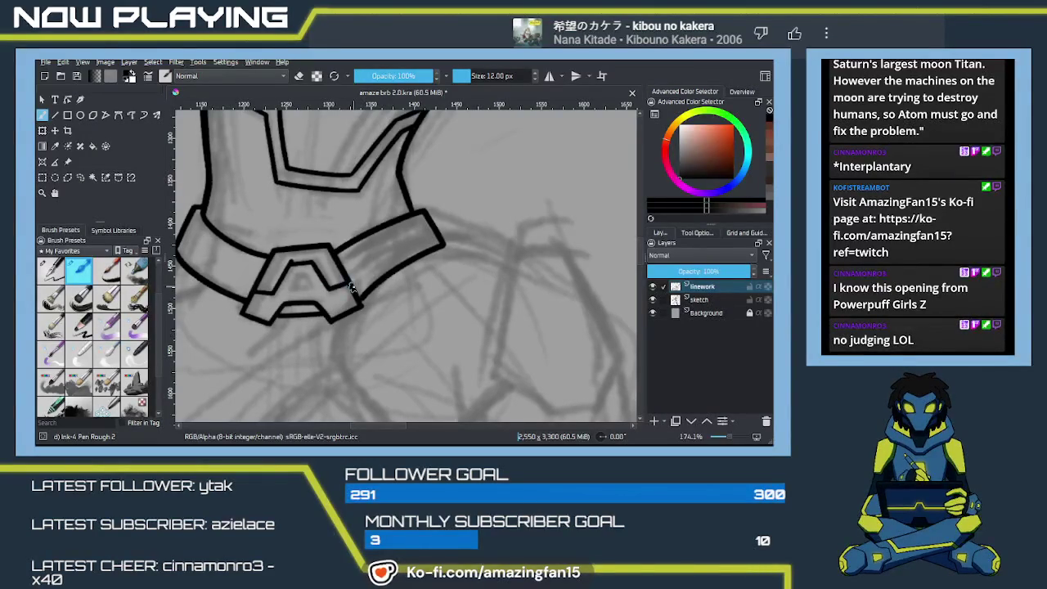
pyautogui.press('w')
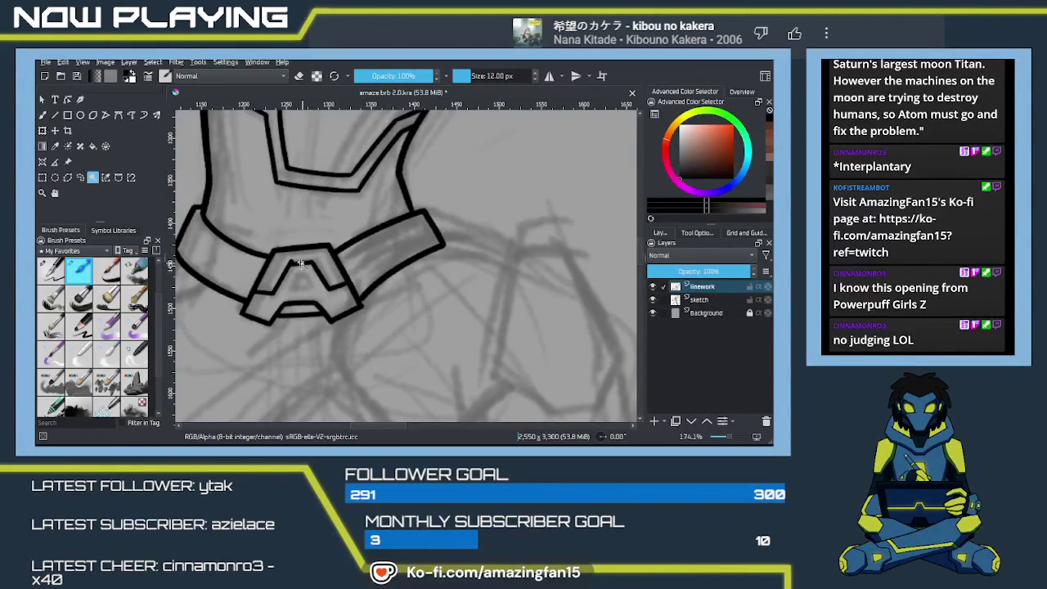
pyautogui.press('b')
pyautogui.press('e')
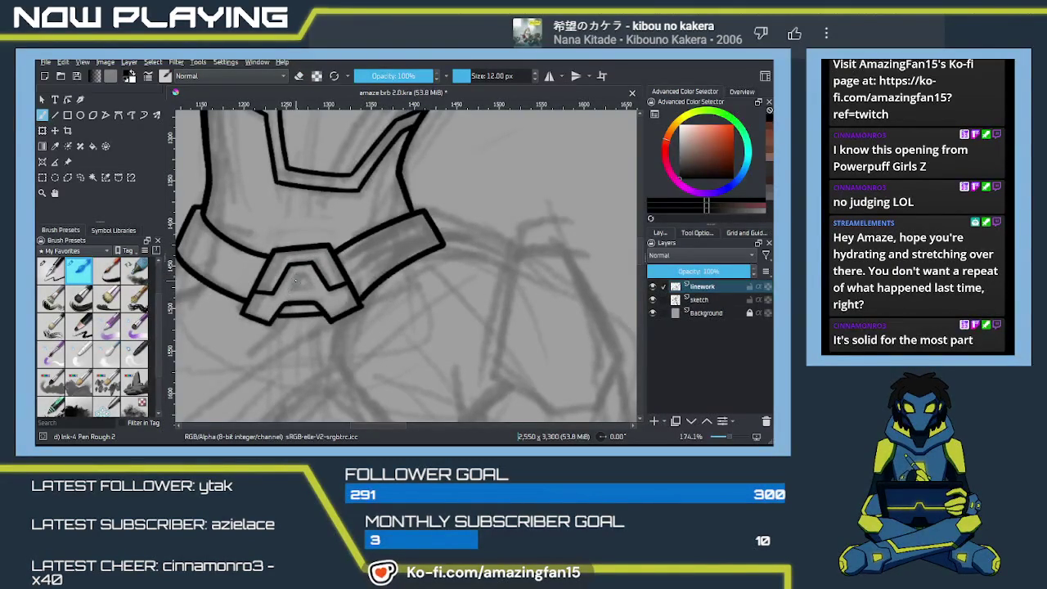
pyautogui.moveTo(295, 279); pyautogui.dragTo(292, 288)
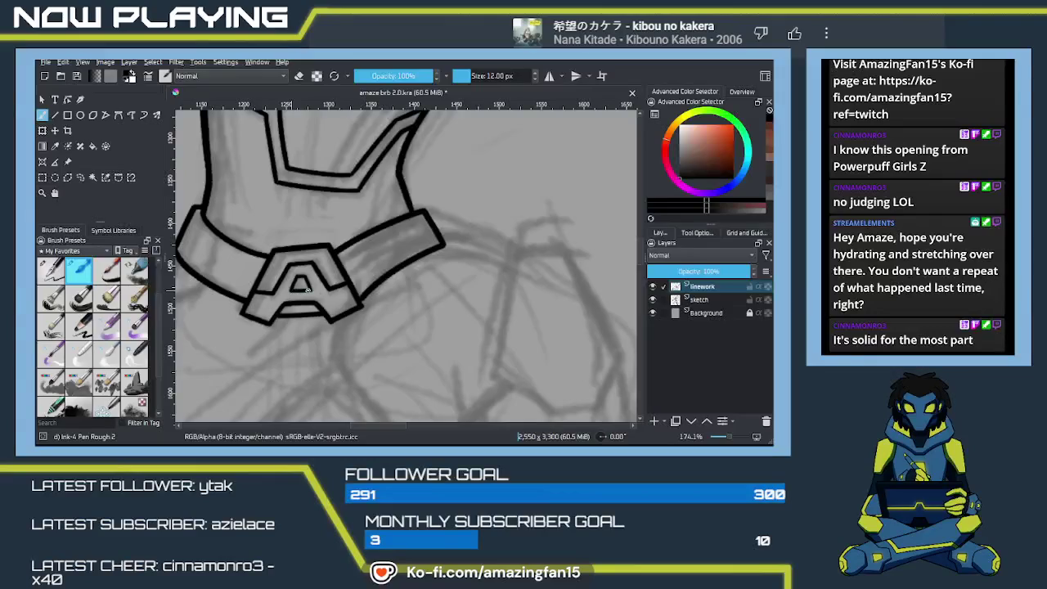
pyautogui.hotkey('ctrl', 'r')
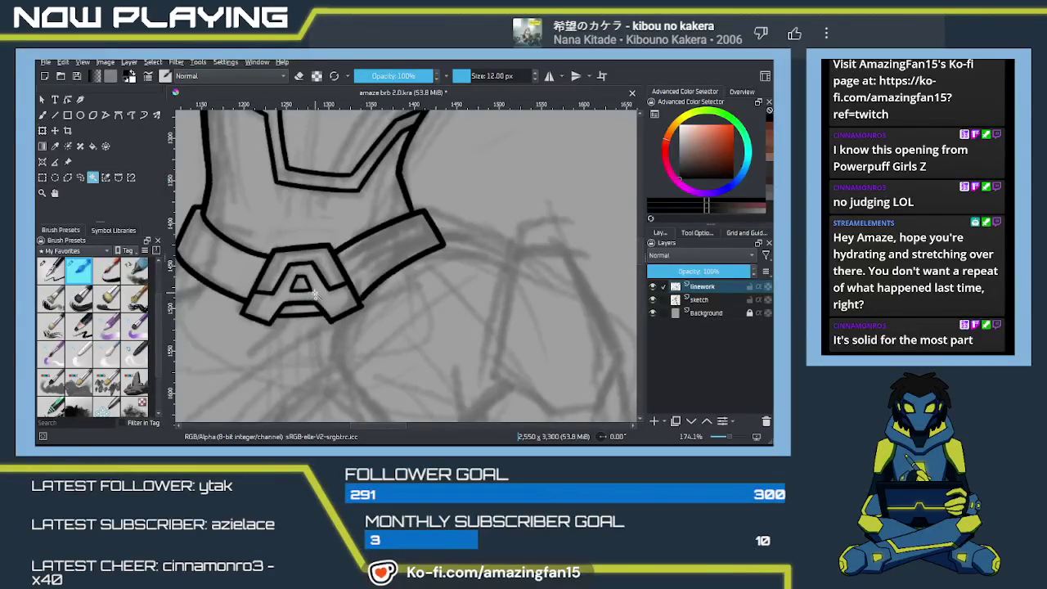
pyautogui.press('b')
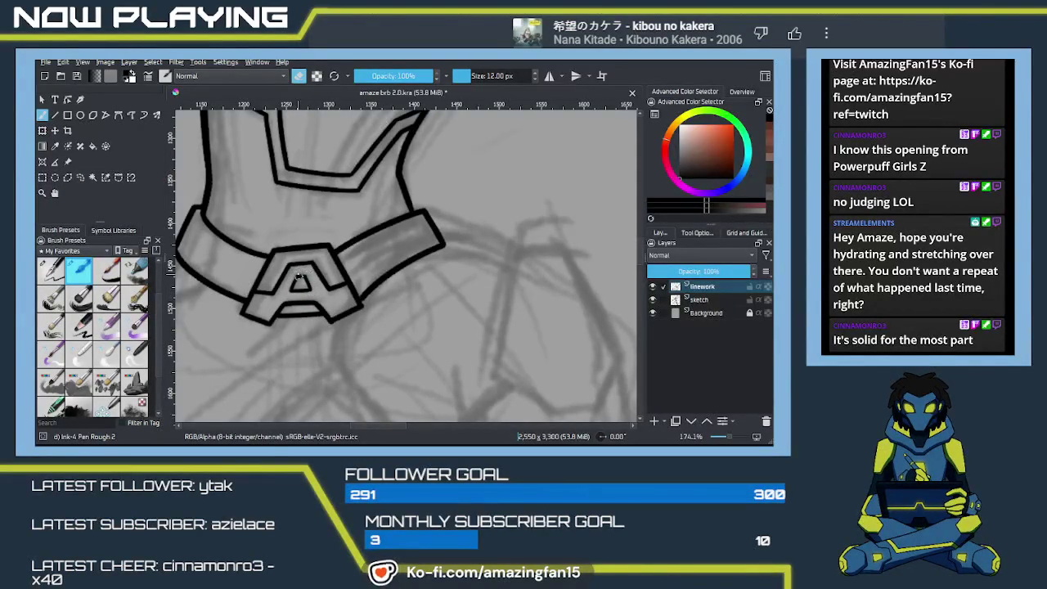
pyautogui.moveTo(428, 241)
pyautogui.mouseDown()
pyautogui.moveTo(397, 336)
pyautogui.moveTo(434, 200)
pyautogui.mouseUp()
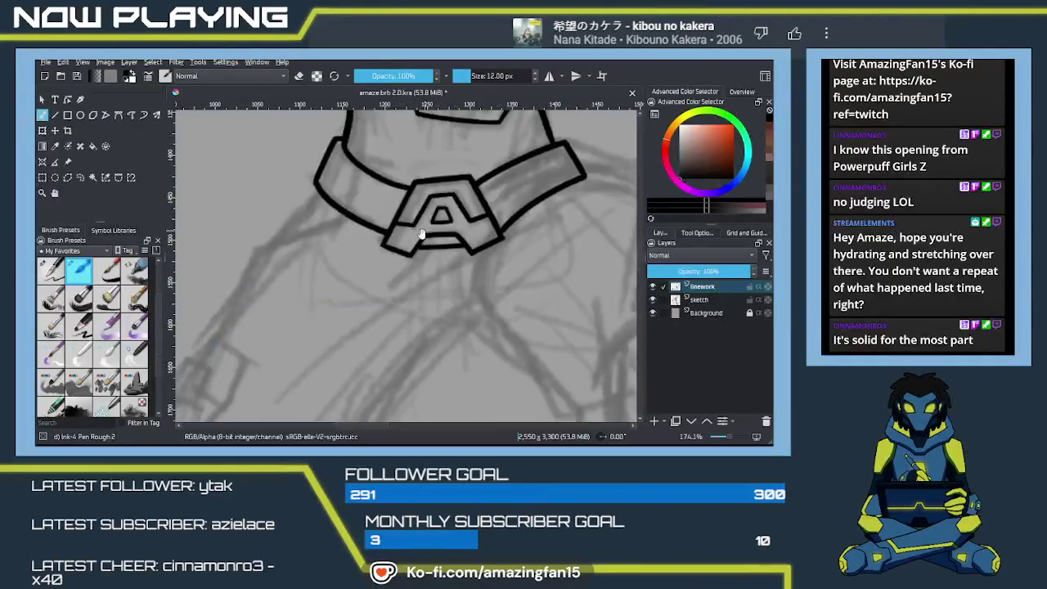
# Ink the thicker line running down-left from the belt below the A emblem
pyautogui.moveTo(399, 251)
pyautogui.mouseDown()
pyautogui.moveTo(364, 279)
pyautogui.moveTo(340, 328)
pyautogui.mouseUp()
pyautogui.moveTo(381, 198); pyautogui.dragTo(346, 241)
pyautogui.moveTo(381, 196); pyautogui.dragTo(326, 259)
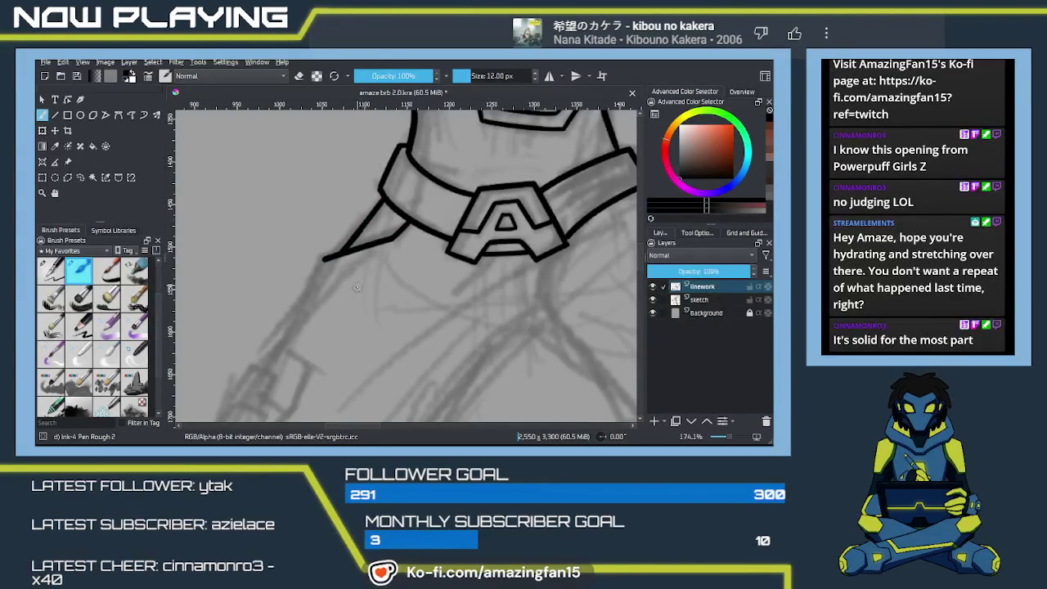
pyautogui.moveTo(367, 308)
pyautogui.mouseDown()
pyautogui.moveTo(367, 210)
pyautogui.moveTo(378, 232)
pyautogui.mouseUp()
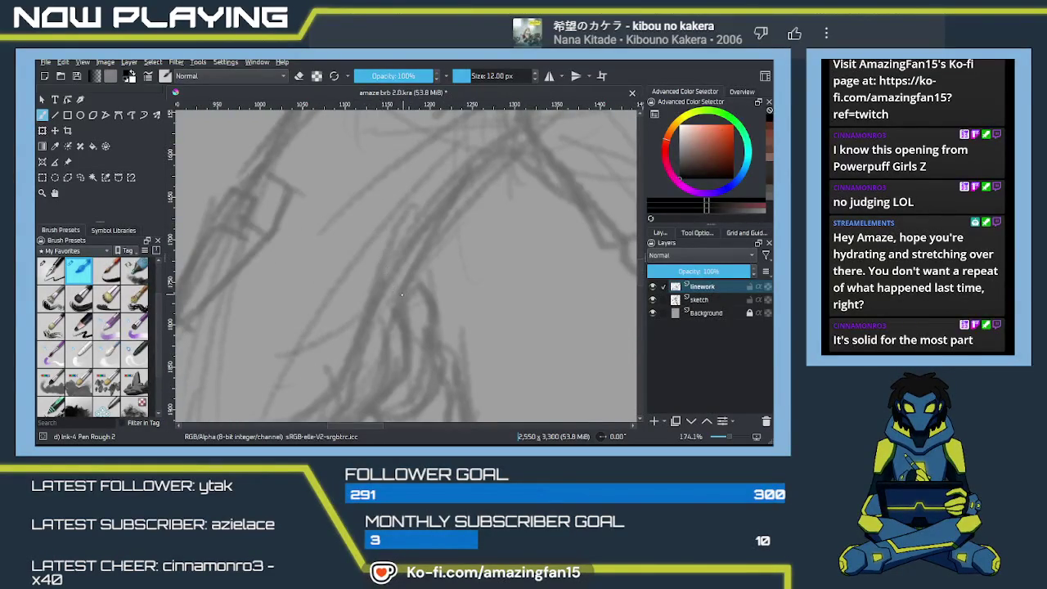
pyautogui.moveTo(363, 298); pyautogui.dragTo(458, 328)
pyautogui.moveTo(397, 290)
pyautogui.mouseDown()
pyautogui.moveTo(374, 234)
pyautogui.moveTo(352, 232)
pyautogui.moveTo(338, 254)
pyautogui.mouseUp()
pyautogui.hotkey('ctrl', 'z')
pyautogui.moveTo(362, 219); pyautogui.dragTo(338, 251)
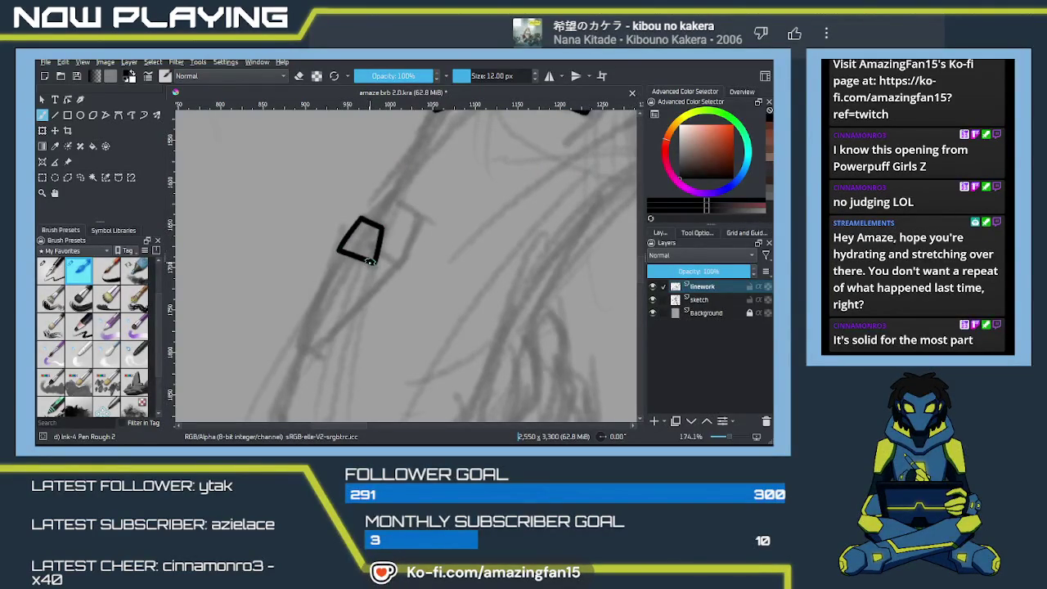
# Ink the thigh line from the belt down to the armour plate
pyautogui.moveTo(409, 229); pyautogui.dragTo(348, 307)
pyautogui.moveTo(375, 180); pyautogui.dragTo(311, 292)
pyautogui.hotkey('ctrl', 'z')
pyautogui.moveTo(364, 200)
pyautogui.mouseDown()
pyautogui.moveTo(310, 284)
pyautogui.moveTo(316, 277)
pyautogui.mouseUp()
pyautogui.hotkey('ctrl', 'z')
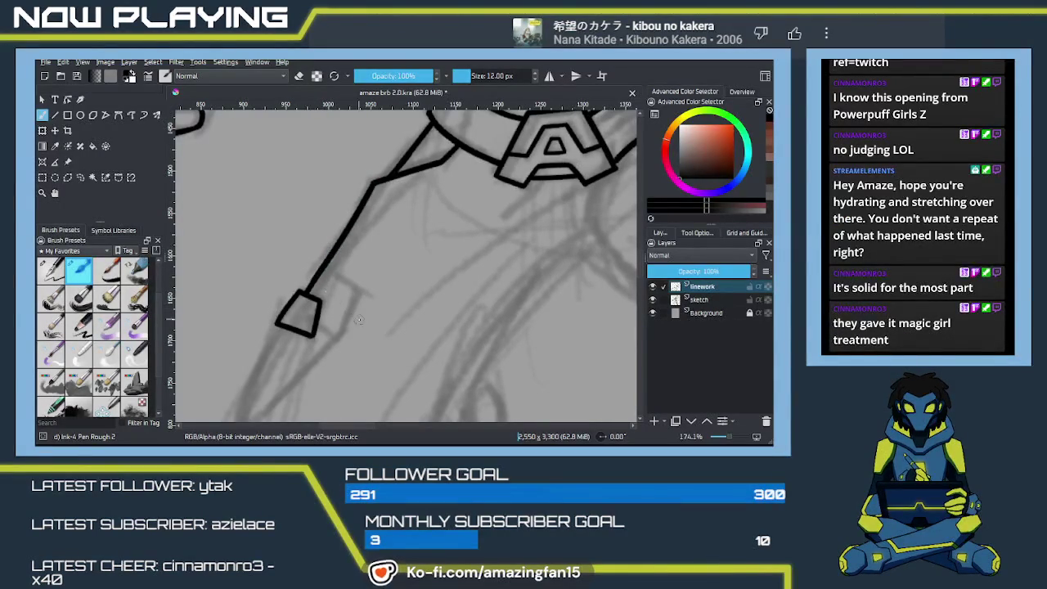
pyautogui.moveTo(355, 316); pyautogui.dragTo(362, 270)
pyautogui.moveTo(374, 225)
pyautogui.mouseDown()
pyautogui.moveTo(381, 210)
pyautogui.moveTo(363, 273)
pyautogui.moveTo(363, 218)
pyautogui.moveTo(339, 300)
pyautogui.moveTo(283, 271)
pyautogui.moveTo(416, 196)
pyautogui.moveTo(351, 276)
pyautogui.mouseUp()
# Ink the leg's front edge and the smooth curve joining the two leg lines
pyautogui.moveTo(339, 335)
pyautogui.mouseDown()
pyautogui.moveTo(388, 219)
pyautogui.moveTo(444, 199)
pyautogui.moveTo(463, 209)
pyautogui.moveTo(343, 359)
pyautogui.mouseUp()
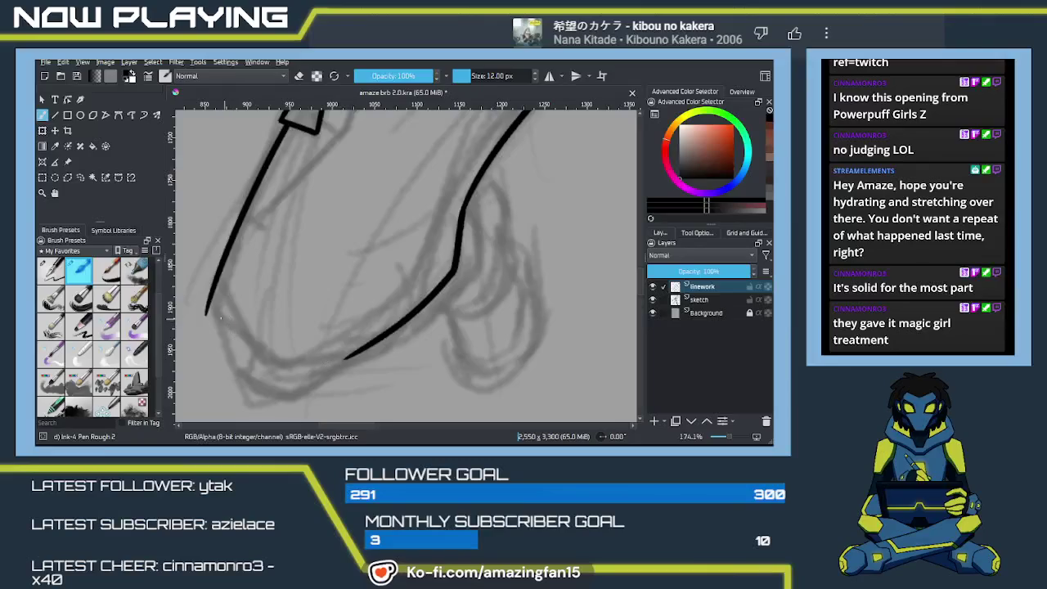
pyautogui.moveTo(208, 297); pyautogui.dragTo(246, 374)
pyautogui.hotkey('ctrl', 'z')
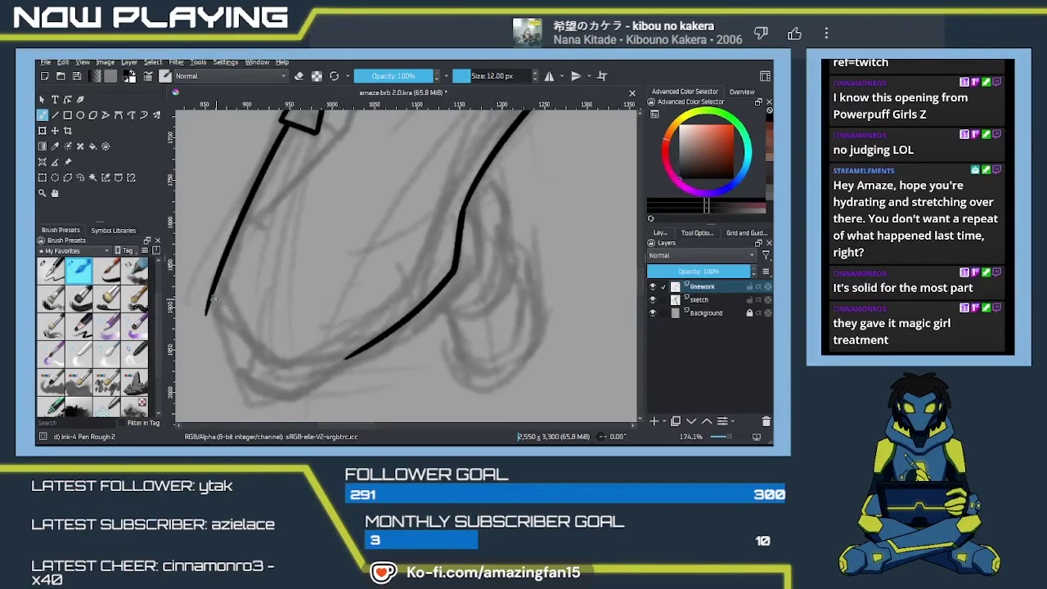
pyautogui.moveTo(211, 298)
pyautogui.mouseDown()
pyautogui.moveTo(273, 361)
pyautogui.moveTo(338, 359)
pyautogui.moveTo(381, 341)
pyautogui.mouseUp()
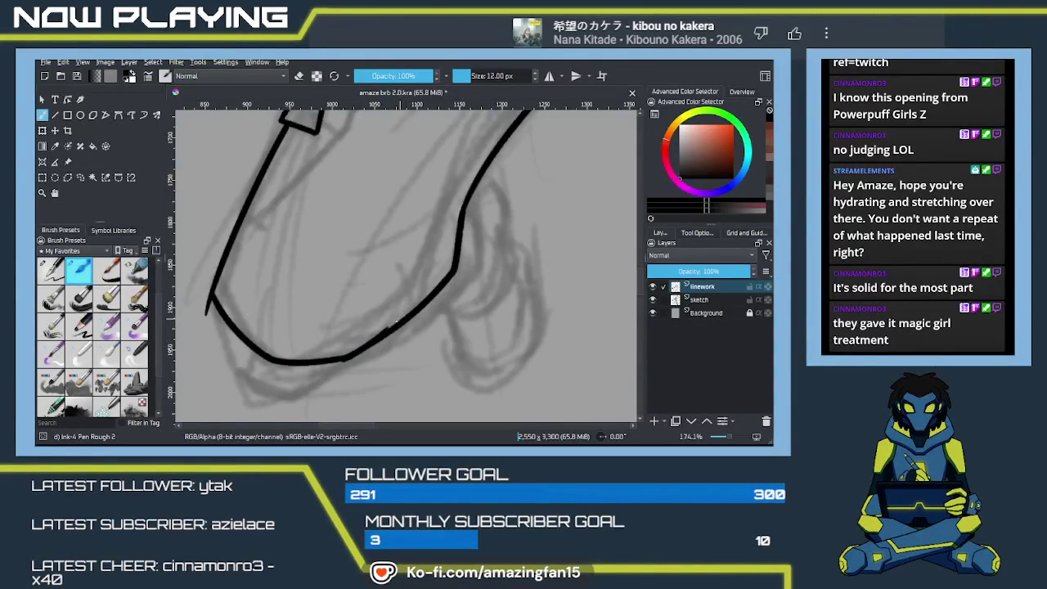
pyautogui.moveTo(344, 360); pyautogui.dragTo(415, 310)
pyautogui.press('e')
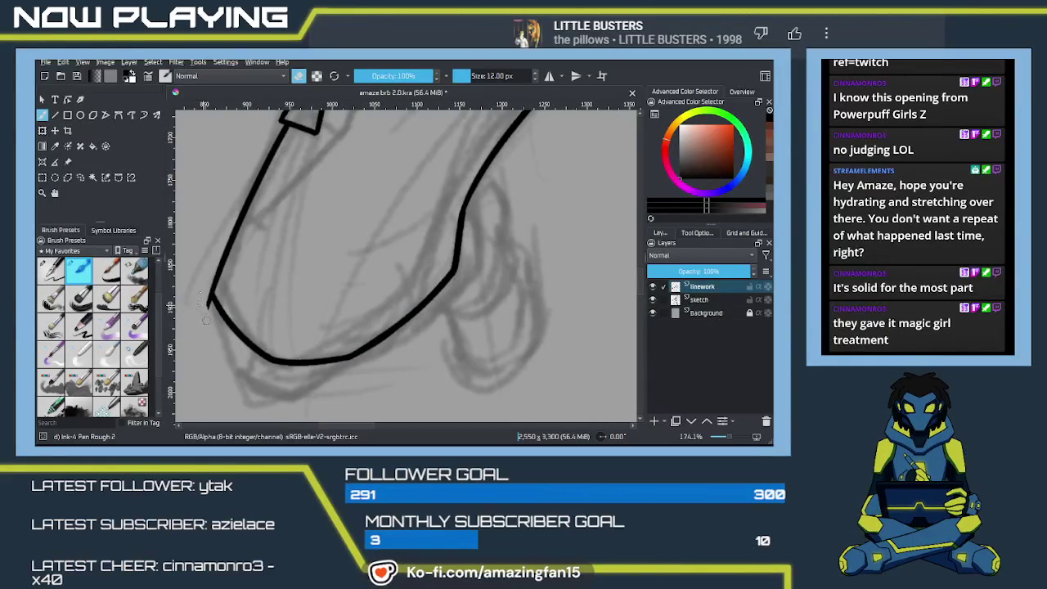
pyautogui.press('e')
# Ink the line down-left from the thigh plate and the plate's right edge
pyautogui.moveTo(253, 368)
pyautogui.mouseDown()
pyautogui.moveTo(278, 308)
pyautogui.moveTo(376, 310)
pyautogui.moveTo(358, 318)
pyautogui.mouseUp()
pyautogui.scroll(3, 357, 317)
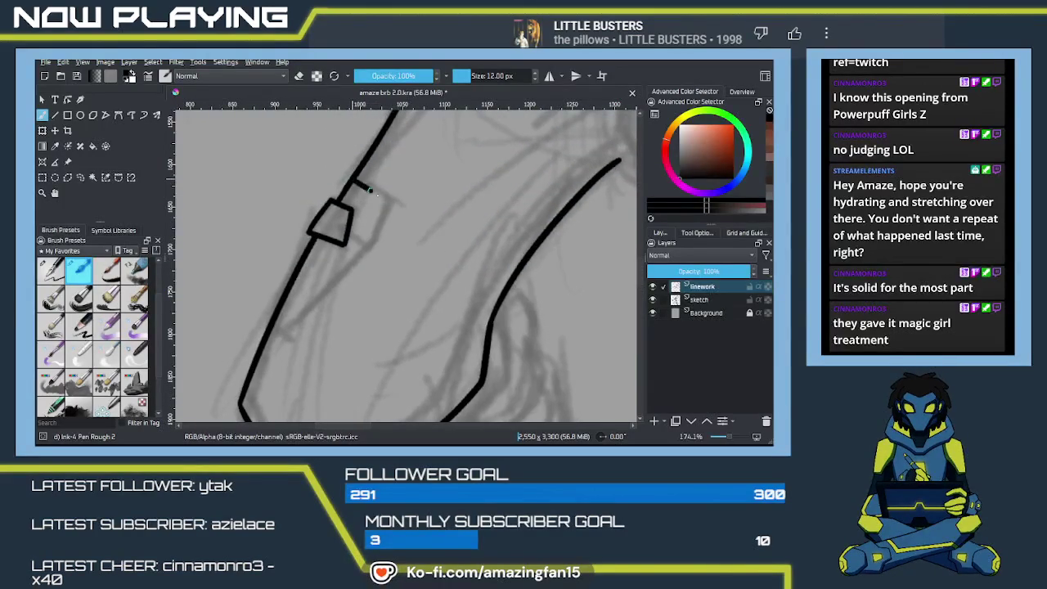
pyautogui.moveTo(375, 210)
pyautogui.mouseDown()
pyautogui.moveTo(361, 268)
pyautogui.moveTo(292, 331)
pyautogui.mouseUp()
pyautogui.hotkey('ctrl', 'z')
pyautogui.moveTo(366, 251); pyautogui.dragTo(288, 337)
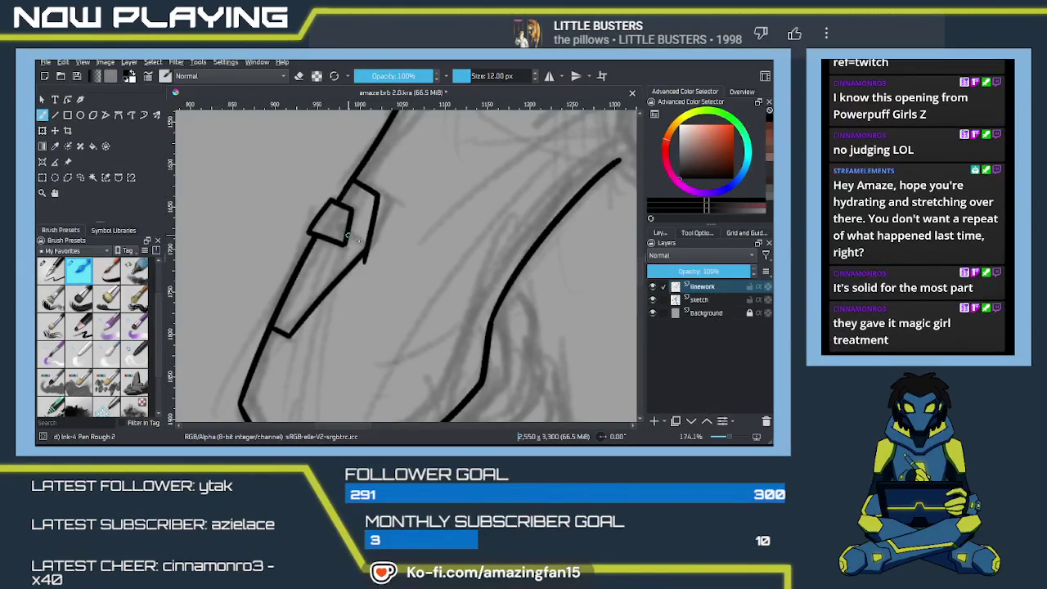
pyautogui.moveTo(352, 234); pyautogui.dragTo(366, 260)
pyautogui.press('e')
pyautogui.press('e')
# Ink the leg outline up-right along the sketch, closing the gap
pyautogui.moveTo(527, 345)
pyautogui.mouseDown()
pyautogui.moveTo(427, 255)
pyautogui.moveTo(432, 276)
pyautogui.mouseUp()
pyautogui.moveTo(347, 336)
pyautogui.mouseDown()
pyautogui.moveTo(403, 319)
pyautogui.moveTo(445, 270)
pyautogui.mouseUp()
pyautogui.moveTo(449, 225); pyautogui.dragTo(436, 209)
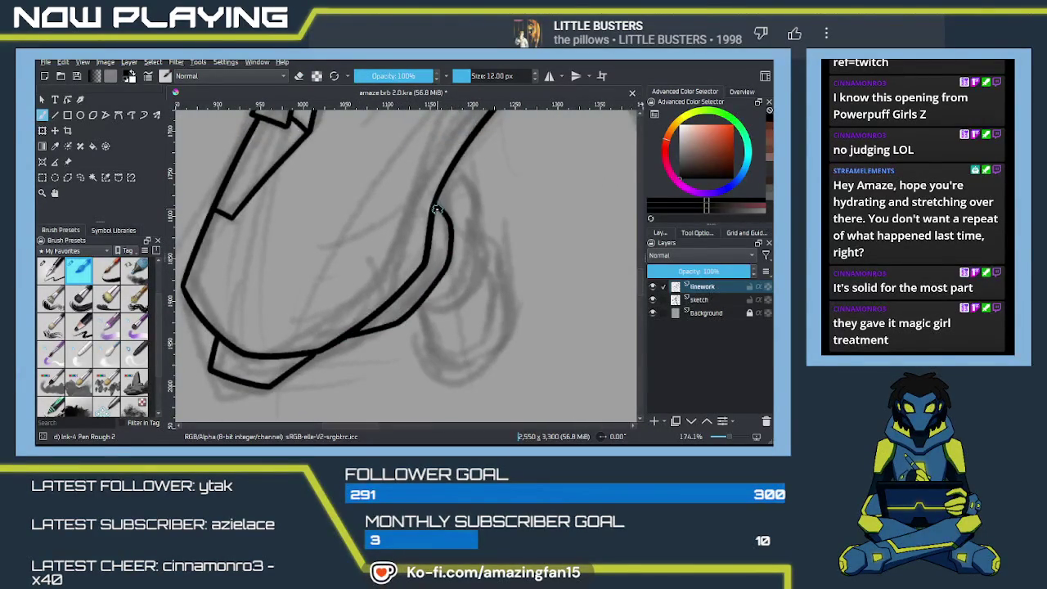
pyautogui.moveTo(427, 309); pyautogui.dragTo(406, 311)
# Zoom out to about 54% over the coloured leg reference and save the drawing
pyautogui.scroll(2, 414, 320)
pyautogui.scroll(-2, 420, 284)
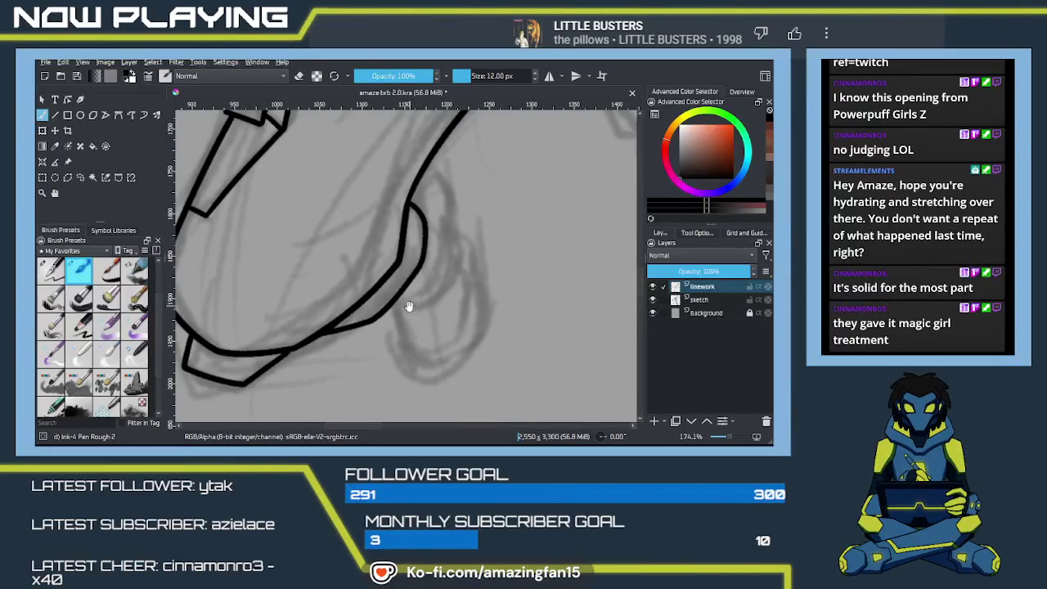
pyautogui.scroll(-1, 411, 304)
pyautogui.scroll(-1, 412, 304)
pyautogui.scroll(-2, 412, 303)
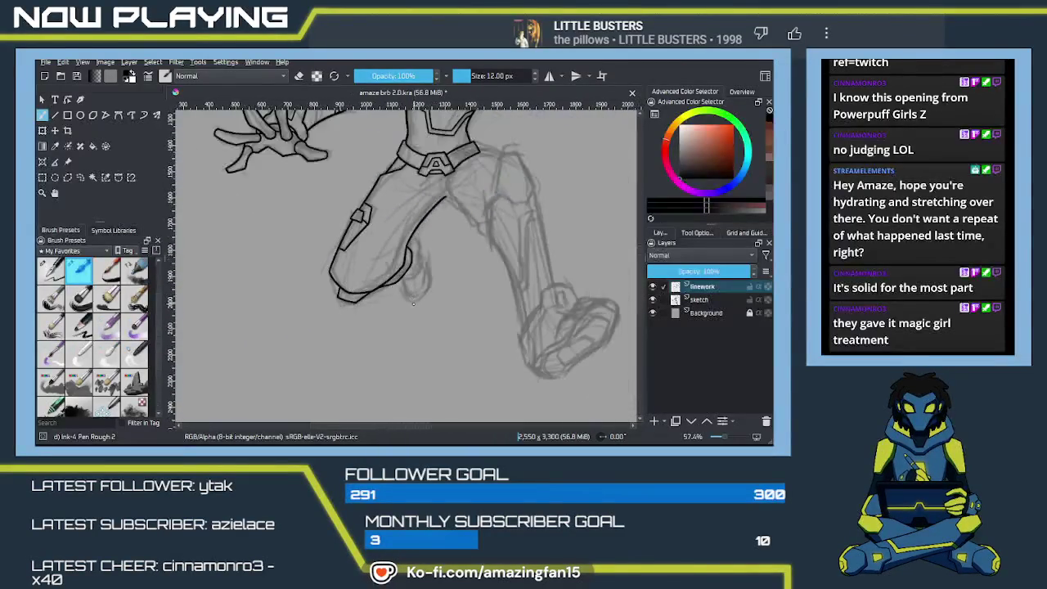
pyautogui.scroll(2, 523, 292)
pyautogui.scroll(-3, 463, 271)
pyautogui.scroll(2, 402, 276)
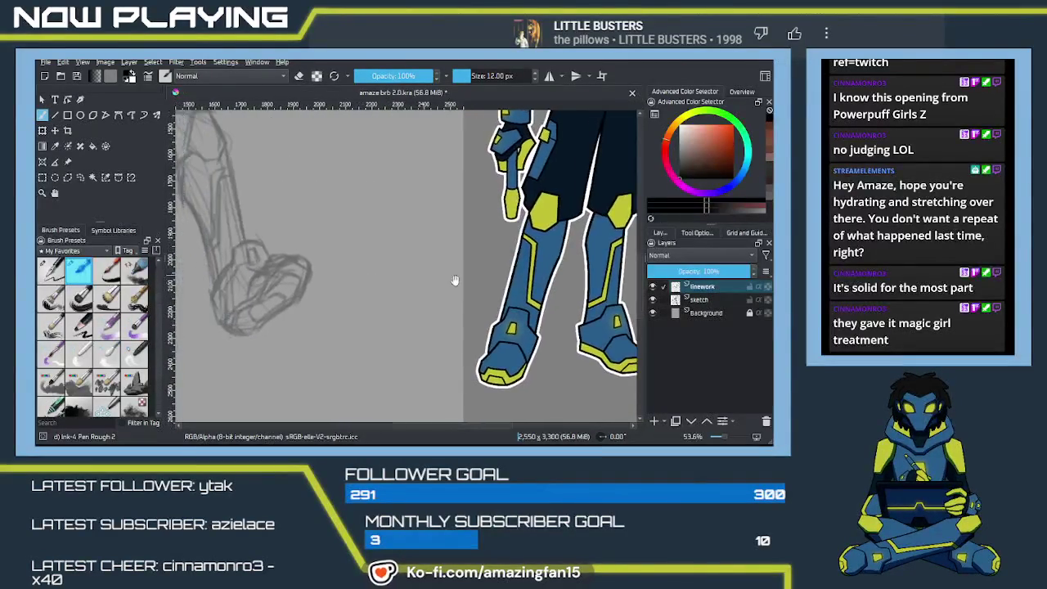
pyautogui.scroll(-1, 442, 281)
pyautogui.scroll(1, 376, 284)
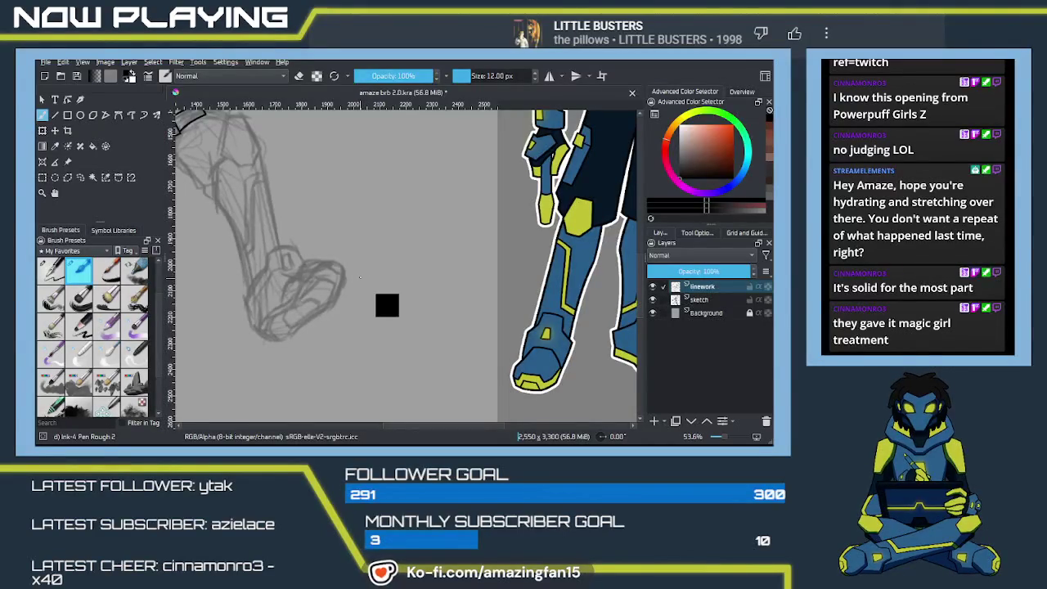
pyautogui.hotkey('ctrl', 's')
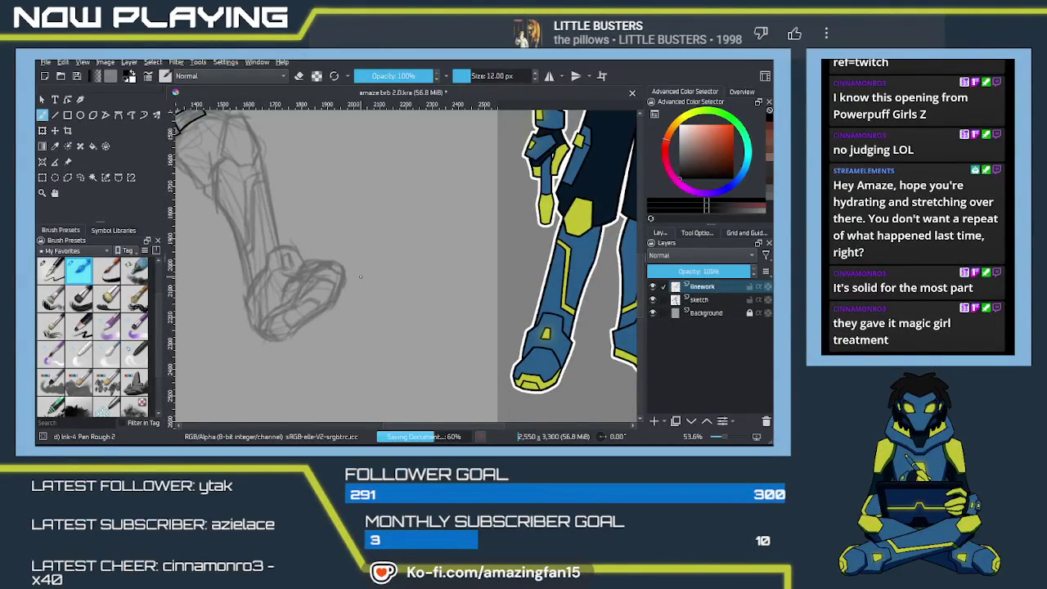
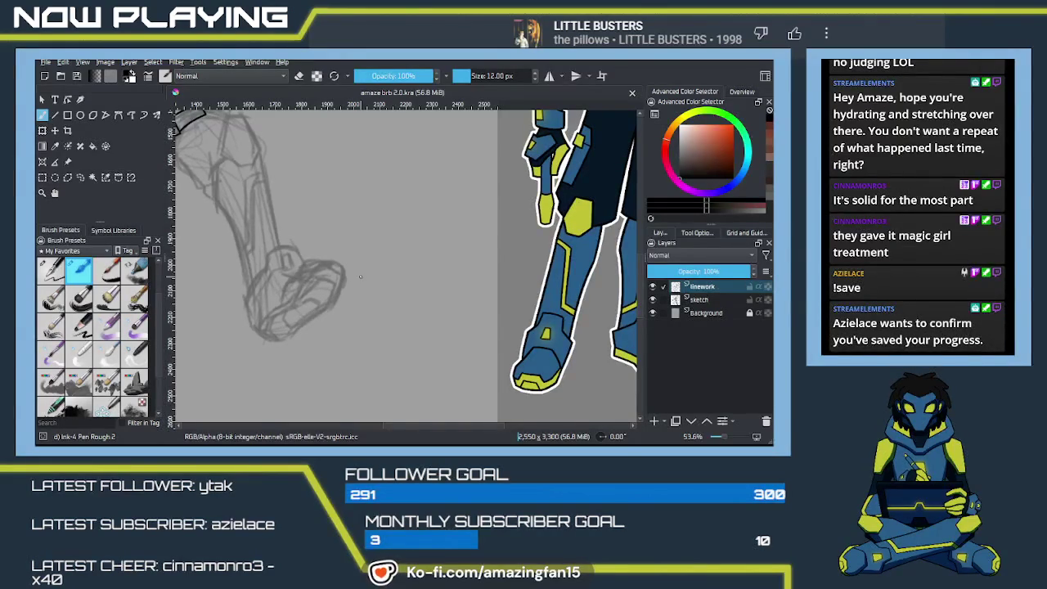
# Zoom in on the knee armor and ink a short stroke below the curve
pyautogui.moveTo(362, 253); pyautogui.dragTo(538, 271)
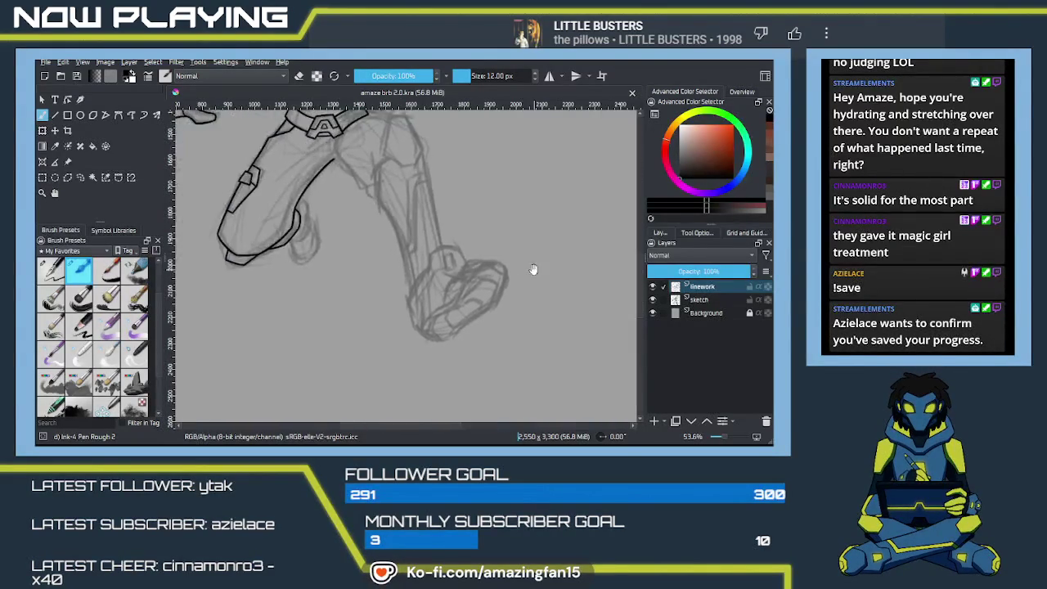
pyautogui.scroll(3, 403, 287)
pyautogui.scroll(3, 397, 285)
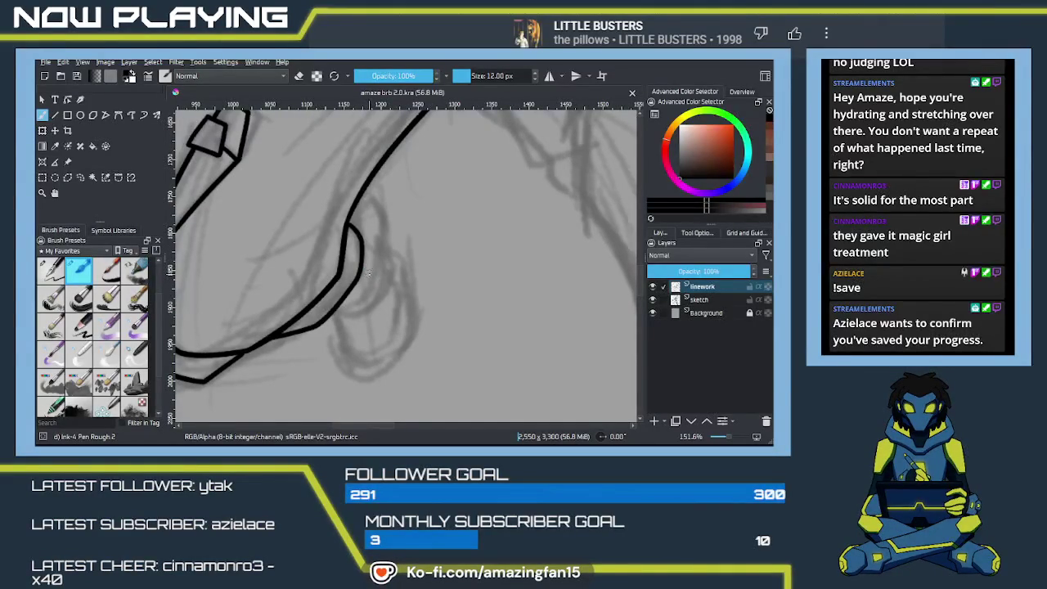
pyautogui.moveTo(349, 318); pyautogui.dragTo(333, 311)
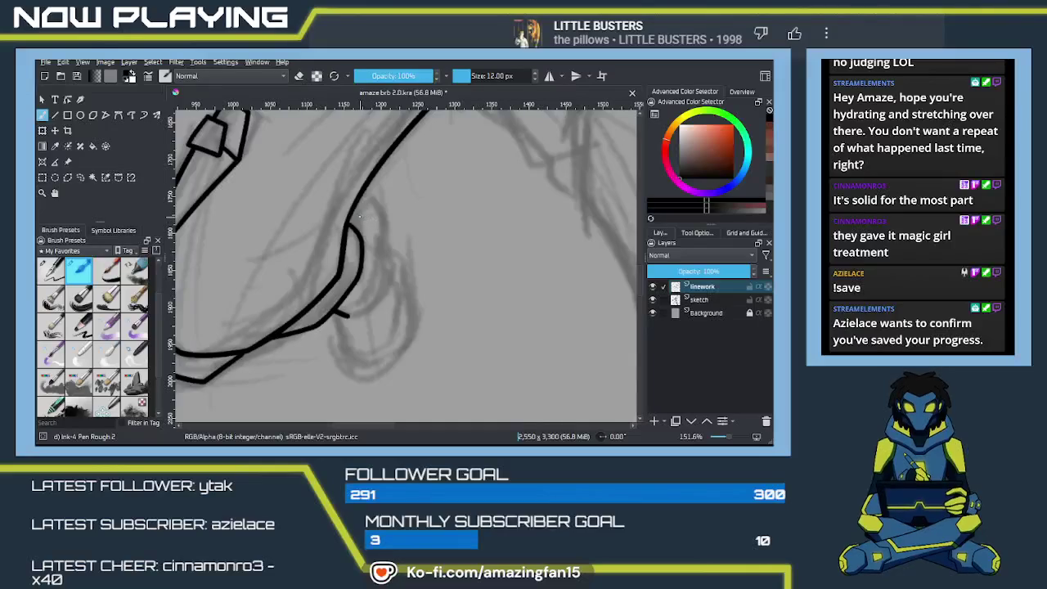
# Ink the curved tail of the rounded armor line, plus a short stroke near its end
pyautogui.moveTo(366, 217); pyautogui.dragTo(386, 286)
pyautogui.hotkey('ctrl', 'z')
pyautogui.moveTo(348, 215)
pyautogui.mouseDown()
pyautogui.moveTo(379, 226)
pyautogui.moveTo(387, 286)
pyautogui.mouseUp()
pyautogui.hotkey('ctrl', 'z')
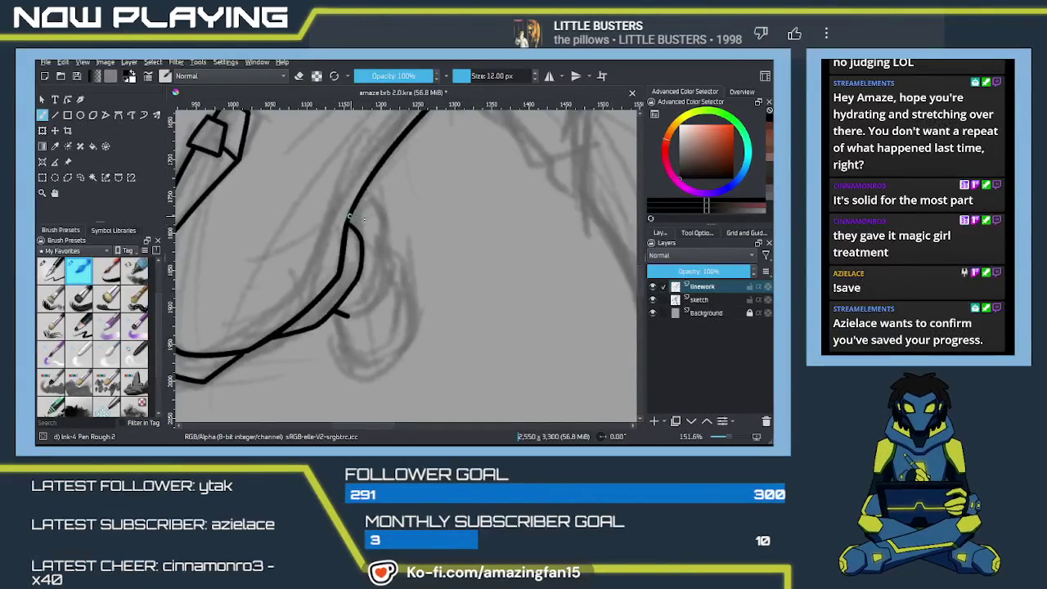
pyautogui.moveTo(348, 216); pyautogui.dragTo(386, 288)
pyautogui.hotkey('ctrl', 'z')
pyautogui.moveTo(336, 311); pyautogui.dragTo(347, 317)
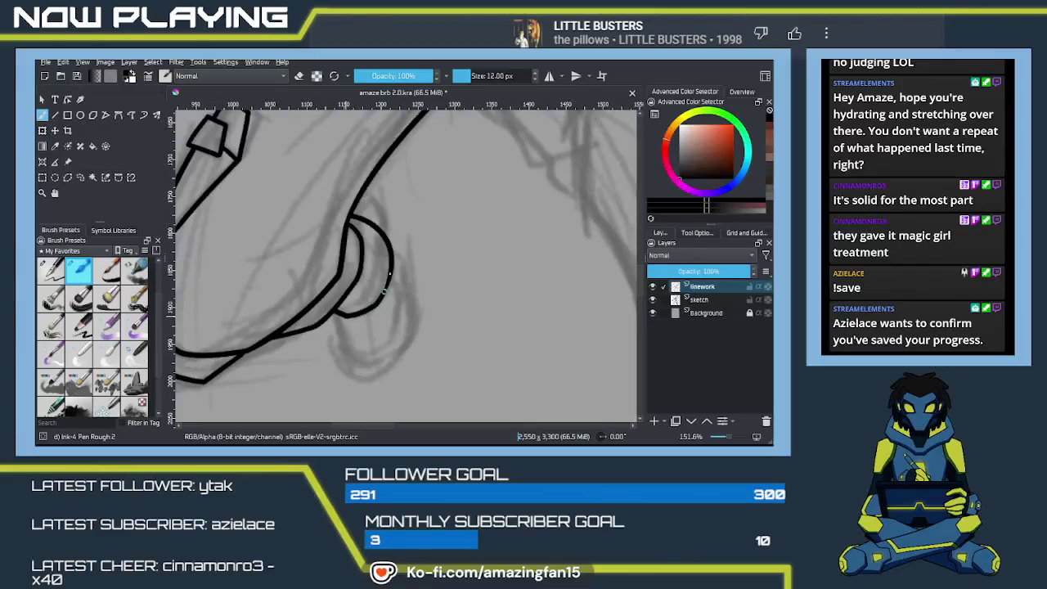
# Ink an arc along the armor piece's outer curve, closing off its inner fold
pyautogui.moveTo(433, 320); pyautogui.dragTo(399, 294)
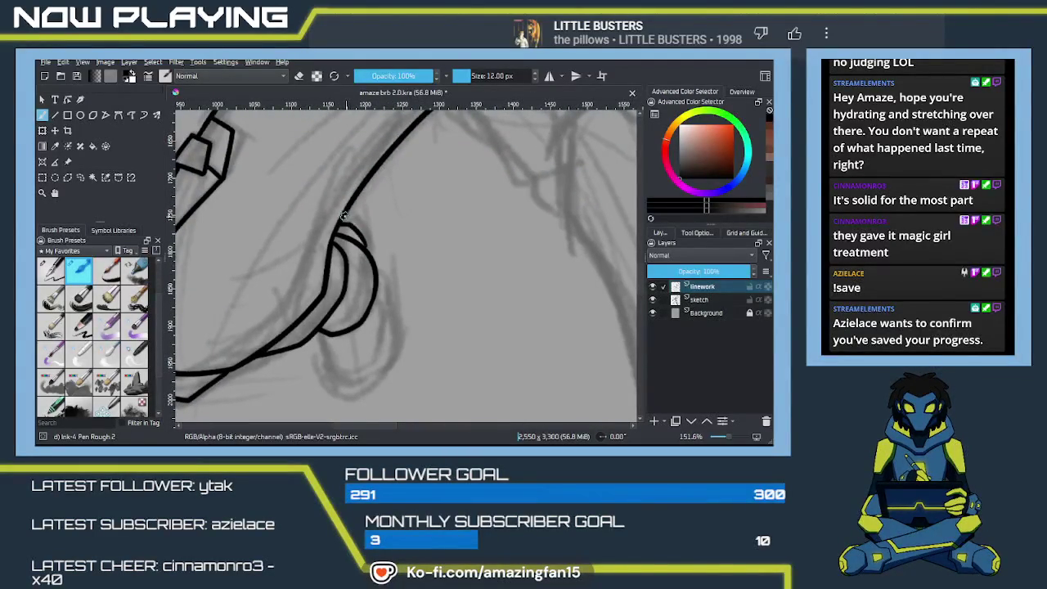
pyautogui.moveTo(344, 215); pyautogui.dragTo(374, 249)
pyautogui.scroll(-2, 370, 262)
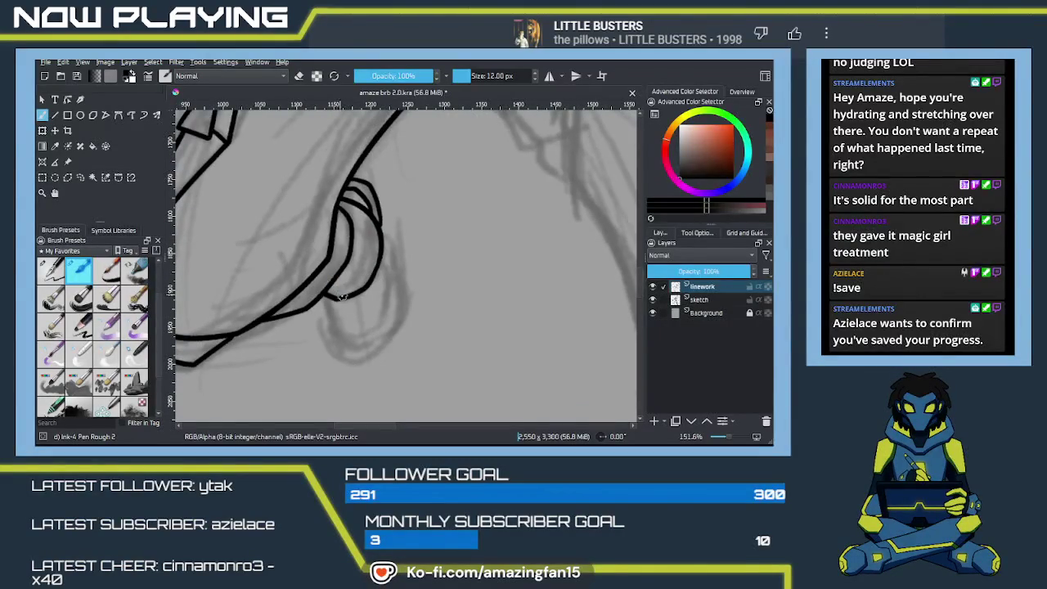
pyautogui.scroll(-2, 338, 296)
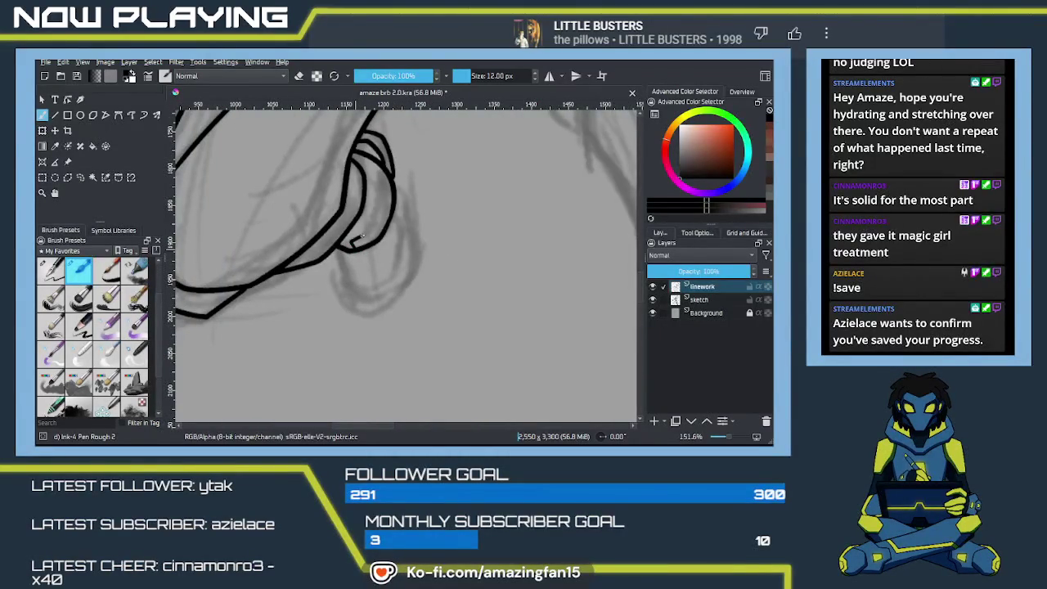
pyautogui.scroll(-2, 369, 266)
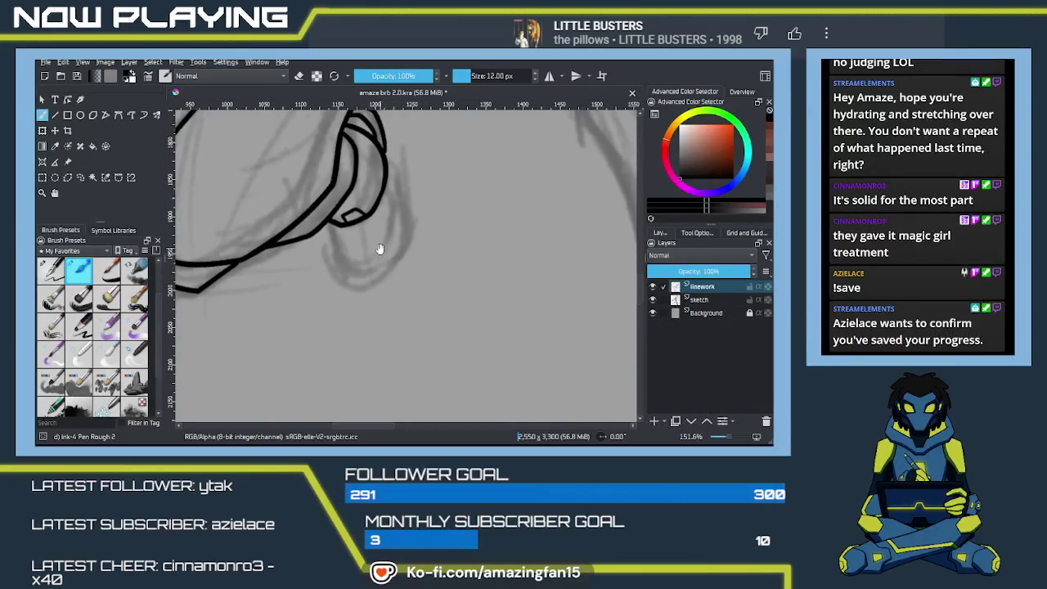
# Ink the hook-shaped armor plate below the rounded piece, closing its bottom-right corner
pyautogui.scroll(2, 381, 241)
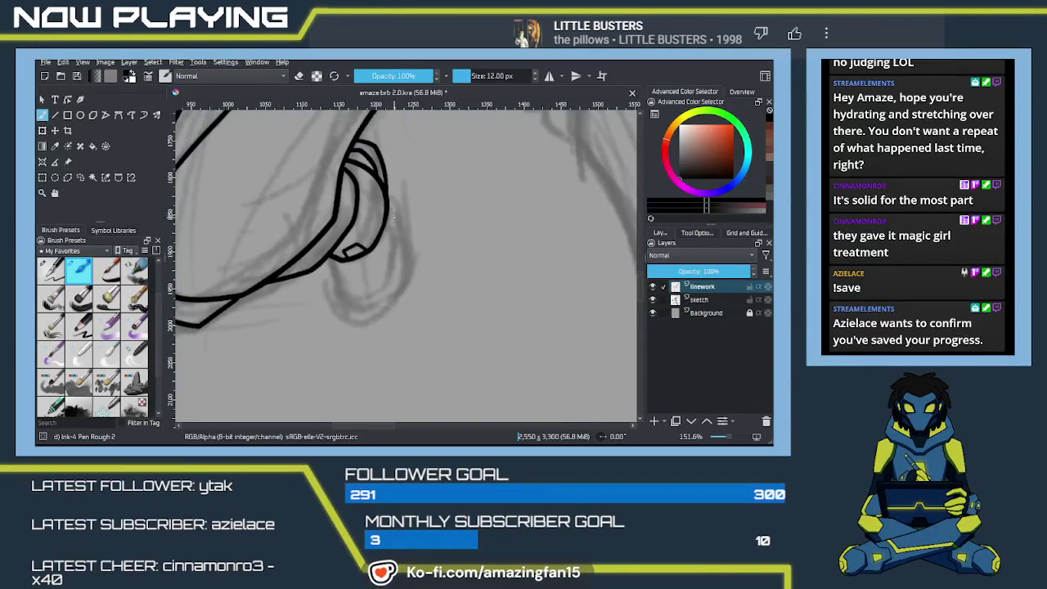
pyautogui.moveTo(388, 186); pyautogui.dragTo(403, 291)
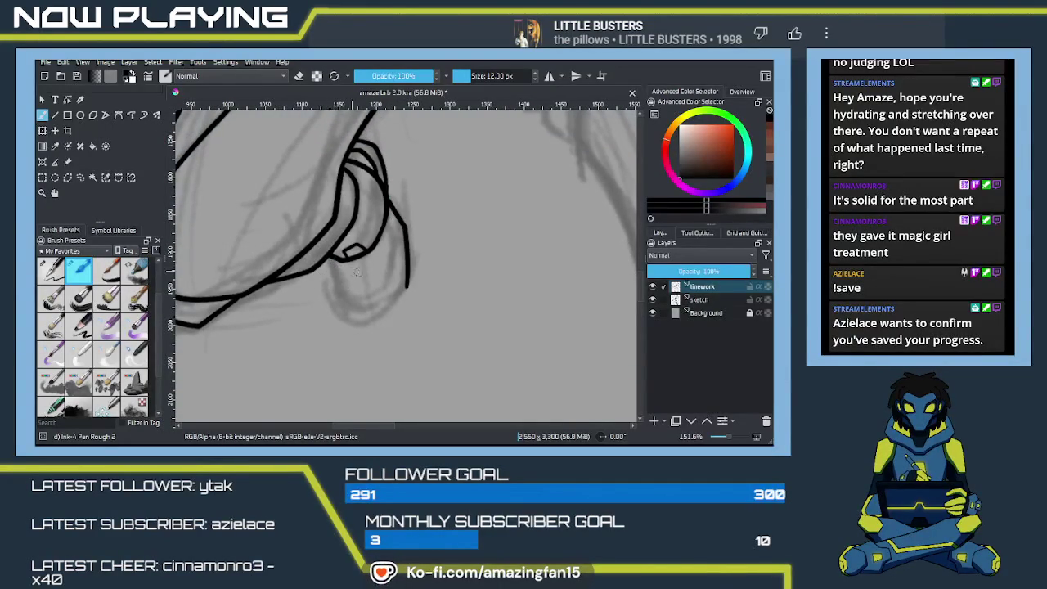
pyautogui.moveTo(624, 283)
pyautogui.mouseDown()
pyautogui.moveTo(402, 282)
pyautogui.moveTo(608, 303)
pyautogui.mouseUp()
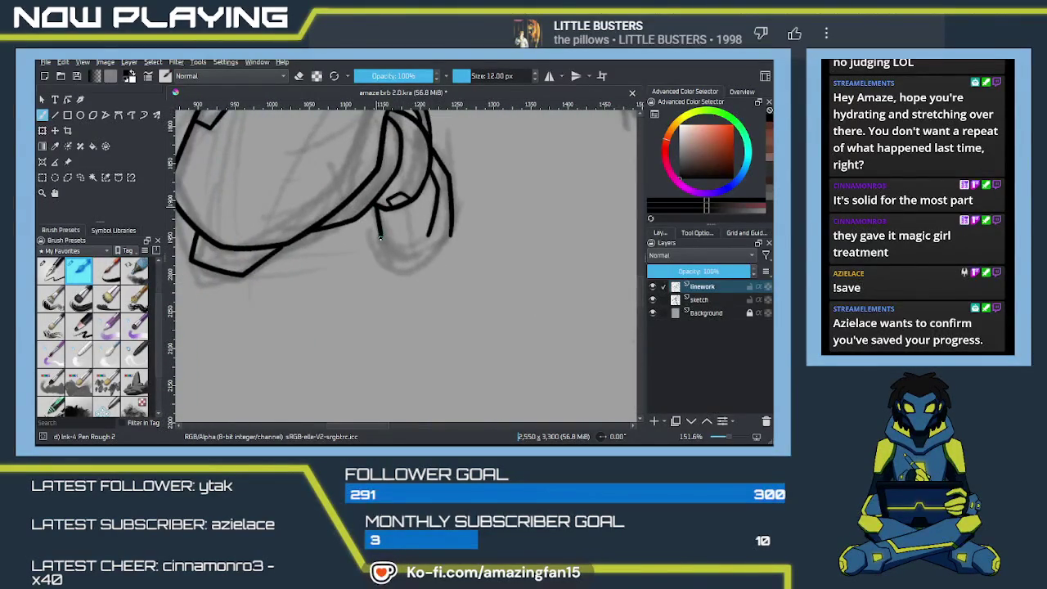
pyautogui.hotkey('ctrl', 'z')
pyautogui.moveTo(375, 207)
pyautogui.mouseDown()
pyautogui.moveTo(378, 240)
pyautogui.moveTo(396, 251)
pyautogui.mouseUp()
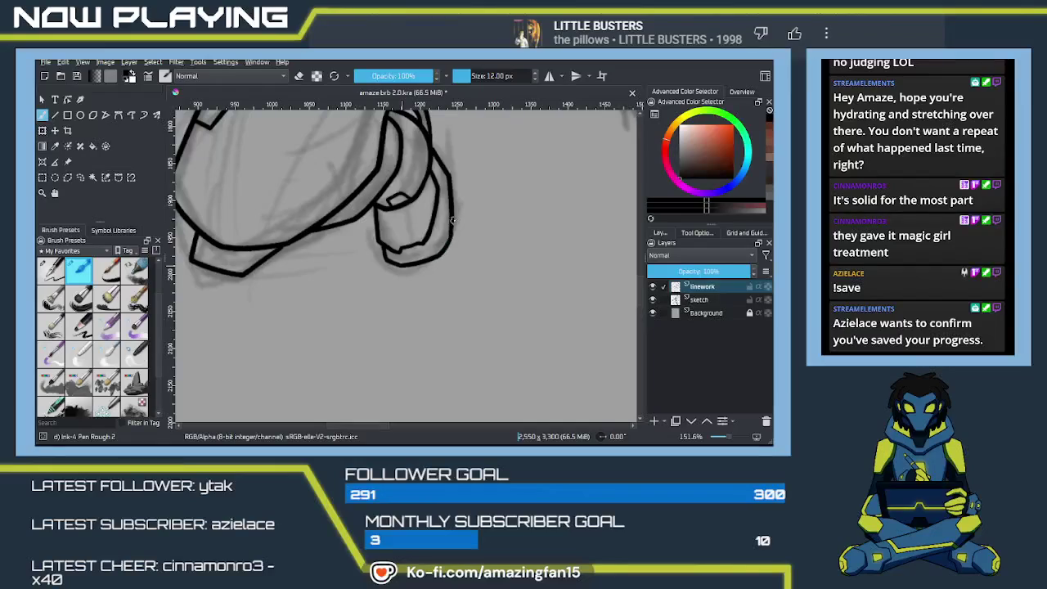
pyautogui.hotkey('ctrl', 'z')
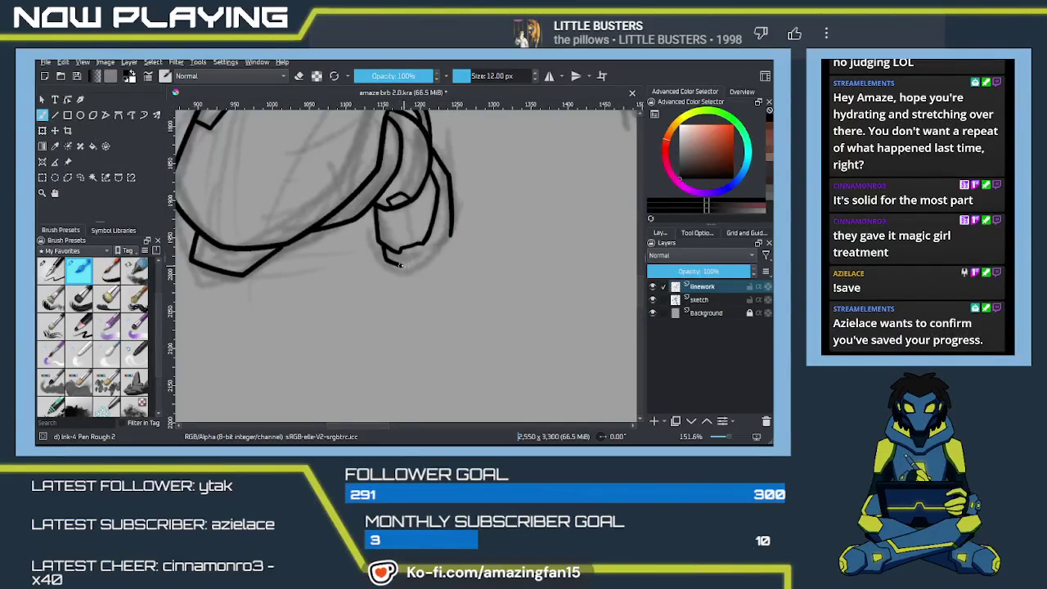
pyautogui.moveTo(419, 262); pyautogui.dragTo(434, 257)
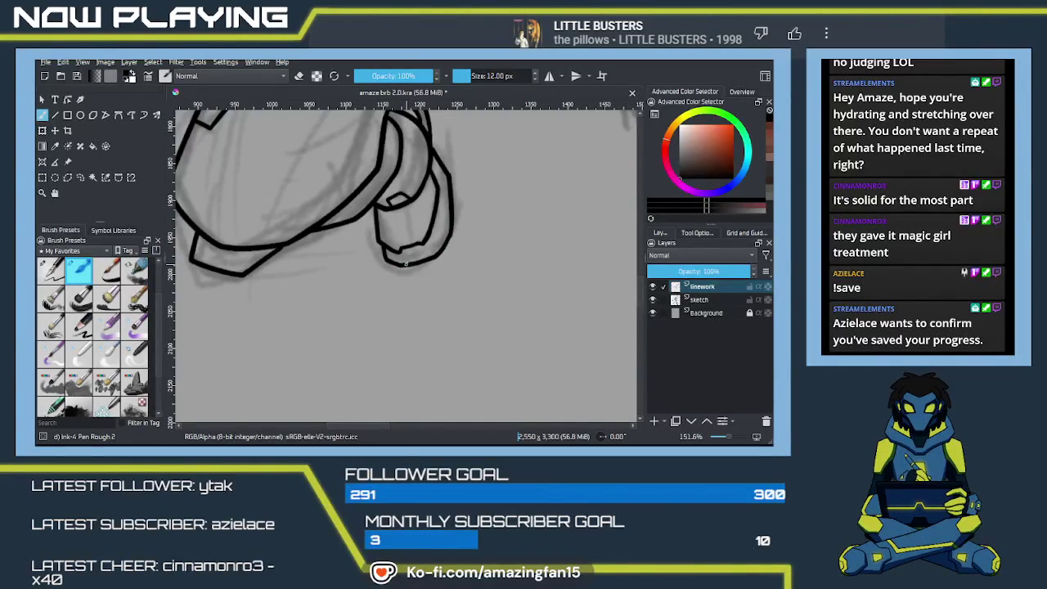
pyautogui.moveTo(413, 256); pyautogui.dragTo(436, 262)
# Pan to the collar and ink a curve from its right end
pyautogui.press('e')
pyautogui.moveTo(451, 227)
pyautogui.mouseDown()
pyautogui.moveTo(351, 322)
pyautogui.moveTo(390, 297)
pyautogui.moveTo(367, 313)
pyautogui.moveTo(393, 329)
pyautogui.moveTo(390, 383)
pyautogui.mouseUp()
pyautogui.press('e')
pyautogui.moveTo(384, 253); pyautogui.dragTo(450, 262)
pyautogui.moveTo(413, 296)
pyautogui.mouseDown()
pyautogui.moveTo(381, 264)
pyautogui.moveTo(402, 236)
pyautogui.moveTo(414, 267)
pyautogui.moveTo(373, 240)
pyautogui.moveTo(278, 303)
pyautogui.mouseUp()
# Ink the contour lines running down-left and down from the collar, trimming overshoots
pyautogui.hotkey('ctrl', 'z')
pyautogui.moveTo(369, 239); pyautogui.dragTo(256, 309)
pyautogui.moveTo(316, 296); pyautogui.dragTo(254, 319)
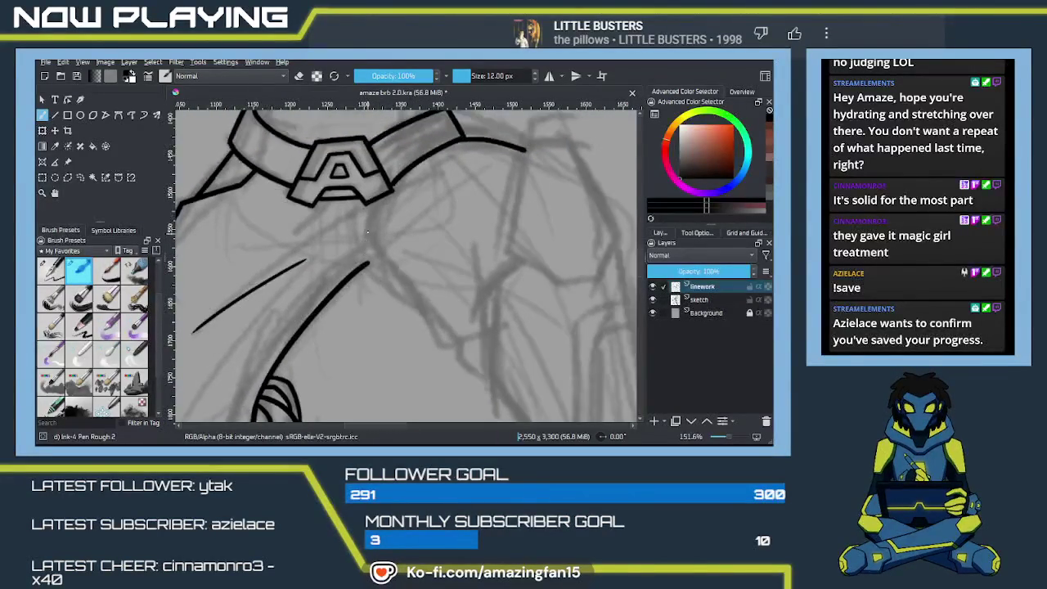
pyautogui.moveTo(372, 209)
pyautogui.mouseDown()
pyautogui.moveTo(370, 270)
pyautogui.moveTo(440, 345)
pyautogui.moveTo(490, 350)
pyautogui.mouseUp()
pyautogui.hotkey('ctrl', 'z')
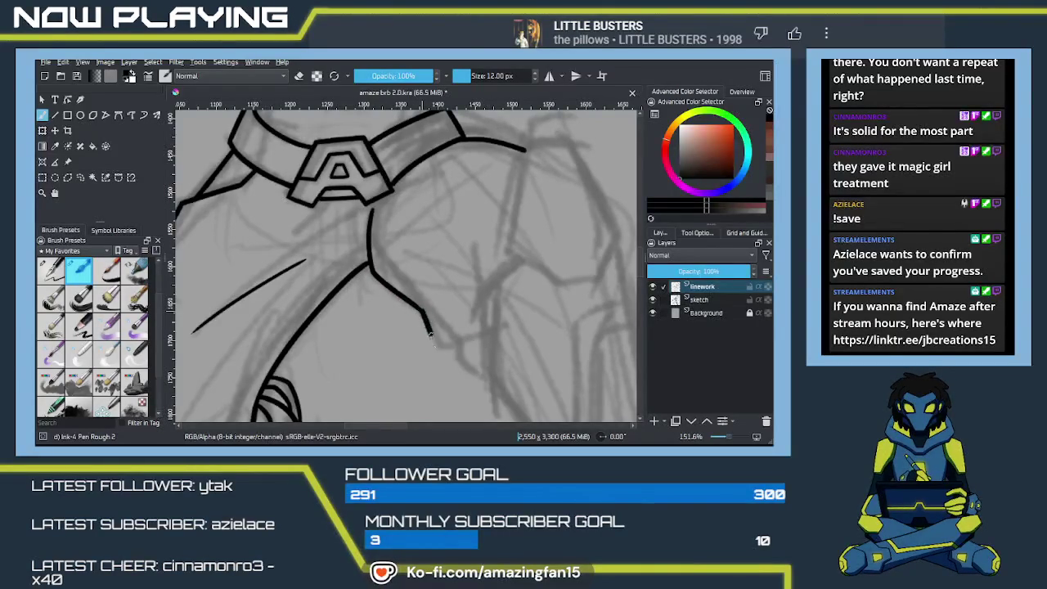
pyautogui.hotkey('ctrl', 'z')
pyautogui.moveTo(463, 304); pyautogui.dragTo(468, 377)
pyautogui.hotkey('ctrl', 'z')
pyautogui.hotkey('ctrl', 'z')
pyautogui.hotkey('ctrl', 'z')
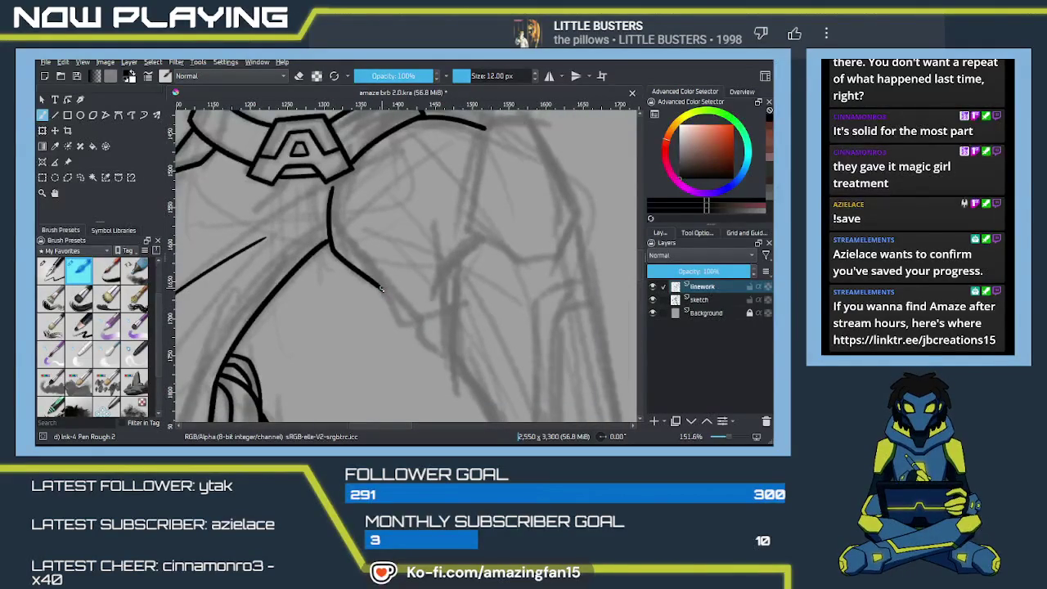
# Extend the contour down-right into a small hook beside the shoulder area
pyautogui.moveTo(383, 288)
pyautogui.mouseDown()
pyautogui.moveTo(398, 320)
pyautogui.moveTo(412, 326)
pyautogui.mouseUp()
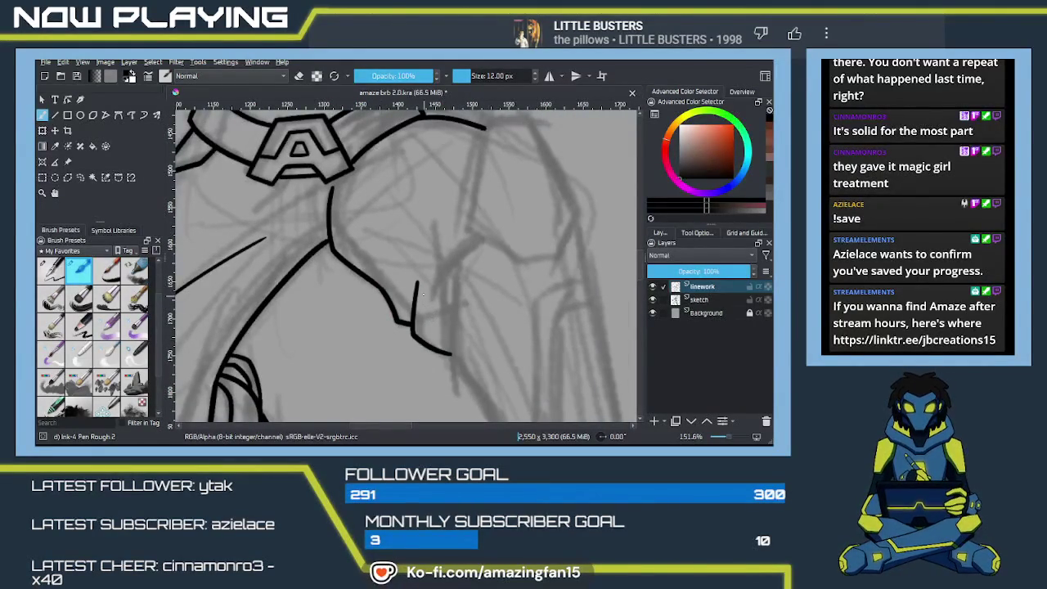
pyautogui.moveTo(415, 327); pyautogui.dragTo(449, 354)
pyautogui.moveTo(360, 252)
pyautogui.mouseDown()
pyautogui.moveTo(386, 297)
pyautogui.moveTo(369, 311)
pyautogui.moveTo(383, 297)
pyautogui.moveTo(362, 287)
pyautogui.mouseUp()
pyautogui.moveTo(371, 232); pyautogui.dragTo(350, 346)
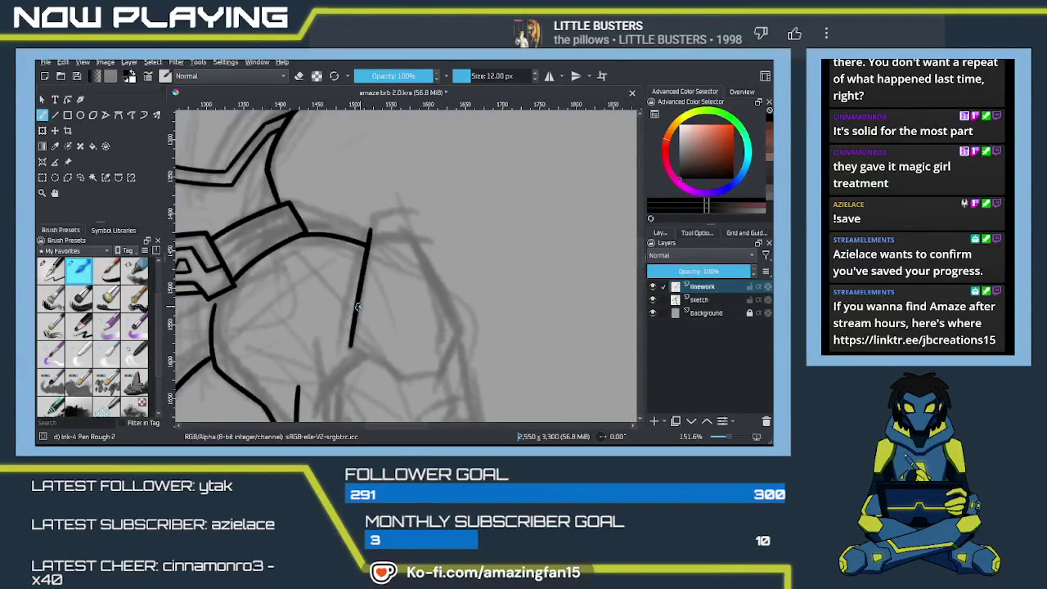
pyautogui.hotkey('ctrl', 'z')
pyautogui.moveTo(349, 358)
pyautogui.mouseDown()
pyautogui.moveTo(417, 194)
pyautogui.moveTo(293, 347)
pyautogui.moveTo(467, 350)
pyautogui.moveTo(409, 281)
pyautogui.moveTo(305, 357)
pyautogui.moveTo(369, 283)
pyautogui.moveTo(388, 285)
pyautogui.moveTo(381, 204)
pyautogui.moveTo(428, 327)
pyautogui.mouseUp()
pyautogui.hotkey('ctrl', 'z')
# Ink the top, left and bottom edges of the shoulder plate into a closed outline
pyautogui.moveTo(388, 215)
pyautogui.mouseDown()
pyautogui.moveTo(324, 226)
pyautogui.moveTo(375, 217)
pyautogui.moveTo(341, 222)
pyautogui.moveTo(318, 344)
pyautogui.mouseUp()
pyautogui.hotkey('ctrl', 'z')
pyautogui.hotkey('ctrl', 'z')
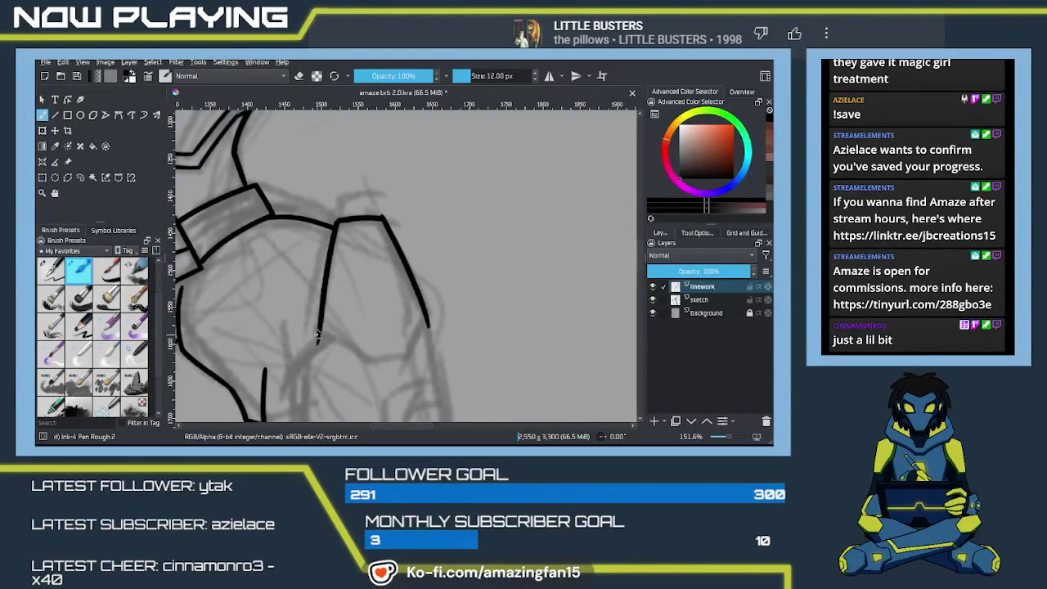
pyautogui.hotkey('ctrl', 'z')
pyautogui.moveTo(331, 249)
pyautogui.mouseDown()
pyautogui.moveTo(319, 335)
pyautogui.moveTo(377, 366)
pyautogui.moveTo(409, 356)
pyautogui.mouseUp()
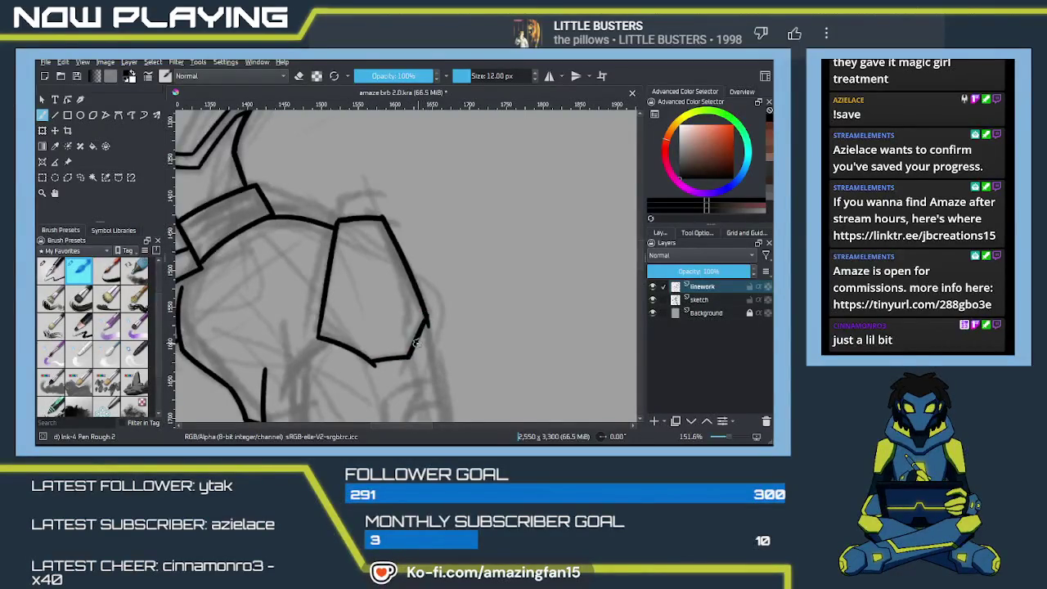
pyautogui.moveTo(409, 355); pyautogui.dragTo(424, 324)
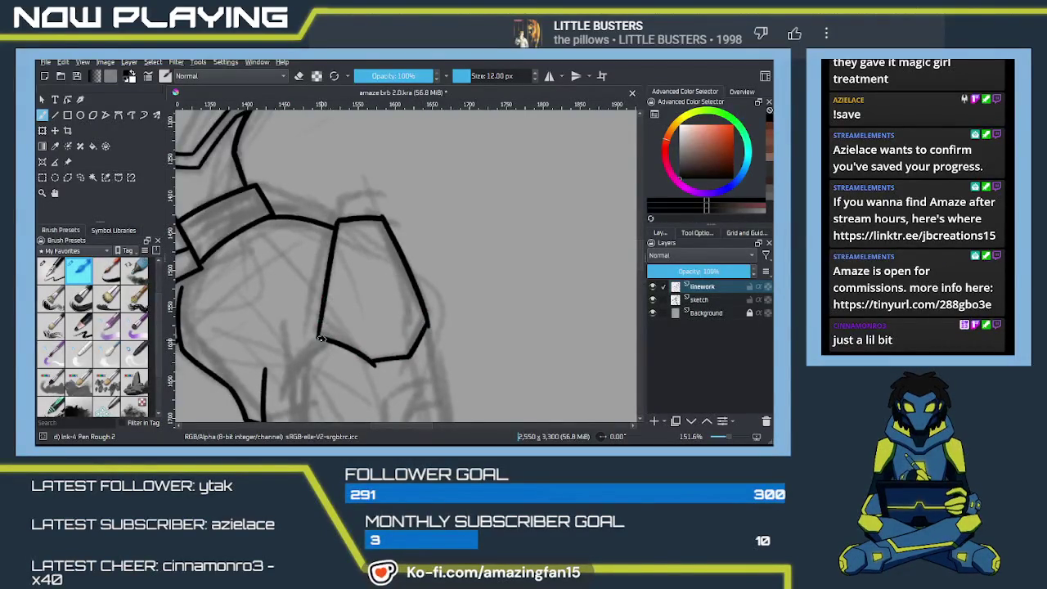
pyautogui.moveTo(320, 337); pyautogui.dragTo(326, 287)
# Erase a stray mark at the shoulder plate's corner
pyautogui.press('e')
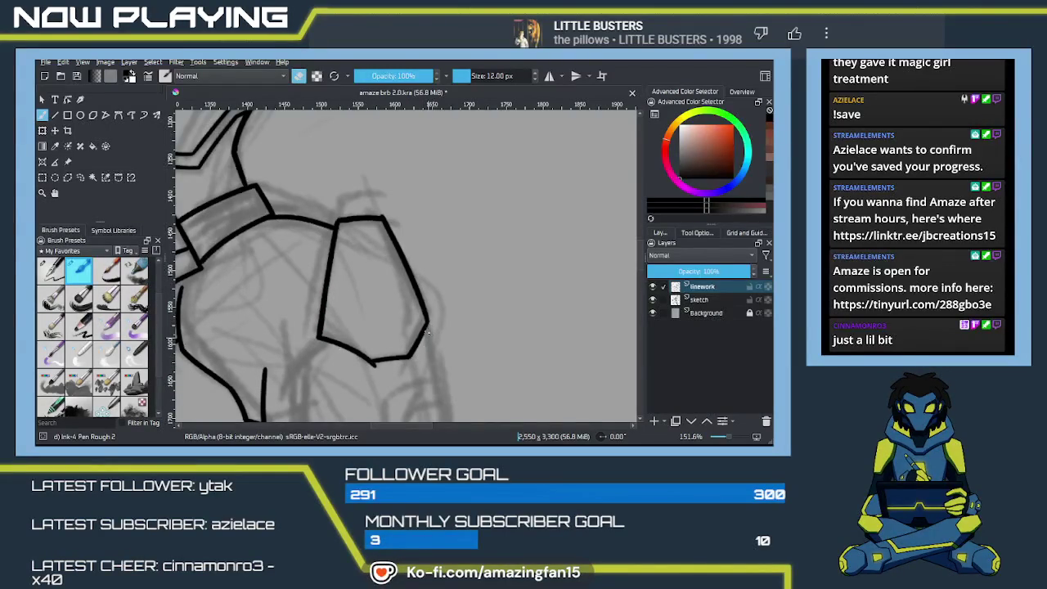
pyautogui.moveTo(420, 336); pyautogui.dragTo(372, 366)
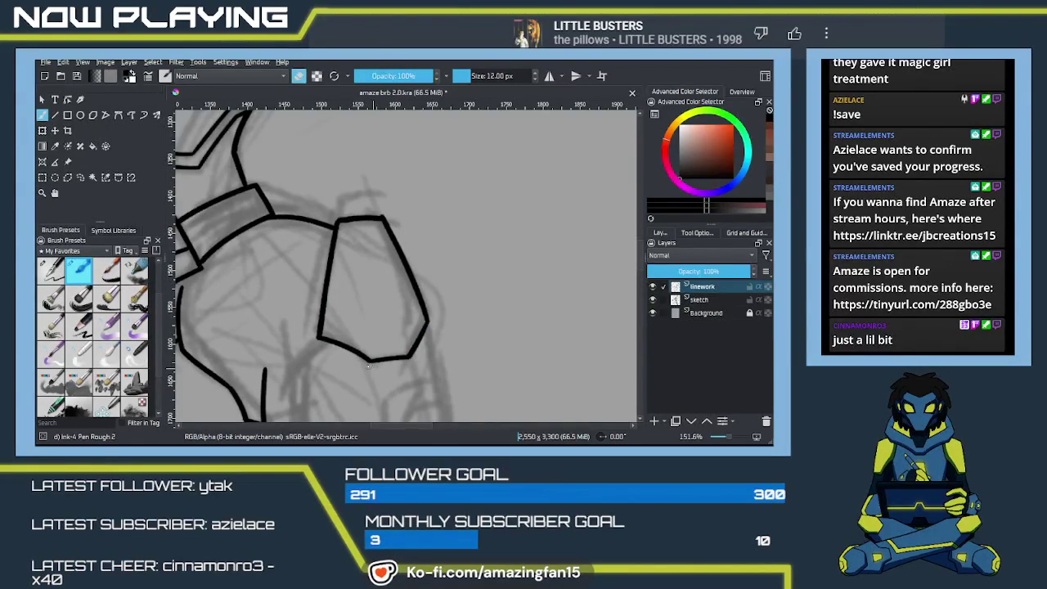
pyautogui.press('e')
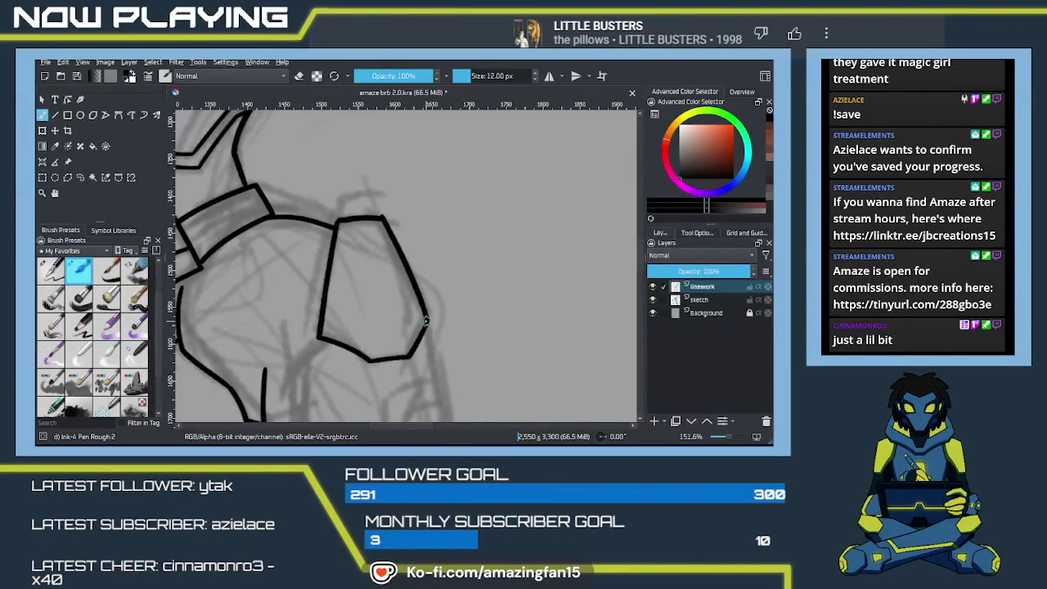
pyautogui.press('e')
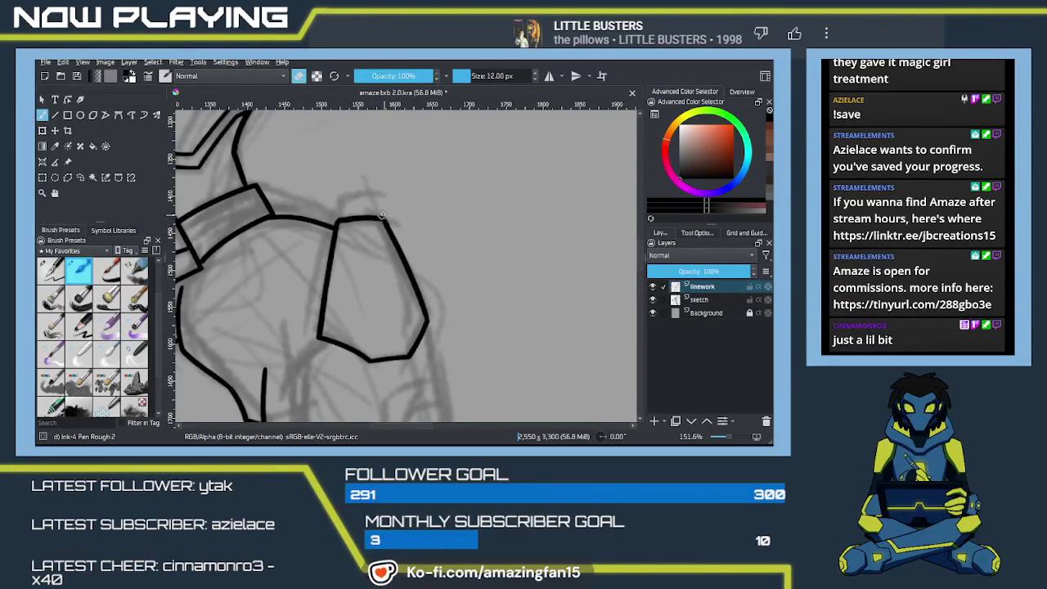
pyautogui.press('e')
pyautogui.scroll(-5, 425, 258)
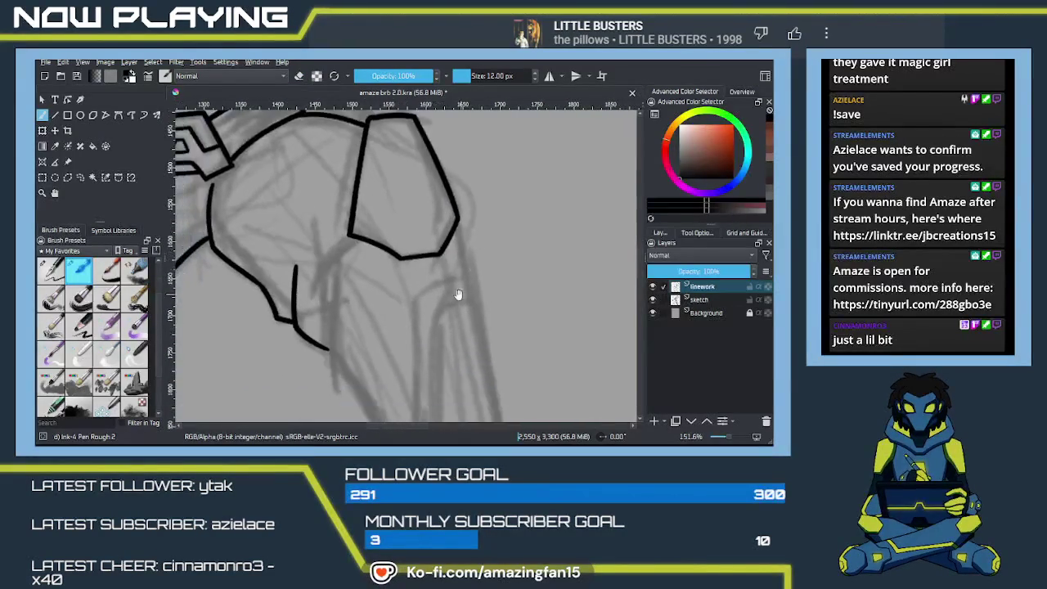
# Ink a long black line down the thigh from the armor plate's left corner
pyautogui.scroll(4, 432, 297)
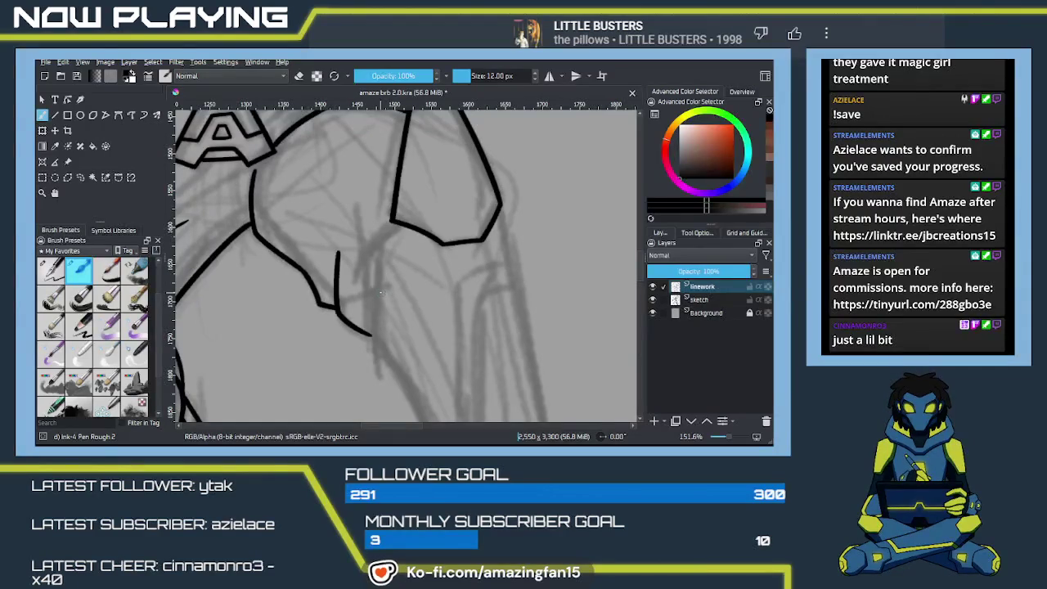
pyautogui.scroll(-2, 380, 246)
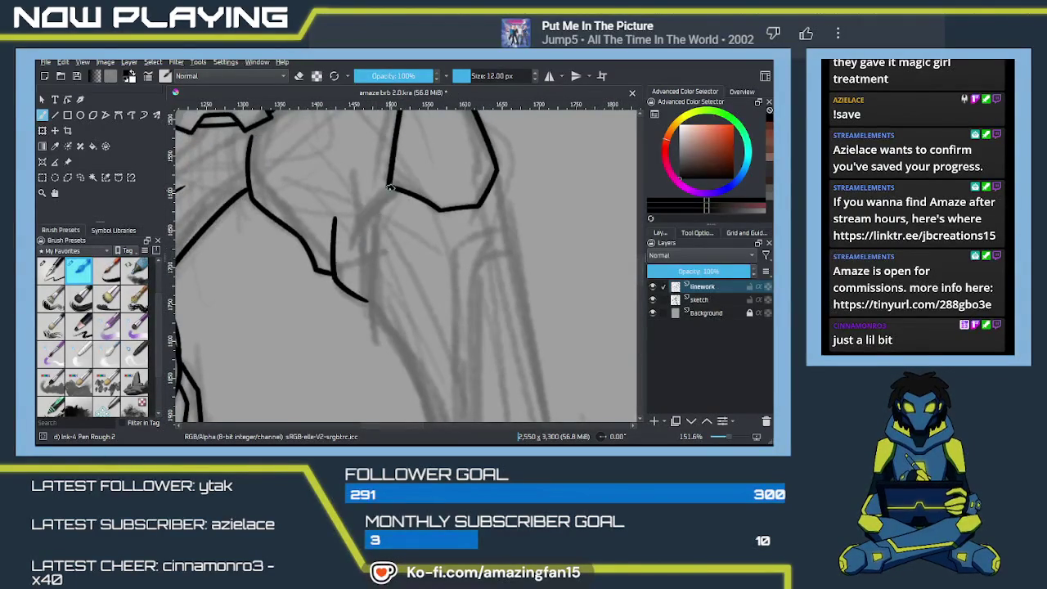
pyautogui.moveTo(388, 188); pyautogui.dragTo(365, 212)
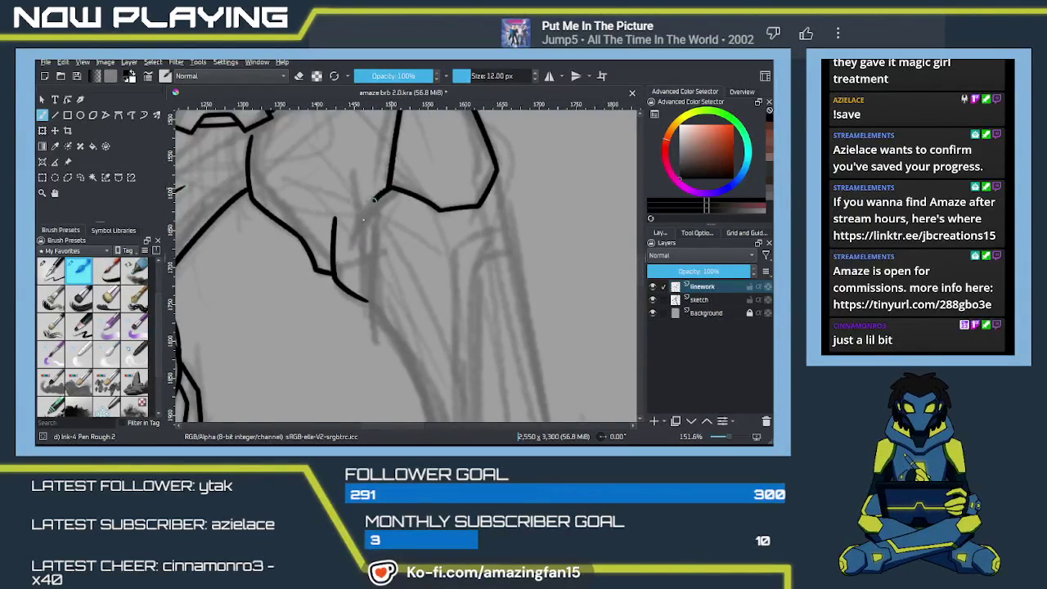
pyautogui.hotkey('ctrl', 'z')
pyautogui.moveTo(369, 213)
pyautogui.mouseDown()
pyautogui.moveTo(375, 322)
pyautogui.moveTo(356, 253)
pyautogui.mouseUp()
pyautogui.hotkey('ctrl', 'z')
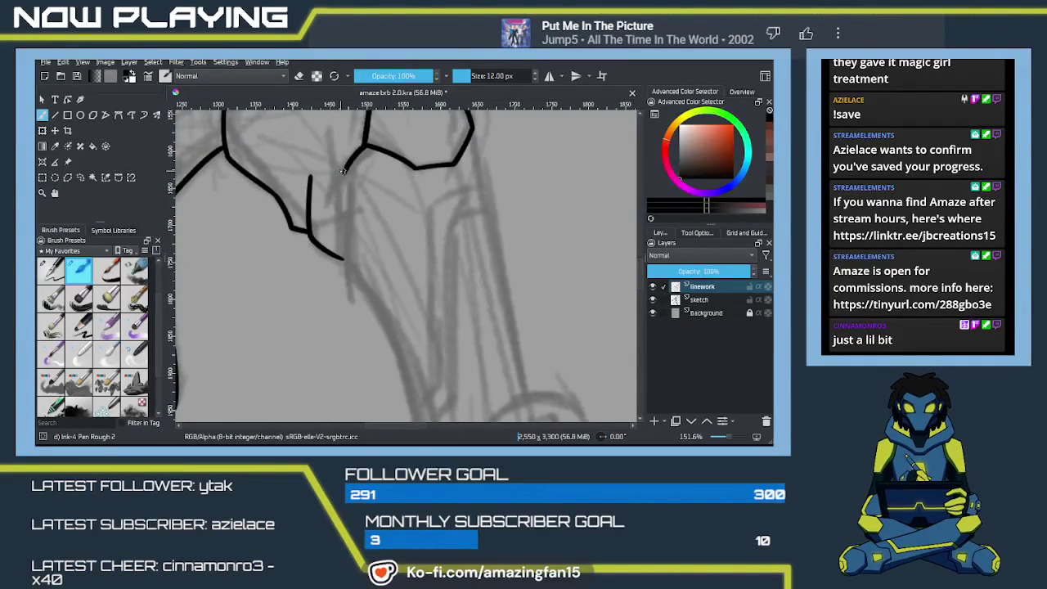
pyautogui.moveTo(344, 171)
pyautogui.mouseDown()
pyautogui.moveTo(346, 303)
pyautogui.moveTo(347, 259)
pyautogui.mouseUp()
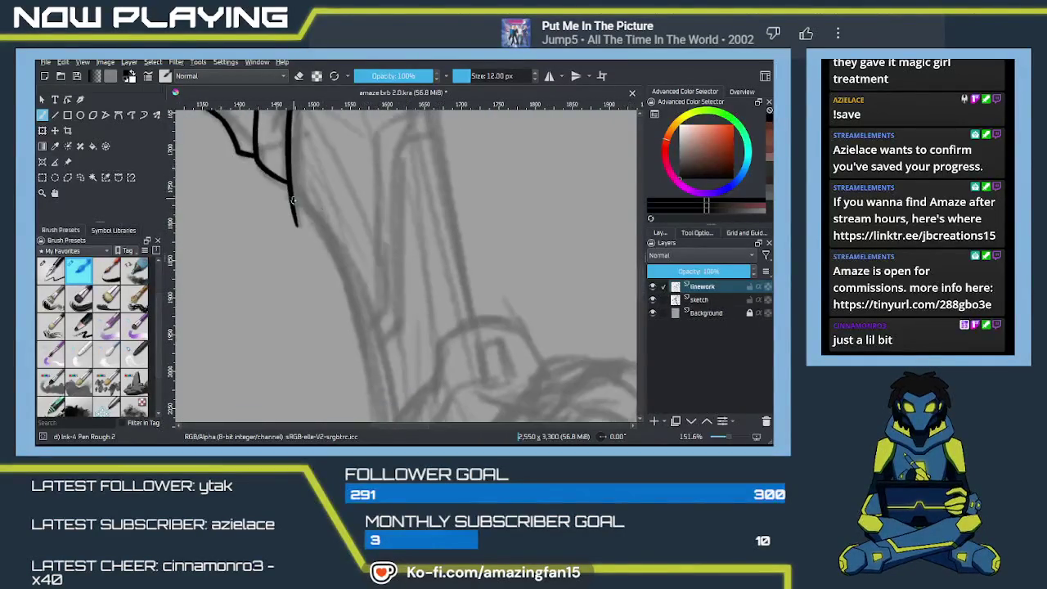
pyautogui.scroll(-3, 347, 260)
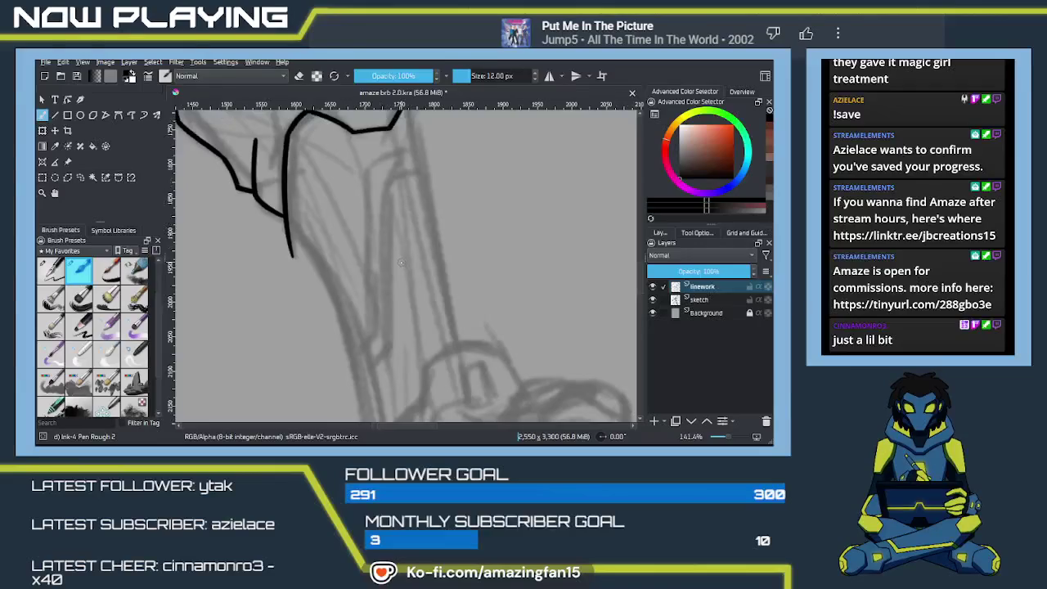
pyautogui.scroll(-1, 400, 265)
pyautogui.scroll(-1, 405, 266)
pyautogui.scroll(-1, 413, 266)
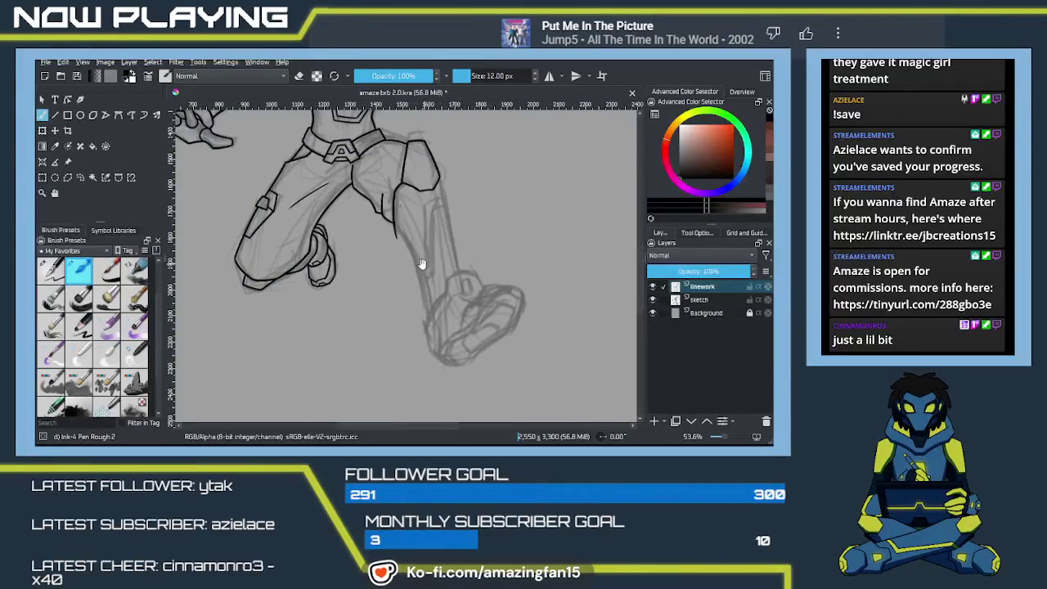
# Ink the back and front outlines of the lower leg
pyautogui.scroll(1, 413, 266)
pyautogui.scroll(-1, 409, 255)
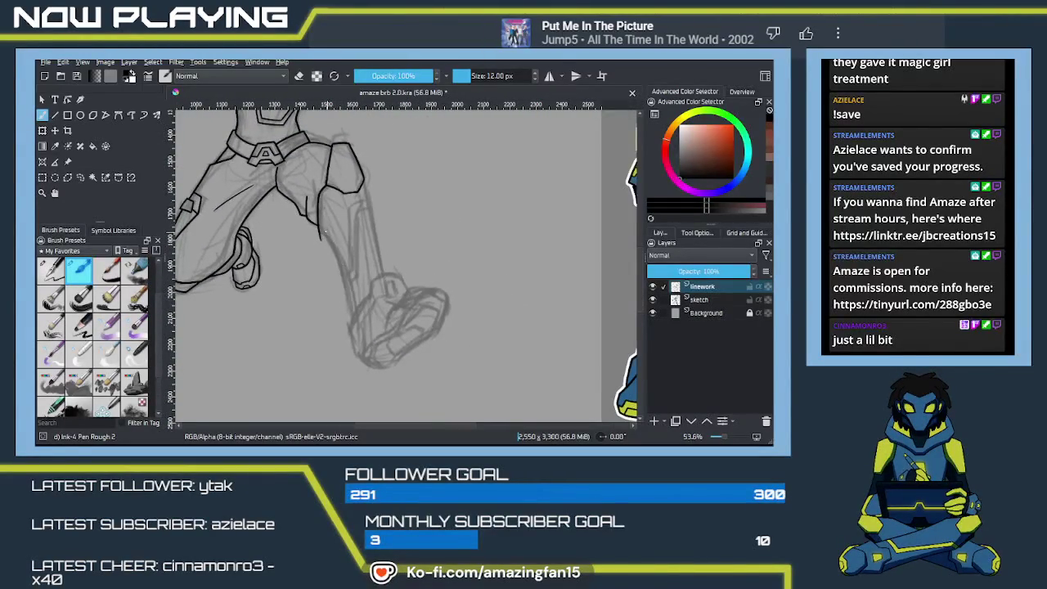
pyautogui.moveTo(319, 233); pyautogui.dragTo(353, 316)
pyautogui.hotkey('ctrl', 'z')
pyautogui.moveTo(319, 233); pyautogui.dragTo(353, 317)
pyautogui.hotkey('ctrl', 'z')
pyautogui.moveTo(364, 188); pyautogui.dragTo(390, 280)
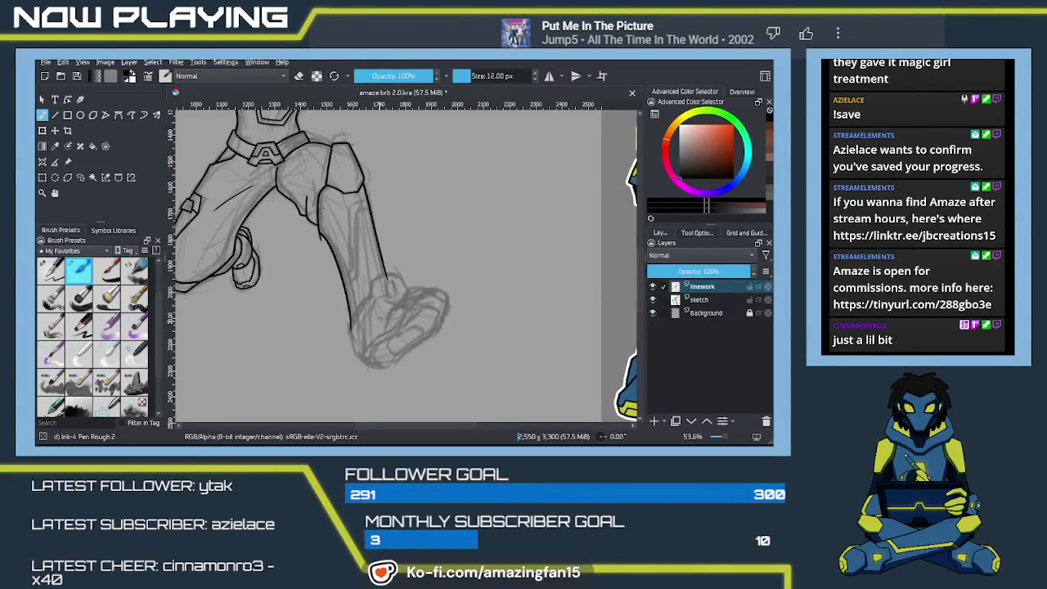
# Pan to the lower shin and back to the knee, toggling eraser mode on and off
pyautogui.press('e')
pyautogui.scroll(1, 342, 282)
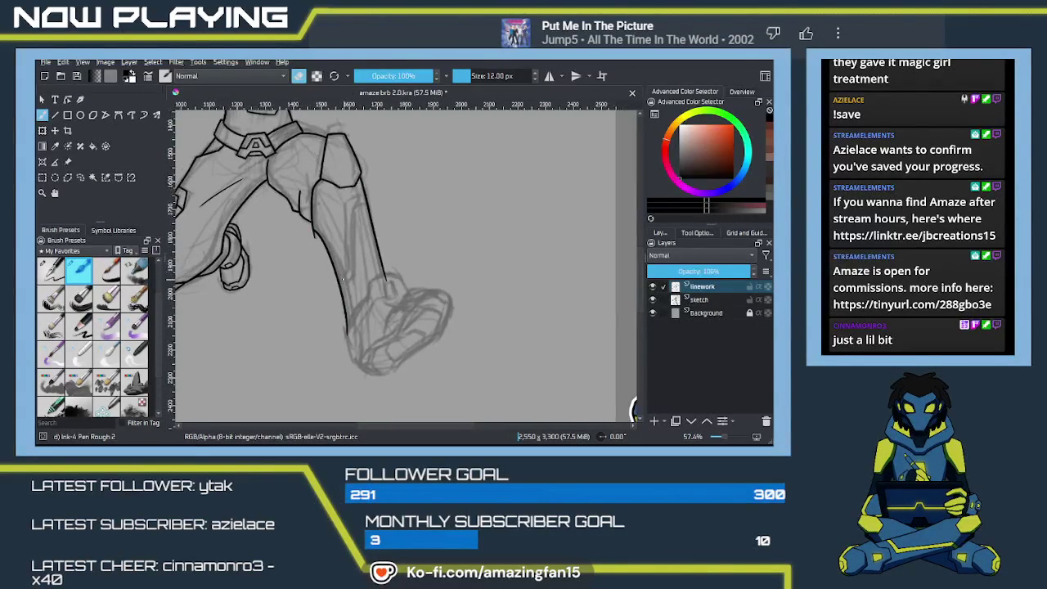
pyautogui.scroll(1, 360, 277)
pyautogui.scroll(1, 385, 270)
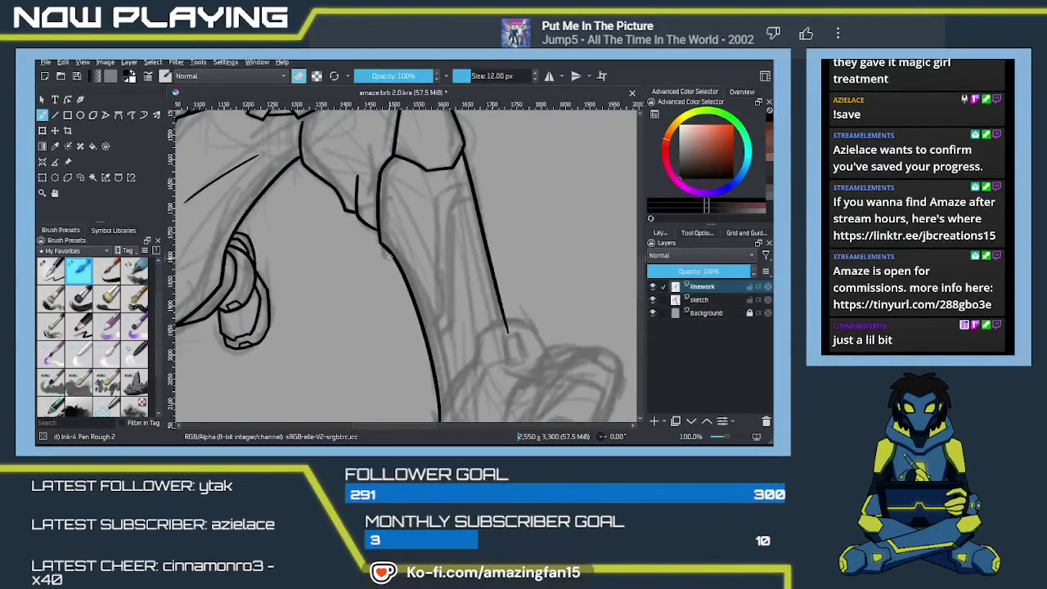
pyautogui.moveTo(509, 341); pyautogui.dragTo(476, 283)
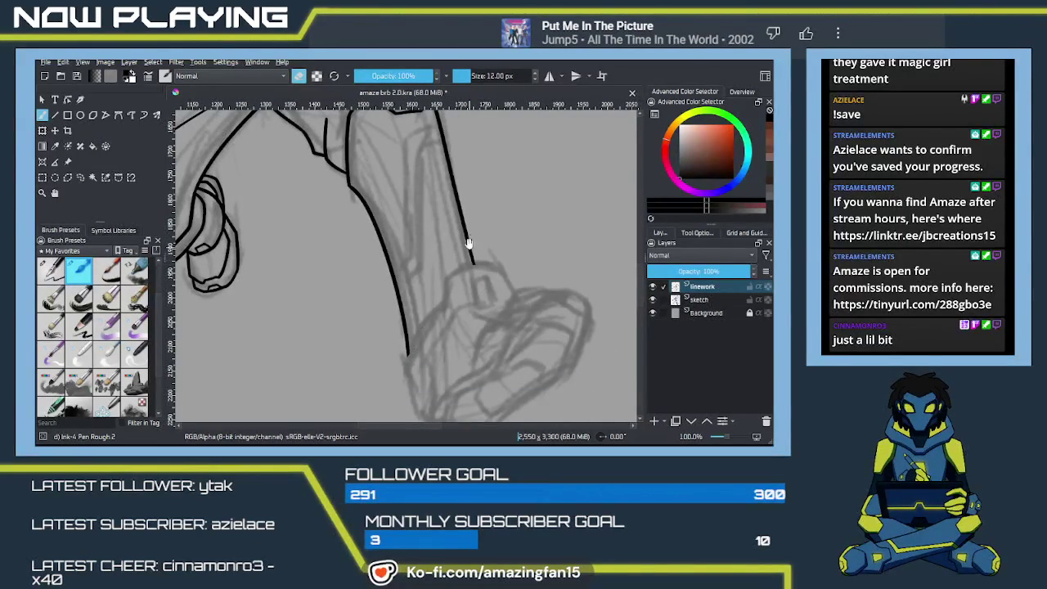
pyautogui.moveTo(427, 236); pyautogui.dragTo(445, 308)
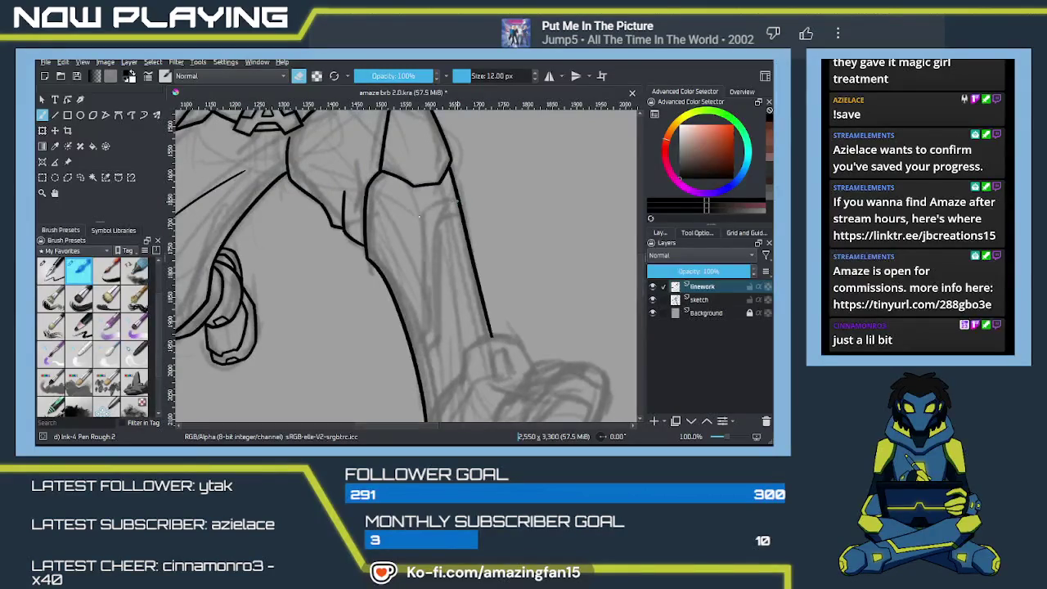
pyautogui.press('e')
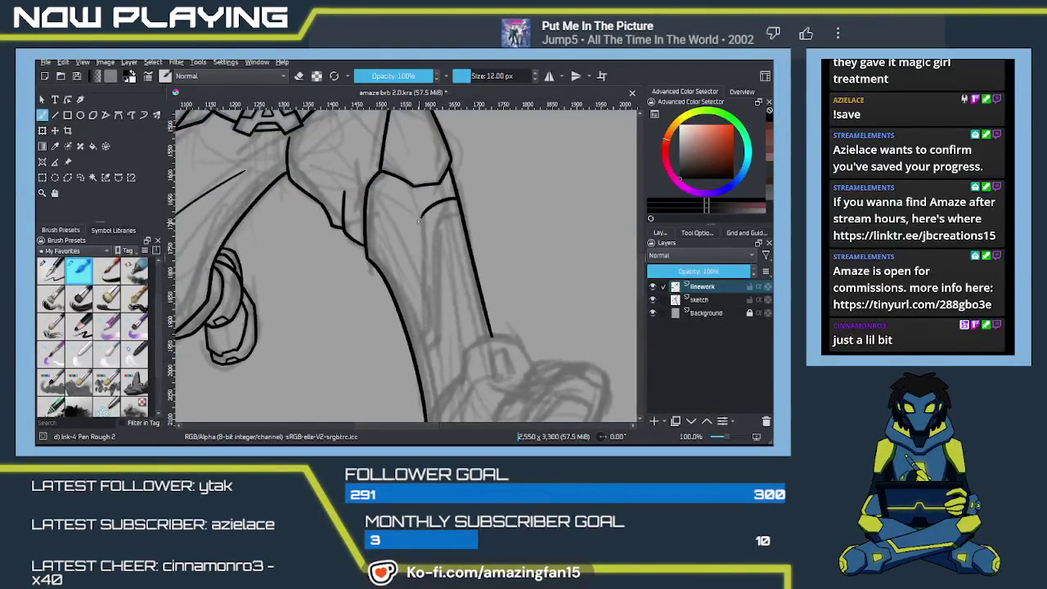
# Ink the inner edge line down the shin guard, hooking its lower end down-left
pyautogui.moveTo(423, 215); pyautogui.dragTo(425, 322)
pyautogui.hotkey('ctrl', 'z')
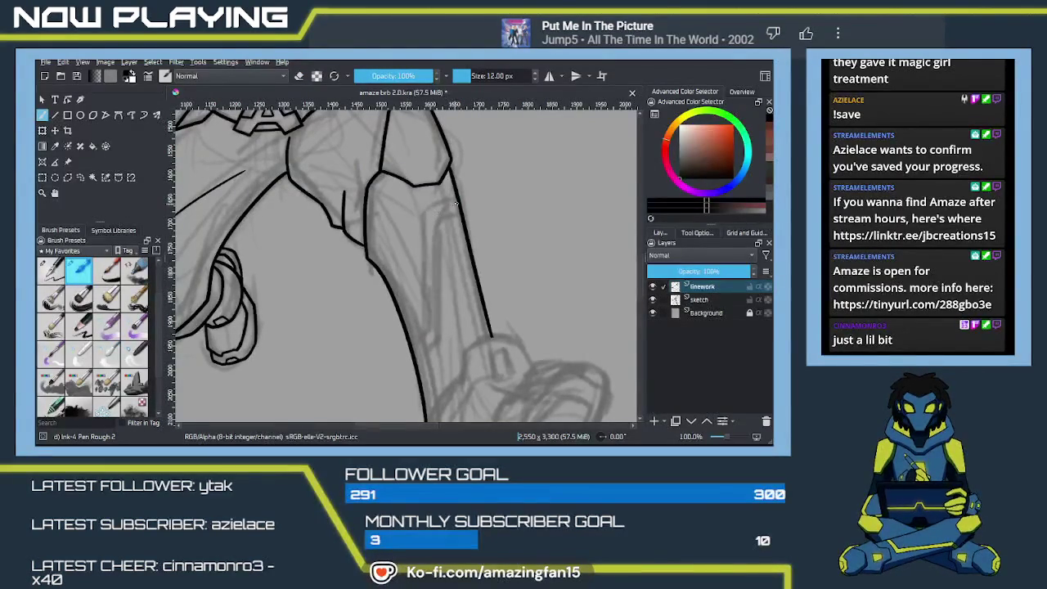
pyautogui.moveTo(423, 211); pyautogui.dragTo(424, 330)
pyautogui.hotkey('ctrl', 'z')
pyautogui.moveTo(422, 214); pyautogui.dragTo(425, 330)
pyautogui.hotkey('ctrl', 'z')
pyautogui.moveTo(423, 211)
pyautogui.mouseDown()
pyautogui.moveTo(426, 324)
pyautogui.moveTo(423, 255)
pyautogui.mouseUp()
pyautogui.hotkey('ctrl', 'z')
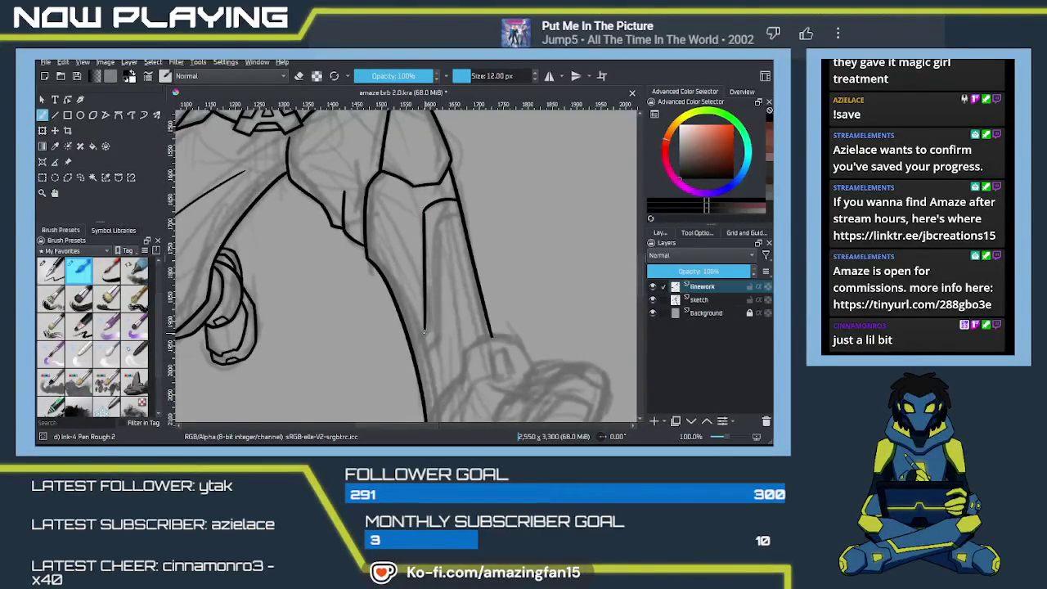
pyautogui.moveTo(424, 329); pyautogui.dragTo(413, 347)
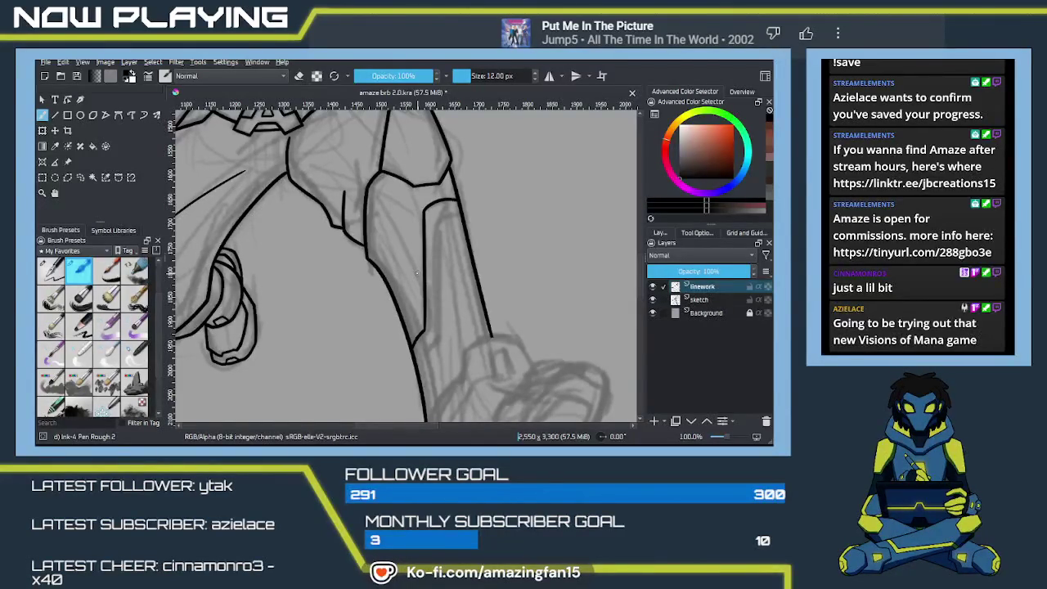
# Ink a second curve across the top of the shin guard
pyautogui.scroll(2, 417, 272)
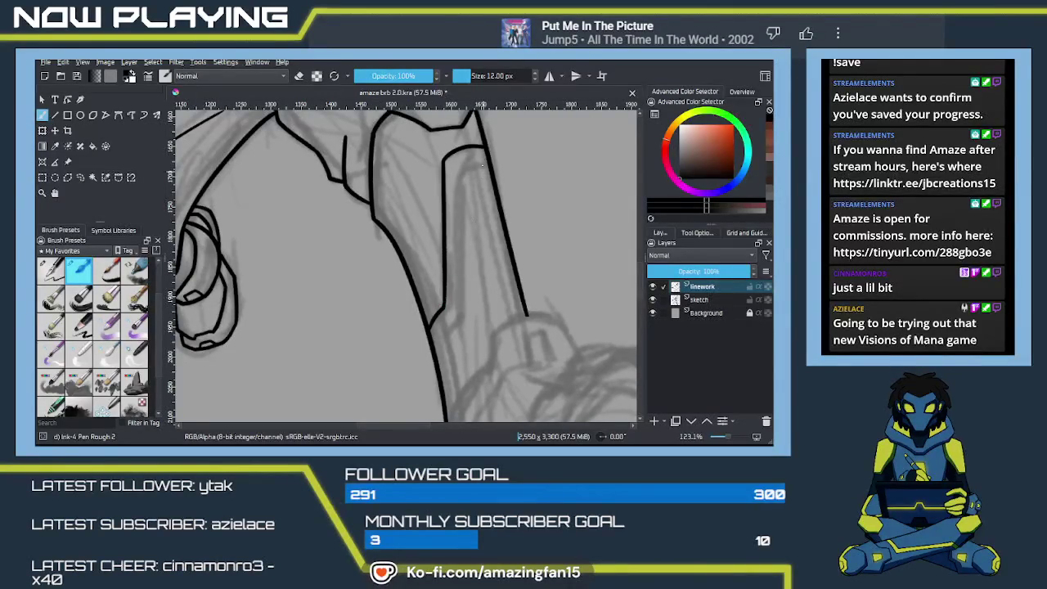
pyautogui.hotkey('ctrl', 'z')
pyautogui.moveTo(489, 161); pyautogui.dragTo(461, 167)
pyautogui.hotkey('ctrl', 'z')
pyautogui.moveTo(490, 159)
pyautogui.mouseDown()
pyautogui.moveTo(456, 164)
pyautogui.moveTo(448, 329)
pyautogui.mouseUp()
pyautogui.hotkey('ctrl', 'z')
pyautogui.moveTo(456, 171); pyautogui.dragTo(450, 331)
pyautogui.hotkey('ctrl', 'z')
pyautogui.moveTo(486, 161)
pyautogui.mouseDown()
pyautogui.moveTo(454, 171)
pyautogui.moveTo(446, 339)
pyautogui.mouseUp()
pyautogui.hotkey('ctrl', 'z')
# Ink the inner line down the shin guard and join its end to the outer line
pyautogui.moveTo(455, 171); pyautogui.dragTo(448, 330)
pyautogui.hotkey('ctrl', 'z')
pyautogui.moveTo(456, 169); pyautogui.dragTo(455, 313)
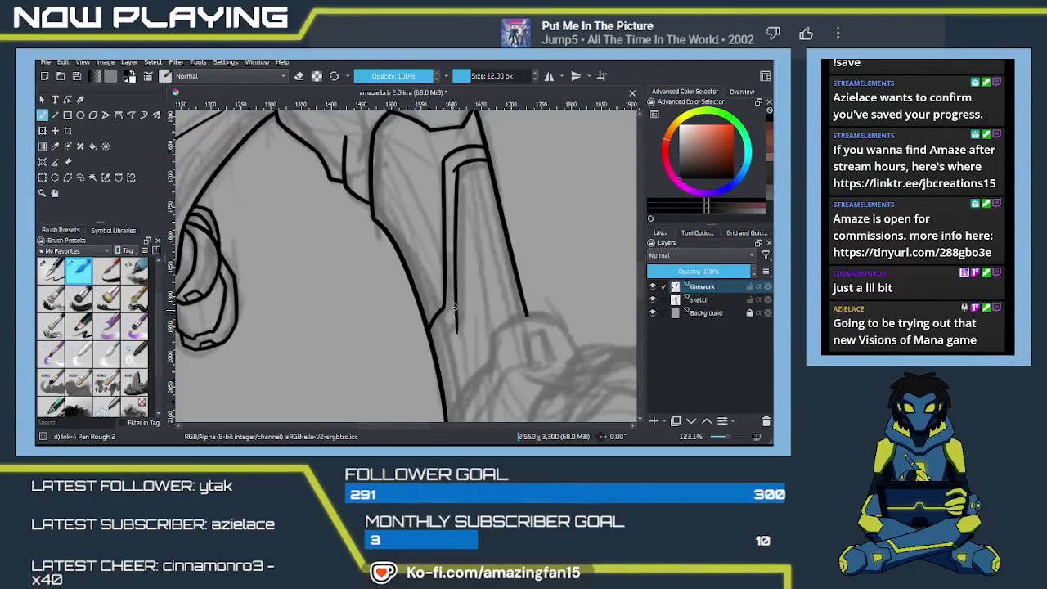
pyautogui.scroll(-2, 456, 297)
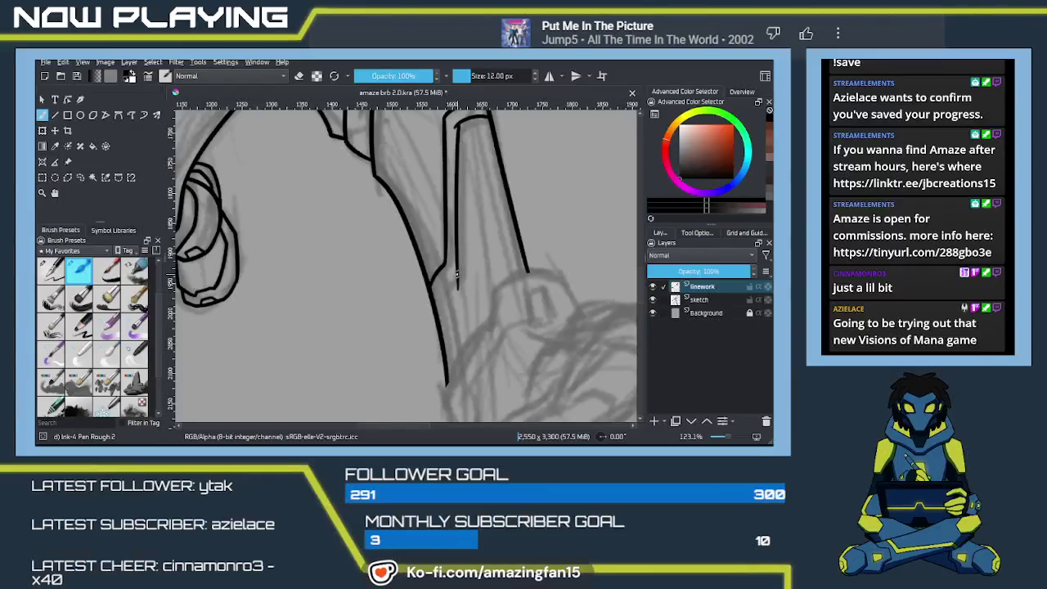
pyautogui.moveTo(457, 277); pyautogui.dragTo(435, 293)
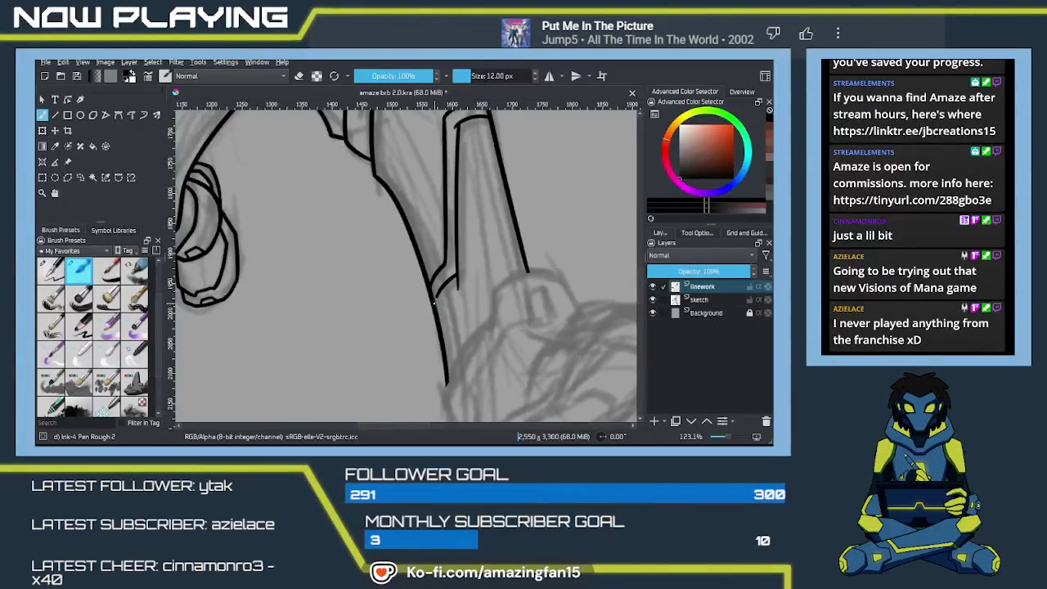
pyautogui.scroll(4, 447, 273)
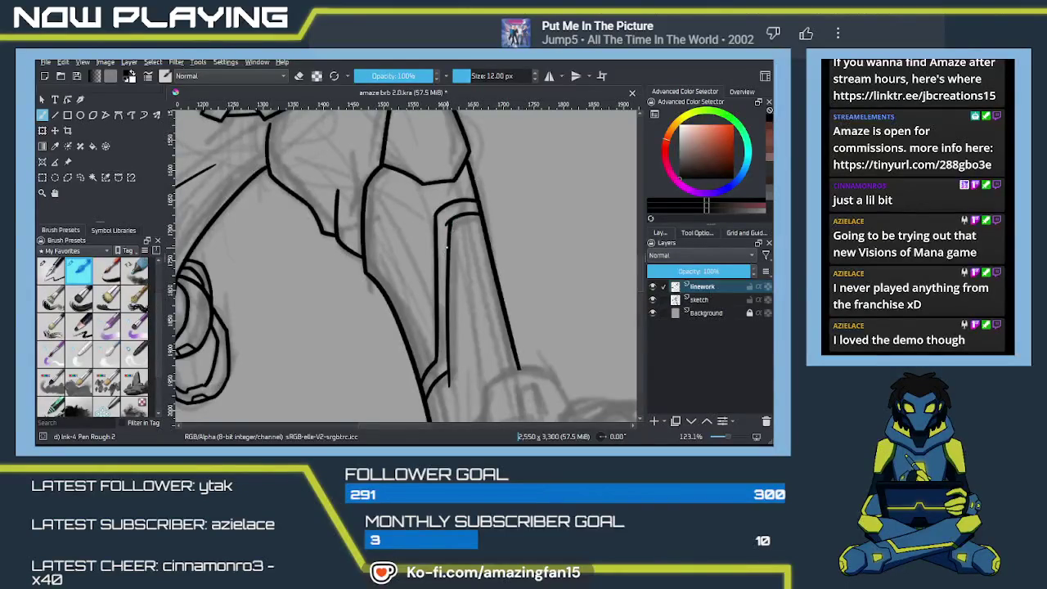
pyautogui.press('e')
pyautogui.scroll(-3, 449, 257)
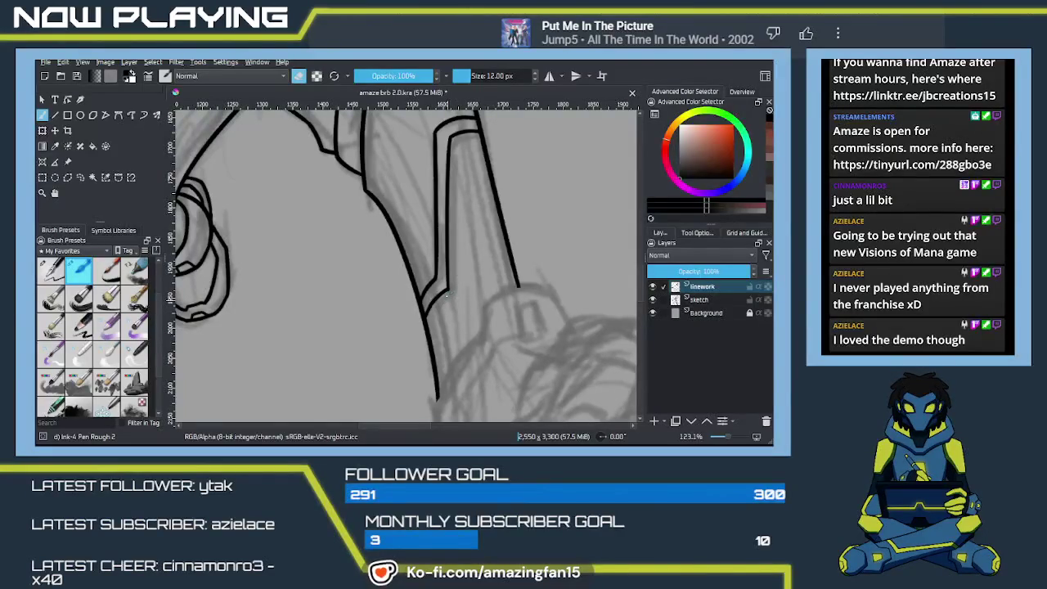
pyautogui.moveTo(506, 306)
pyautogui.mouseDown()
pyautogui.moveTo(425, 205)
pyautogui.moveTo(404, 264)
pyautogui.mouseUp()
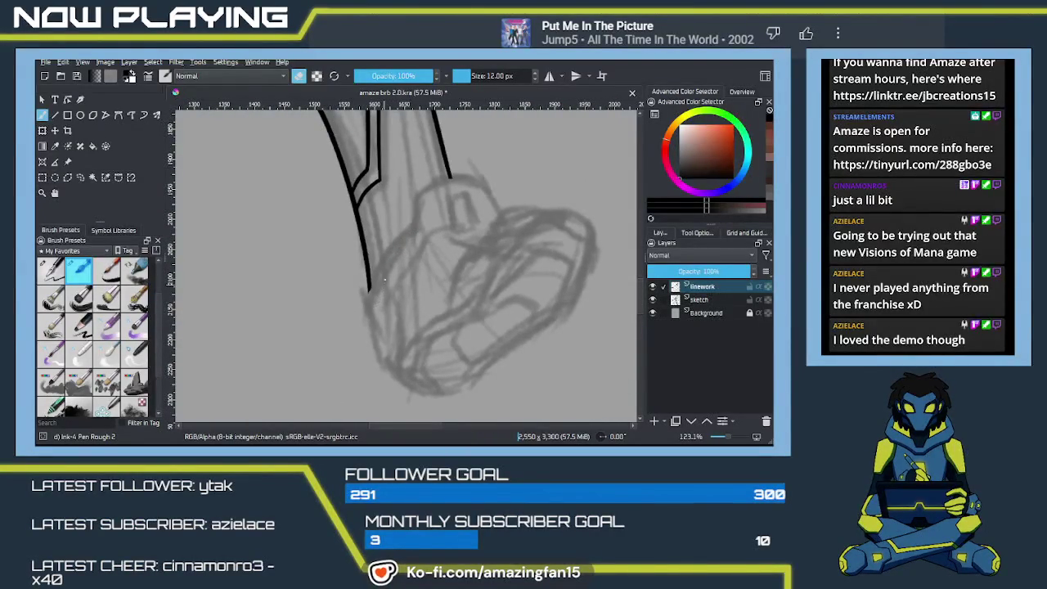
# Ink the boot's front curve descending from the shin line
pyautogui.press('e')
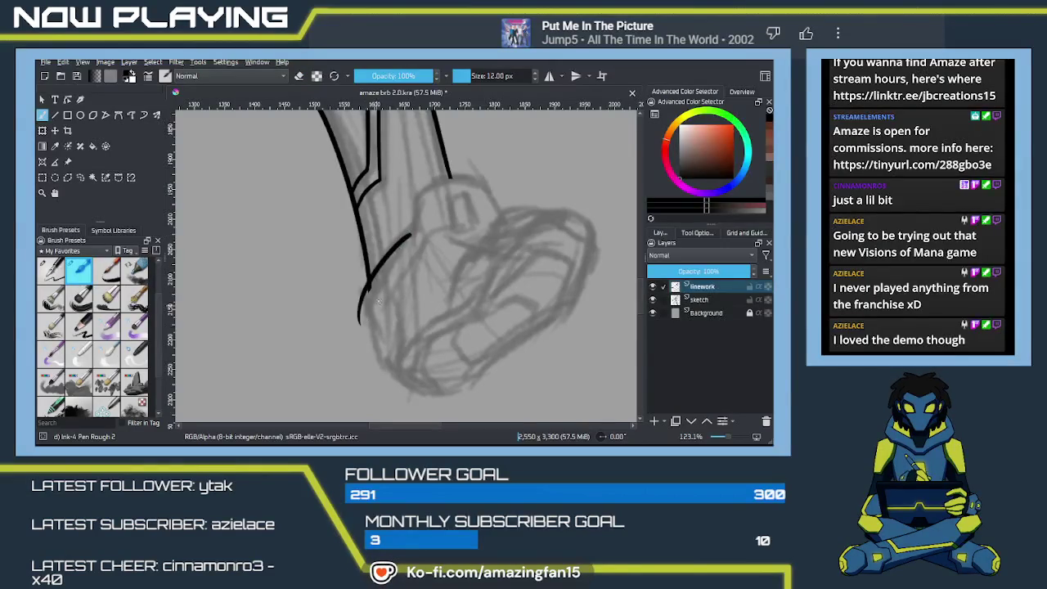
pyautogui.press('e')
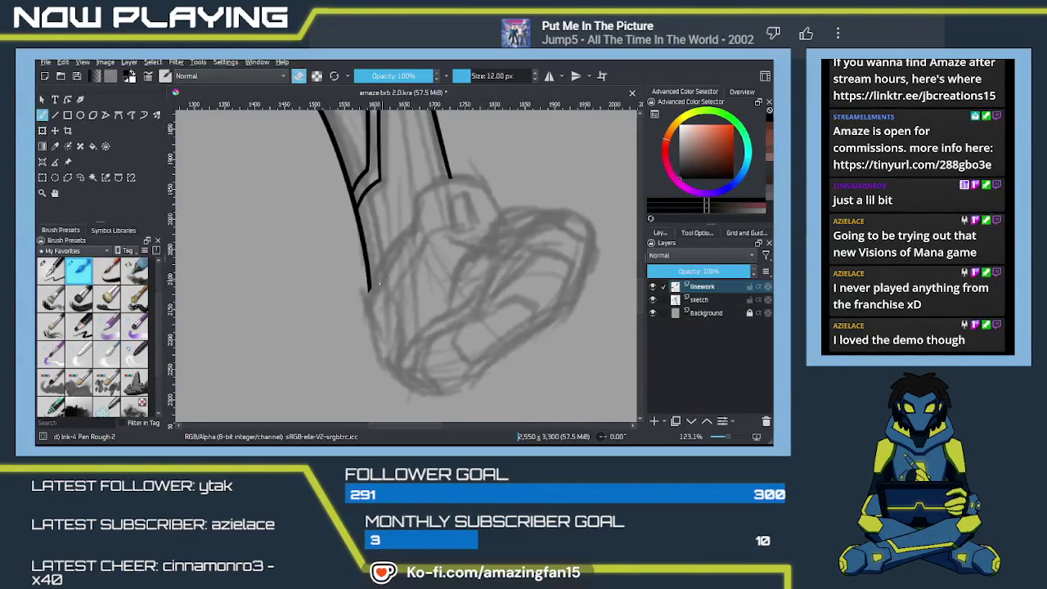
pyautogui.press('e')
pyautogui.moveTo(410, 232); pyautogui.dragTo(363, 309)
pyautogui.hotkey('ctrl', 'z')
pyautogui.moveTo(410, 233); pyautogui.dragTo(362, 309)
pyautogui.hotkey('ctrl', 'z')
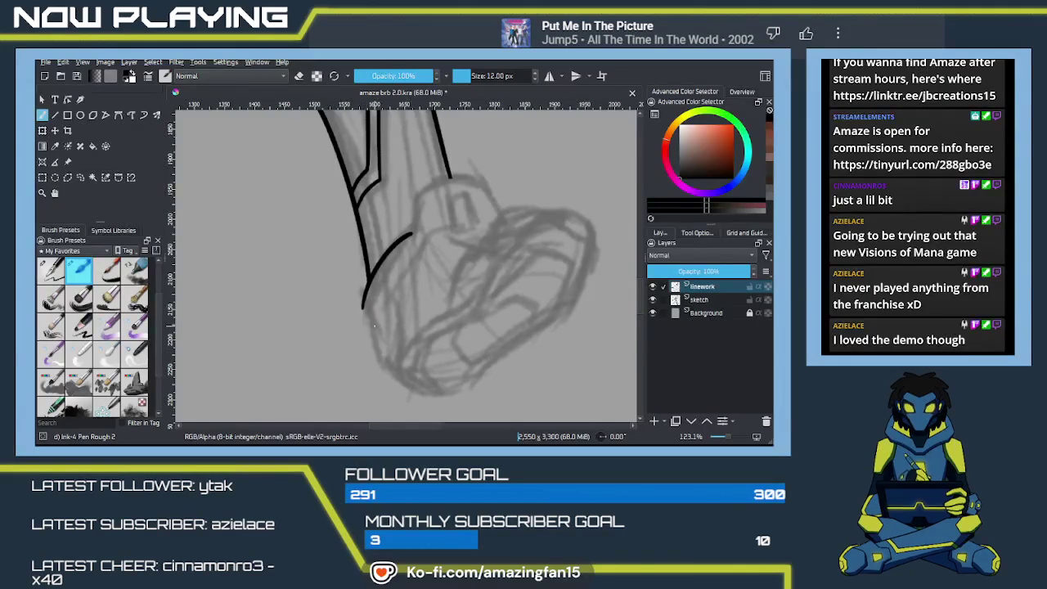
# Redraw the boot's front curve lower and ink its segment toward the toe
pyautogui.moveTo(497, 327)
pyautogui.mouseDown()
pyautogui.moveTo(459, 290)
pyautogui.moveTo(359, 286)
pyautogui.moveTo(333, 299)
pyautogui.mouseUp()
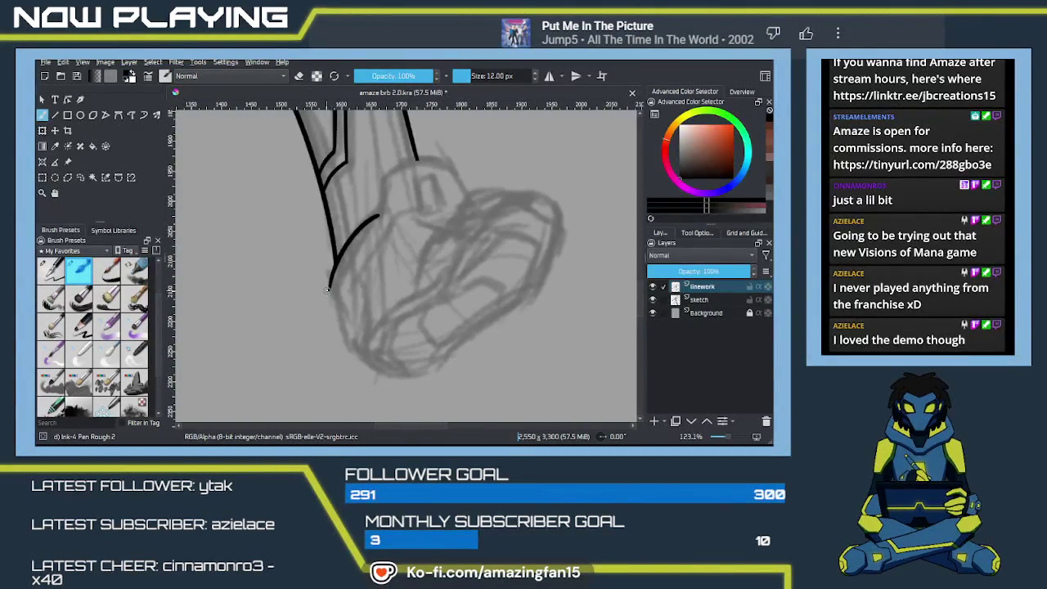
pyautogui.hotkey('ctrl', 'z')
pyautogui.moveTo(378, 217); pyautogui.dragTo(319, 298)
pyautogui.hotkey('ctrl', 'z')
pyautogui.moveTo(374, 218)
pyautogui.mouseDown()
pyautogui.moveTo(327, 292)
pyautogui.moveTo(352, 331)
pyautogui.mouseUp()
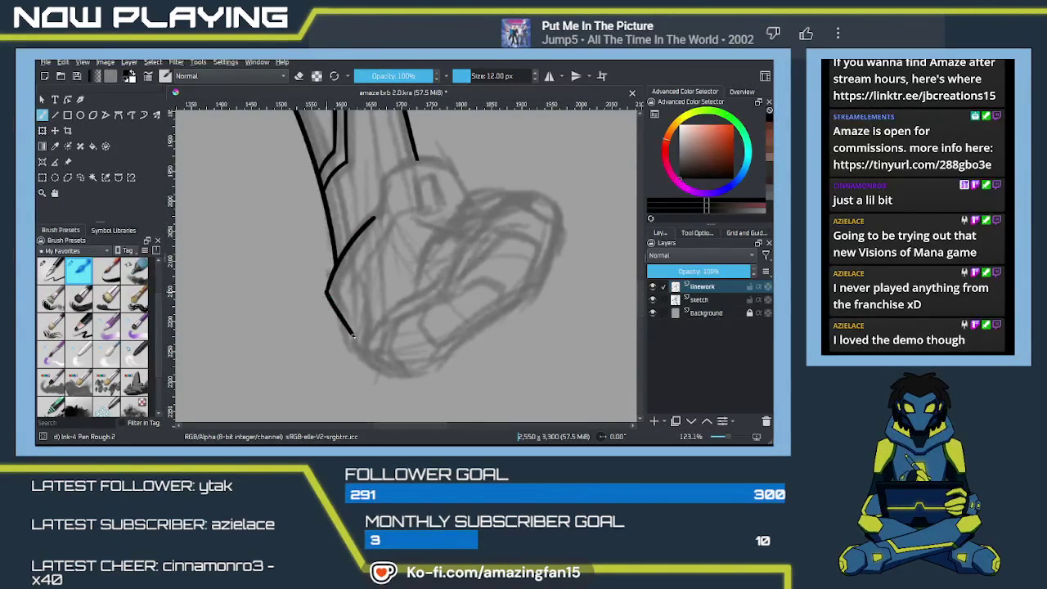
pyautogui.hotkey('ctrl', 'z')
pyautogui.moveTo(328, 291); pyautogui.dragTo(350, 338)
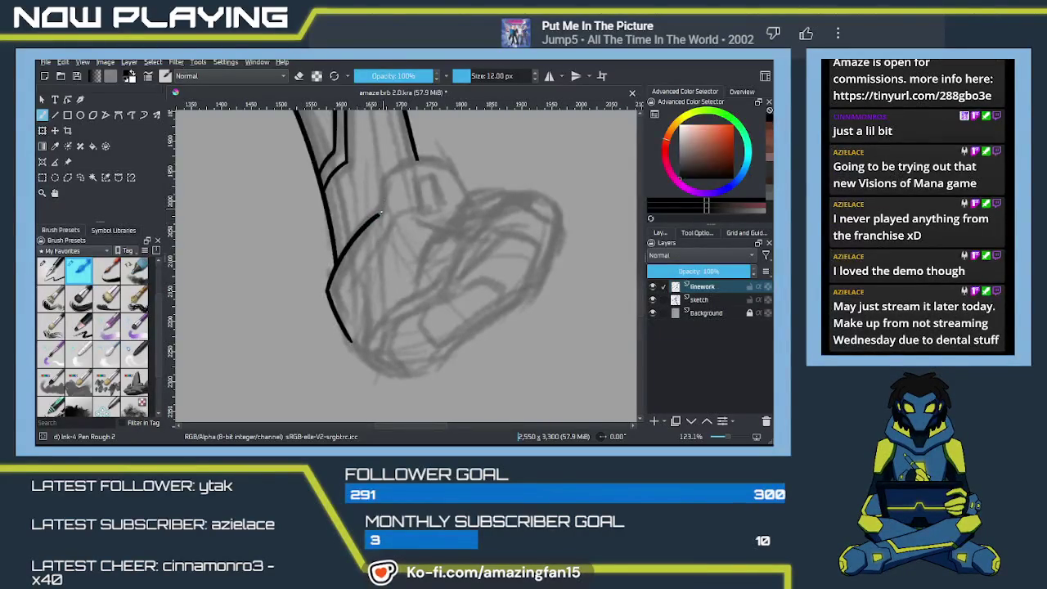
# Extend the leg contour upward from its end into an angular boot-top edge
pyautogui.moveTo(382, 210); pyautogui.dragTo(385, 168)
pyautogui.hotkey('ctrl', 'z')
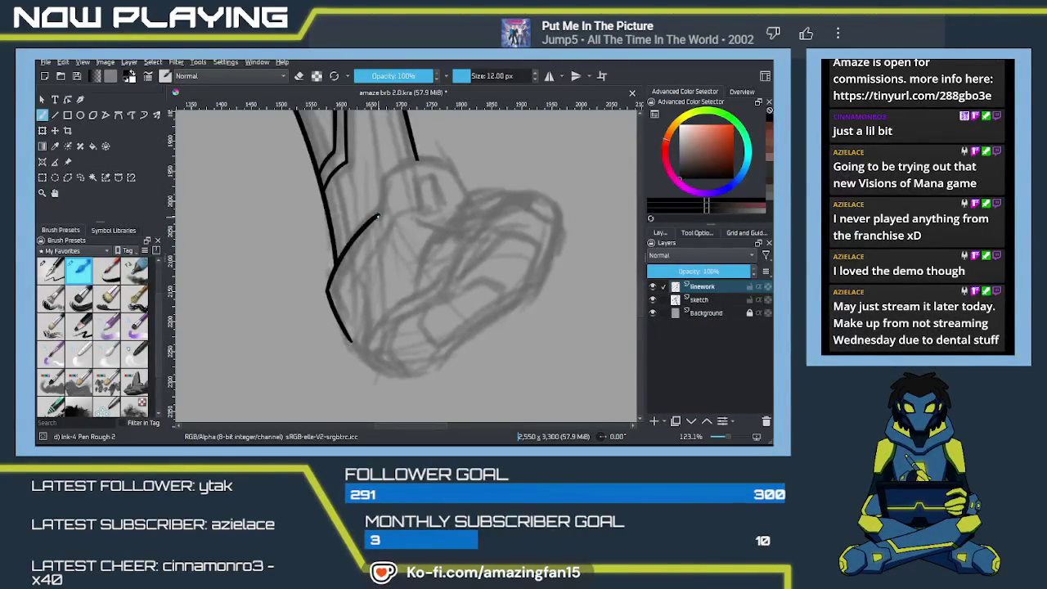
pyautogui.moveTo(377, 216)
pyautogui.mouseDown()
pyautogui.moveTo(383, 174)
pyautogui.moveTo(455, 177)
pyautogui.mouseUp()
pyautogui.scroll(3, 442, 184)
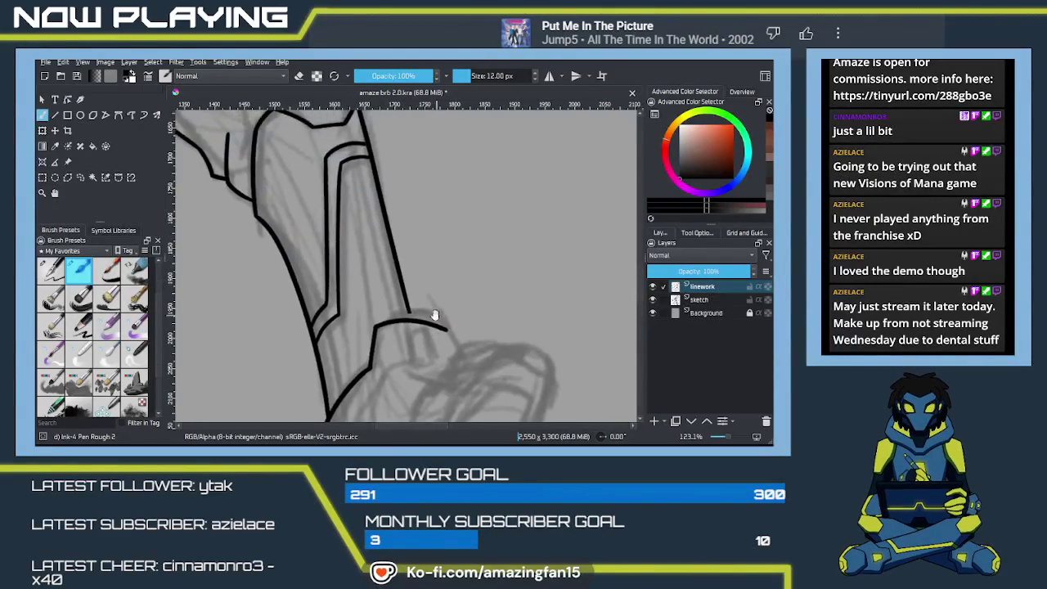
pyautogui.scroll(-3, 416, 263)
# Ink the curved ankle line across the shoe top and join it to the upper contour
pyautogui.hotkey('ctrl', 'z')
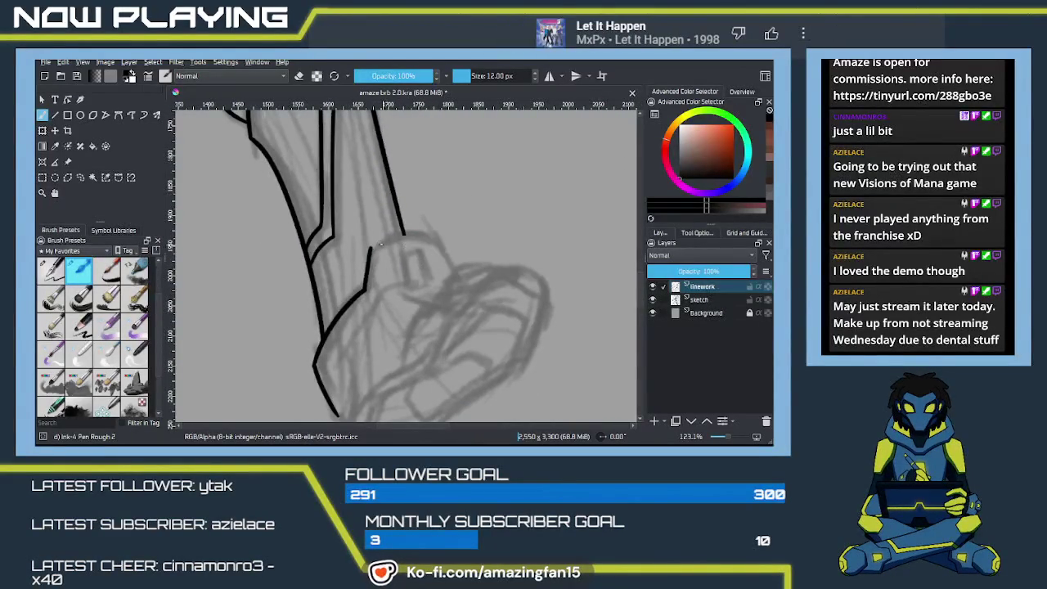
pyautogui.moveTo(370, 249); pyautogui.dragTo(443, 251)
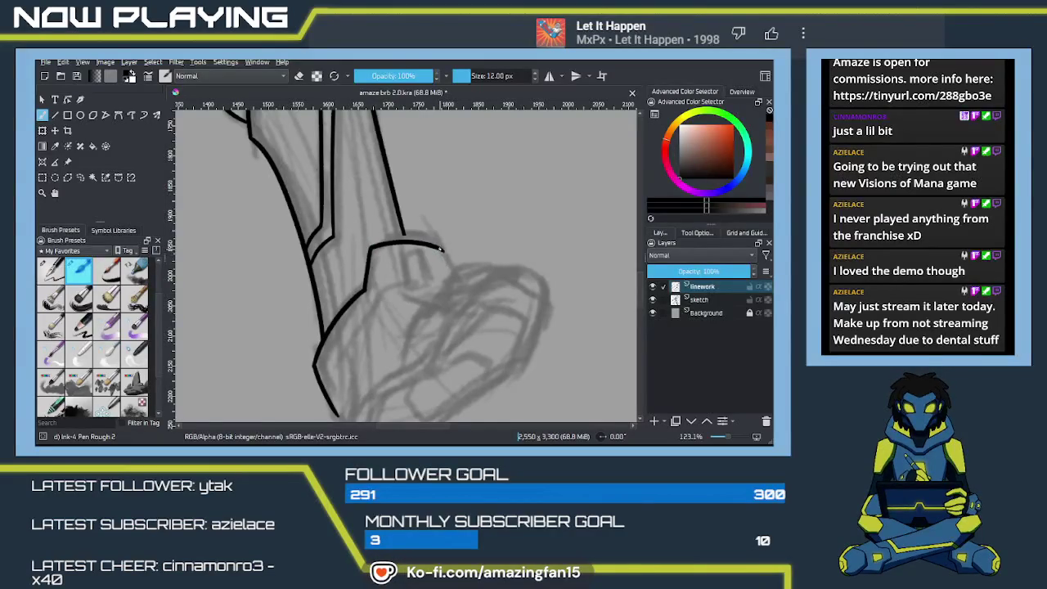
pyautogui.hotkey('ctrl', 'z')
pyautogui.moveTo(442, 252); pyautogui.dragTo(452, 271)
pyautogui.moveTo(407, 242); pyautogui.dragTo(398, 217)
# Ink the boot's top curve from the ankle cuff down toward the heel, redrawing until it fits
pyautogui.moveTo(372, 331); pyautogui.dragTo(409, 221)
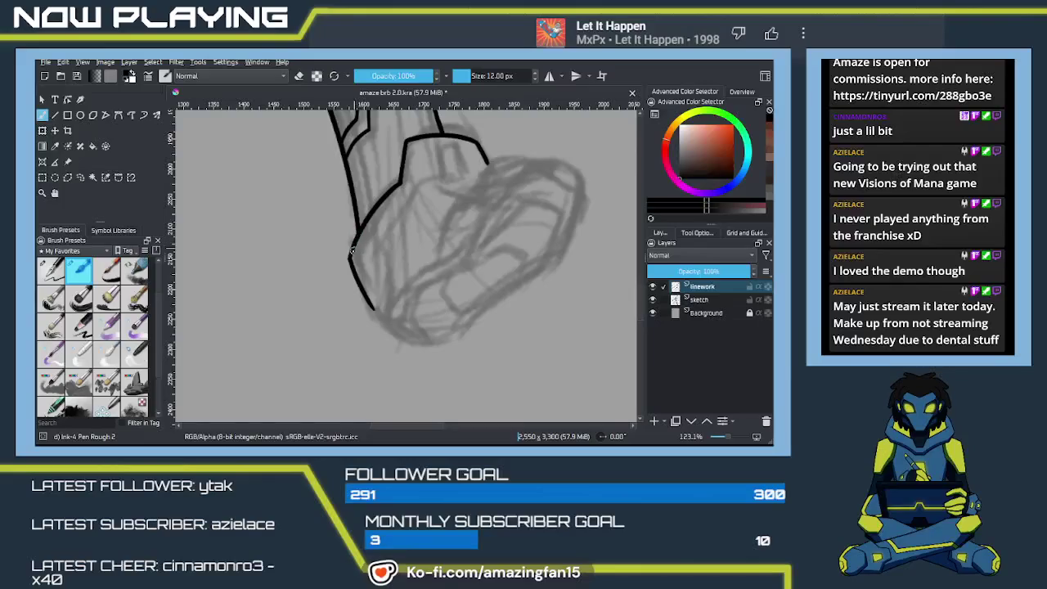
pyautogui.hscroll(5, 388, 280)
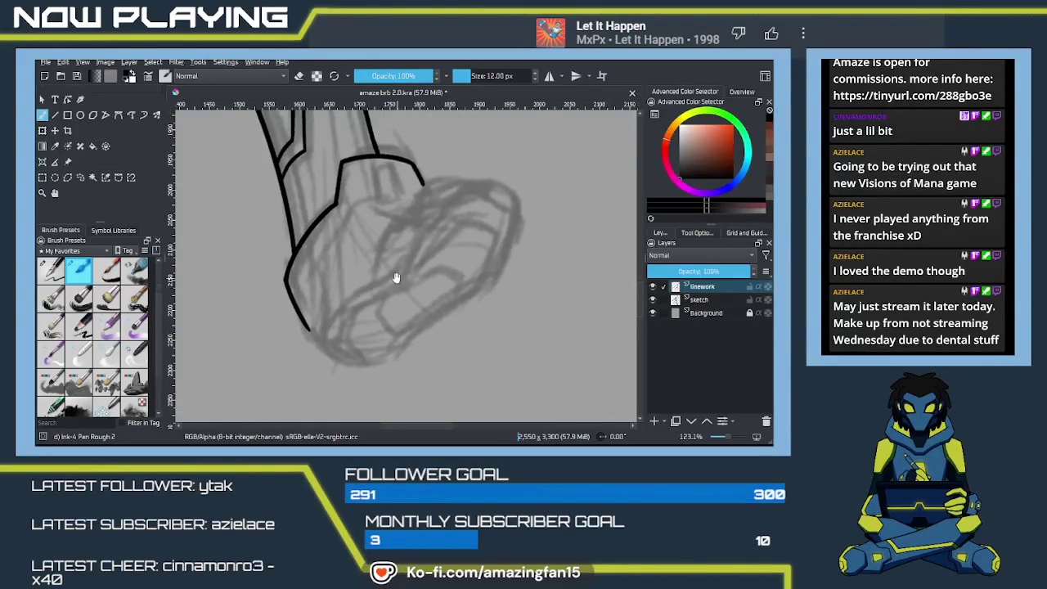
pyautogui.moveTo(397, 262); pyautogui.dragTo(346, 283)
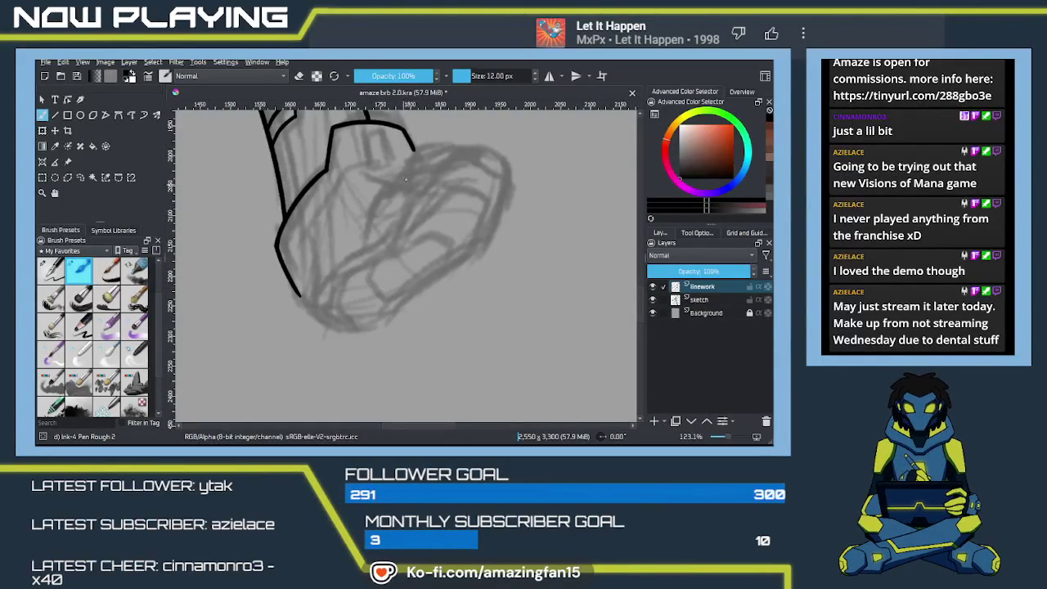
pyautogui.moveTo(475, 150)
pyautogui.mouseDown()
pyautogui.moveTo(495, 156)
pyautogui.moveTo(413, 191)
pyautogui.mouseUp()
pyautogui.hotkey('ctrl', 'z')
pyautogui.hotkey('ctrl', 'z')
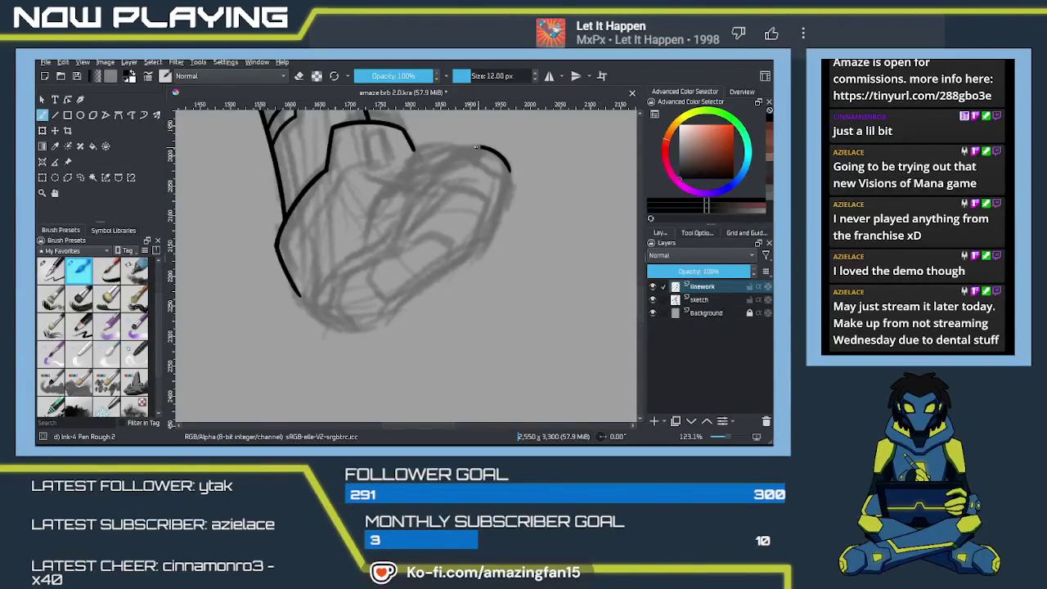
pyautogui.moveTo(482, 148); pyautogui.dragTo(413, 191)
pyautogui.hotkey('ctrl', 'z')
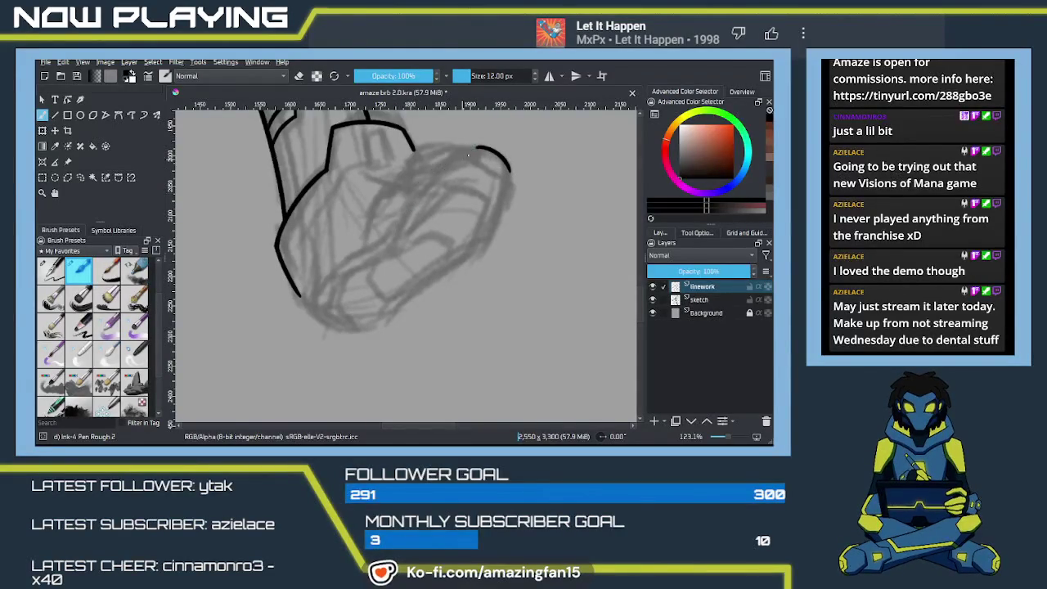
pyautogui.moveTo(481, 148); pyautogui.dragTo(405, 202)
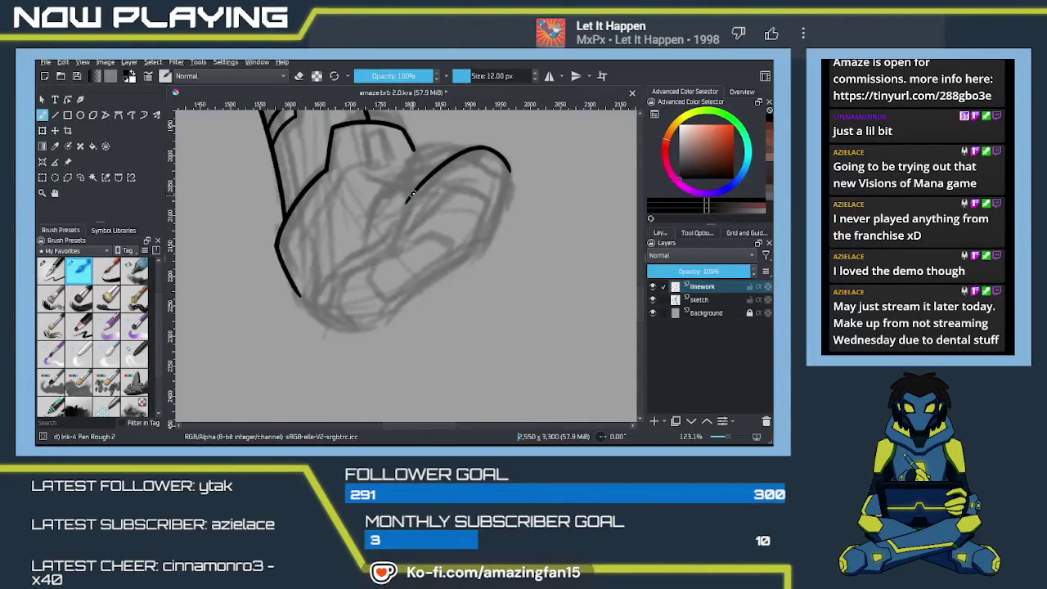
pyautogui.hotkey('ctrl', 'z')
pyautogui.moveTo(402, 208); pyautogui.dragTo(393, 234)
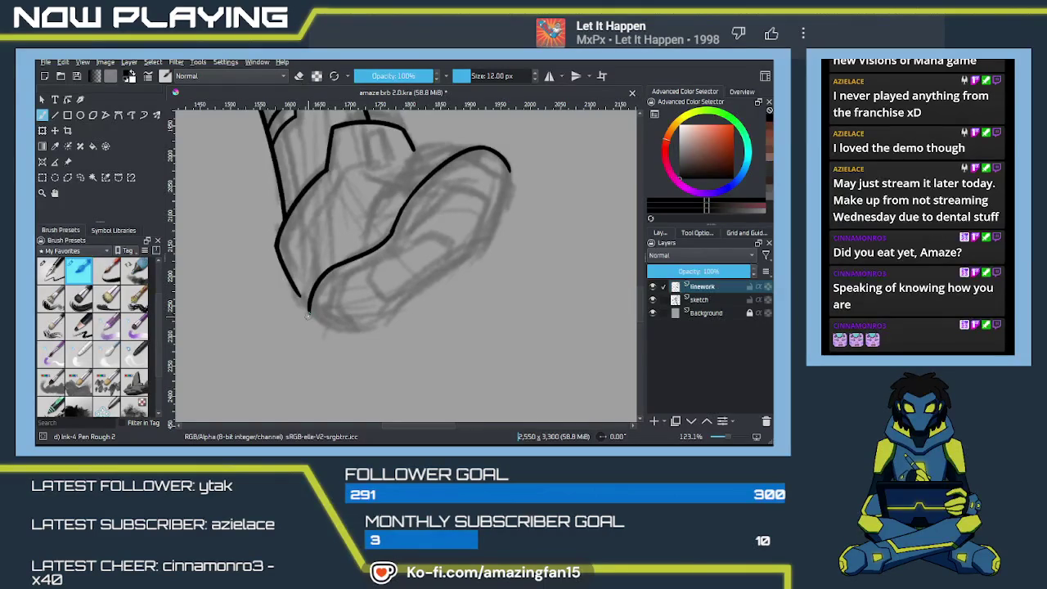
# Zoom in on the toe and ink its right edge, redrawing it slightly longer
pyautogui.scroll(1, 378, 235)
pyautogui.scroll(1, 377, 234)
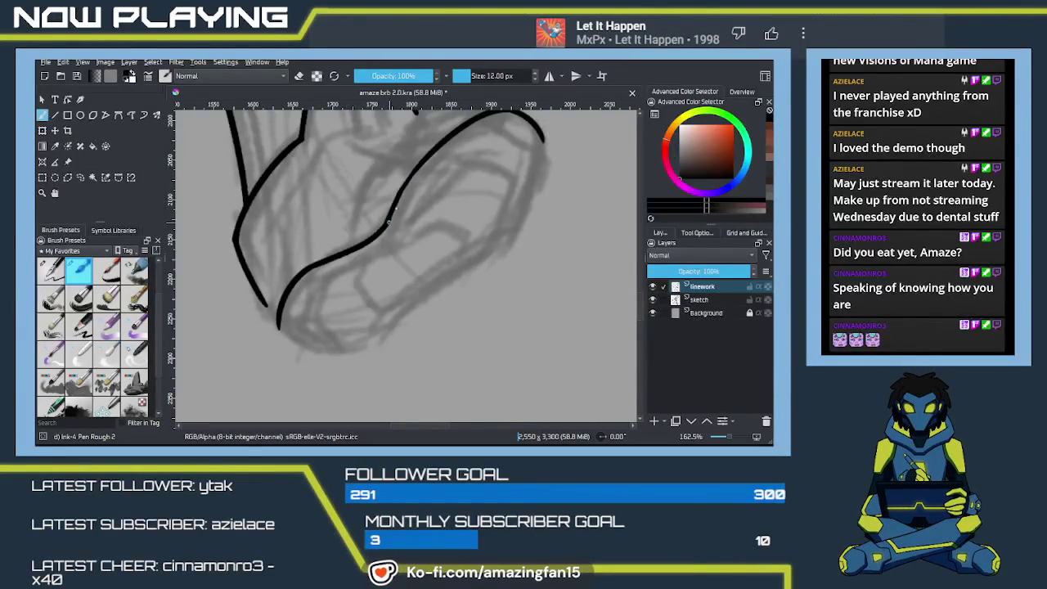
pyautogui.moveTo(390, 219)
pyautogui.mouseDown()
pyautogui.moveTo(343, 265)
pyautogui.moveTo(334, 304)
pyautogui.moveTo(319, 313)
pyautogui.moveTo(362, 226)
pyautogui.moveTo(342, 224)
pyautogui.mouseUp()
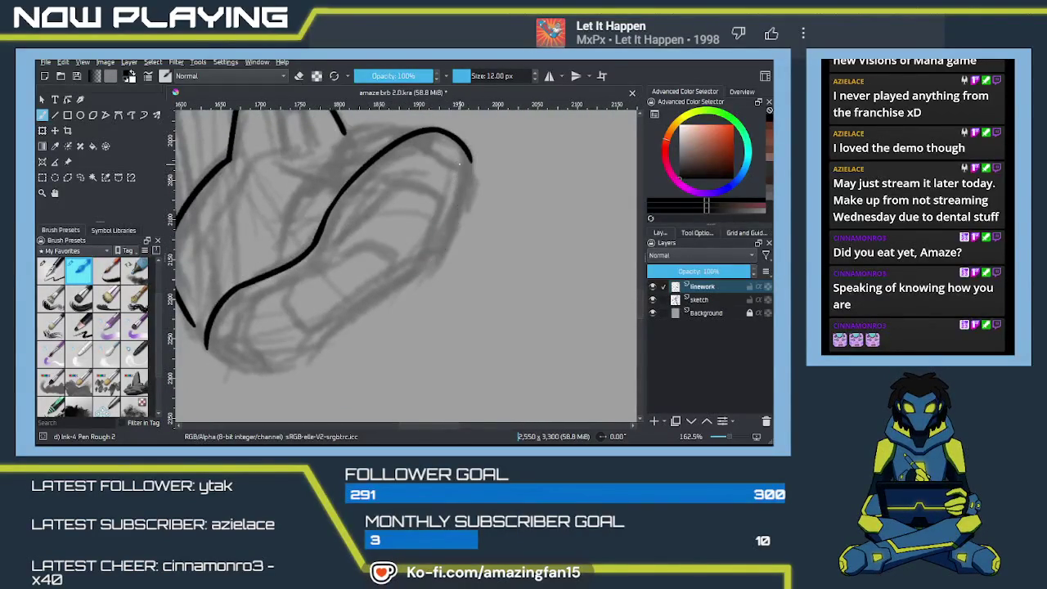
pyautogui.moveTo(469, 157); pyautogui.dragTo(431, 265)
pyautogui.hotkey('ctrl', 'z')
pyautogui.moveTo(470, 157); pyautogui.dragTo(431, 266)
pyautogui.hotkey('ctrl', 'z')
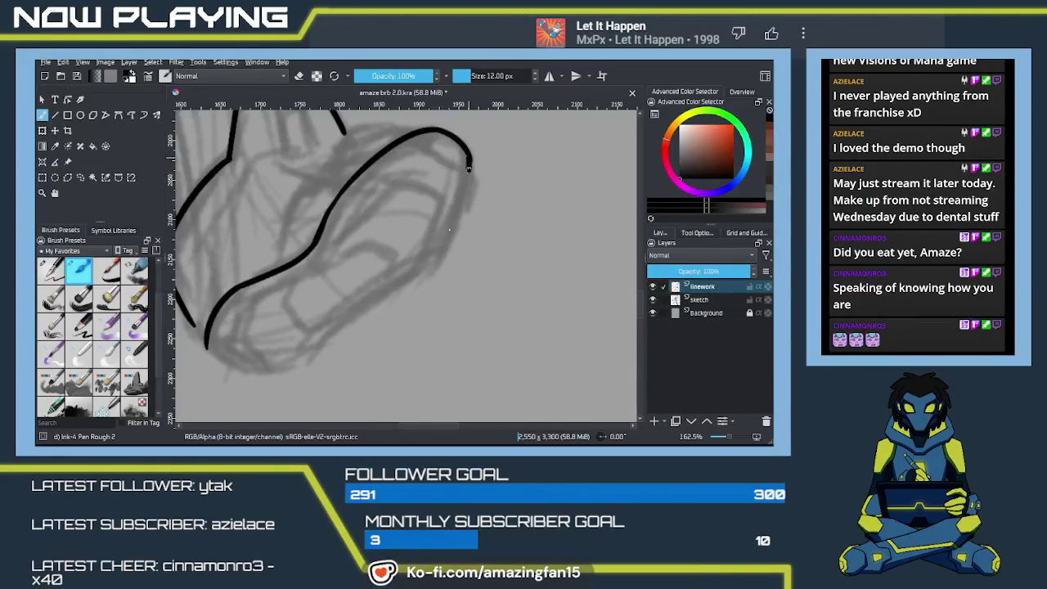
pyautogui.moveTo(471, 157); pyautogui.dragTo(408, 280)
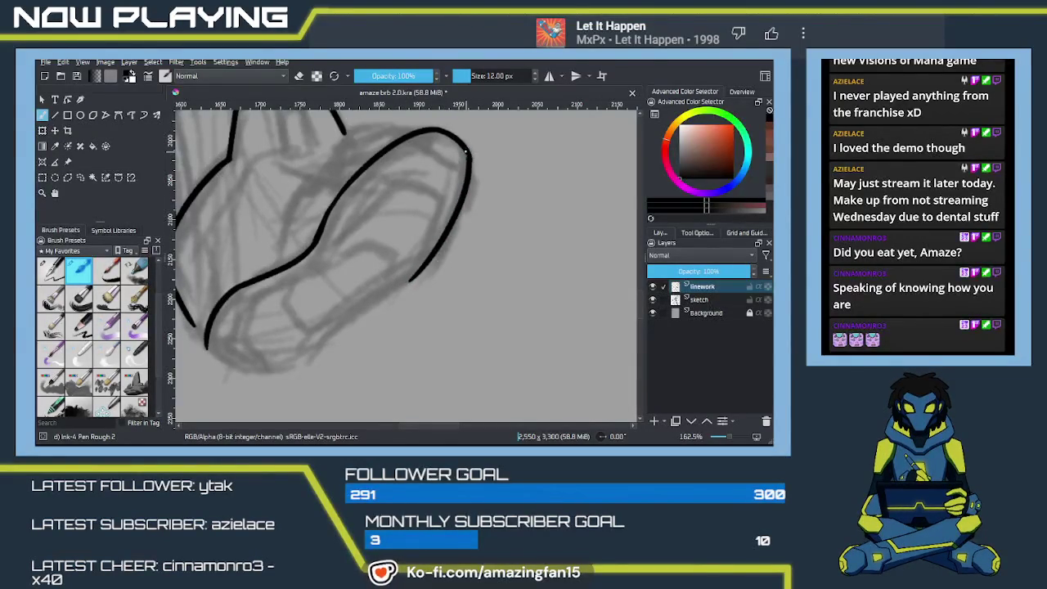
pyautogui.press('e')
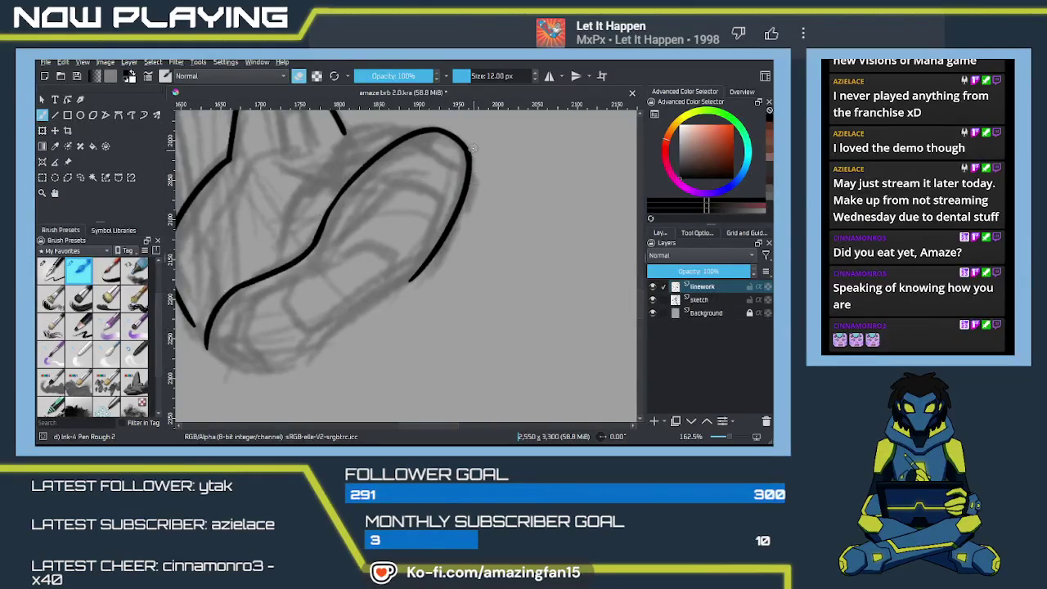
pyautogui.press('e')
# Ink the lower edge of the toe, redrawing it longer
pyautogui.moveTo(403, 274)
pyautogui.mouseDown()
pyautogui.moveTo(467, 211)
pyautogui.moveTo(368, 299)
pyautogui.mouseUp()
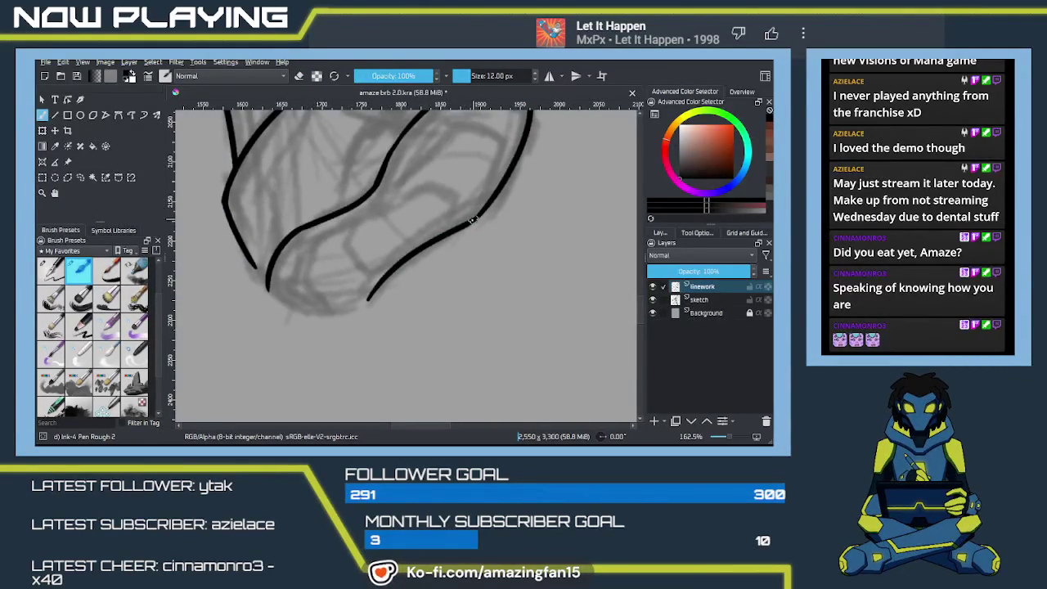
pyautogui.hotkey('ctrl', 'z')
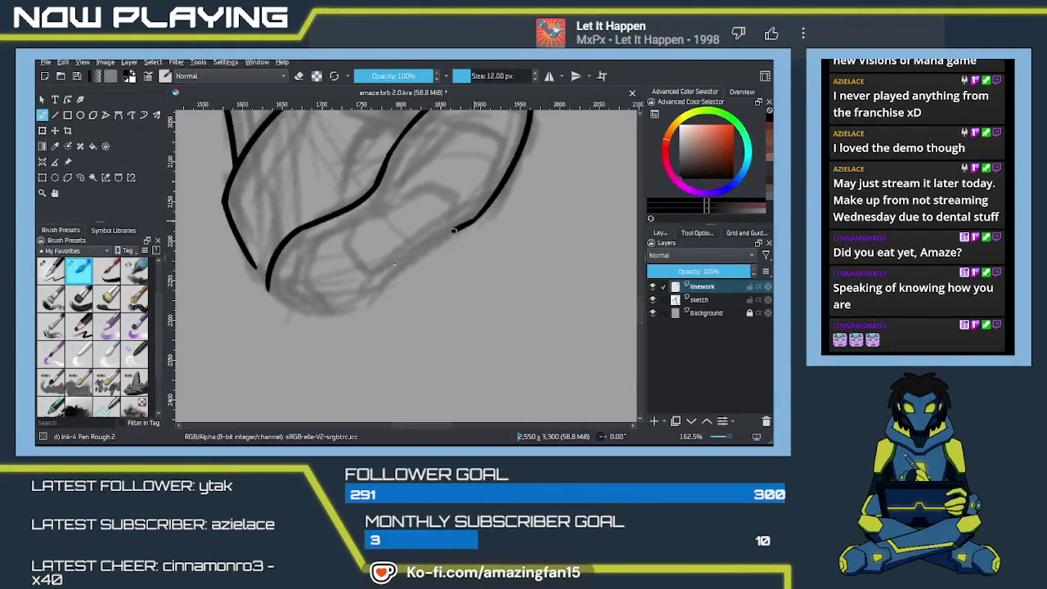
pyautogui.moveTo(467, 221); pyautogui.dragTo(370, 290)
pyautogui.hotkey('ctrl', 'z')
pyautogui.moveTo(466, 222); pyautogui.dragTo(355, 300)
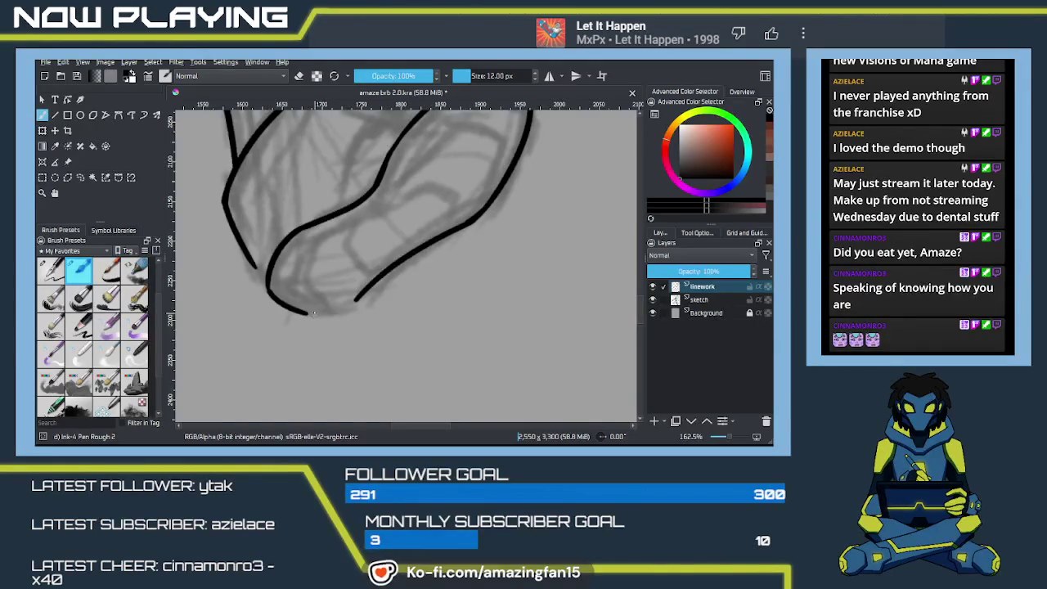
# Ink the sole curve and join it to the leg's left line, closing the foot outline
pyautogui.moveTo(267, 285)
pyautogui.mouseDown()
pyautogui.moveTo(295, 310)
pyautogui.moveTo(345, 307)
pyautogui.mouseUp()
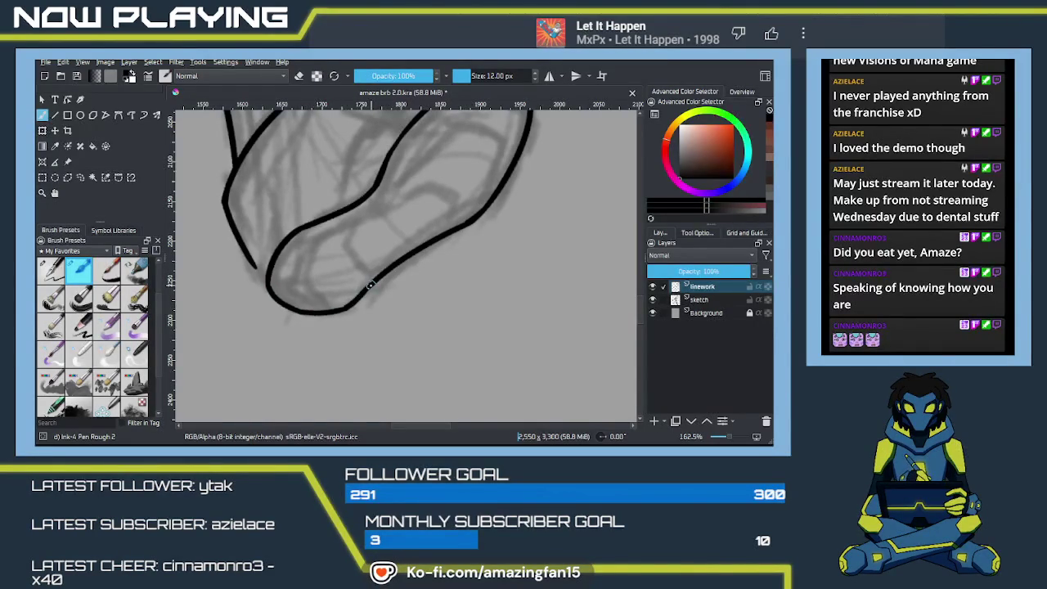
pyautogui.moveTo(256, 265); pyautogui.dragTo(267, 283)
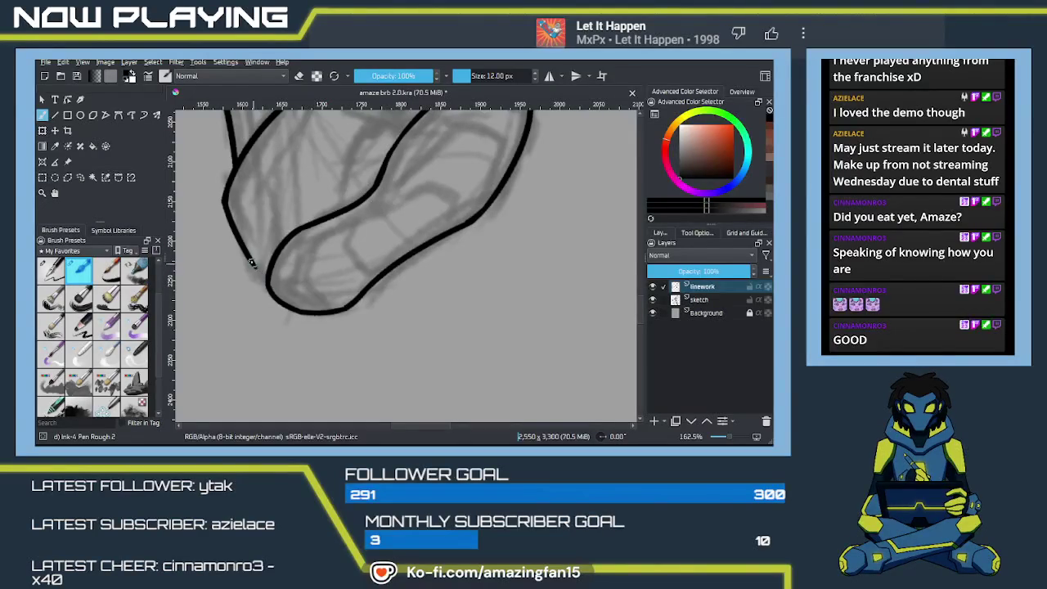
pyautogui.hotkey('ctrl', 'z')
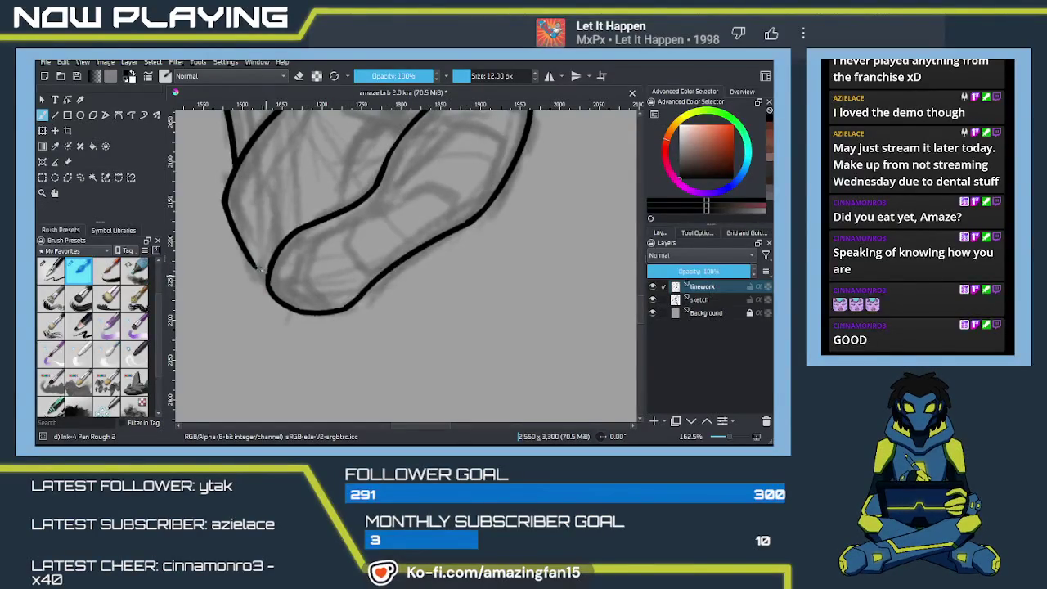
pyautogui.moveTo(253, 261); pyautogui.dragTo(268, 285)
pyautogui.press('w')
pyautogui.press('b')
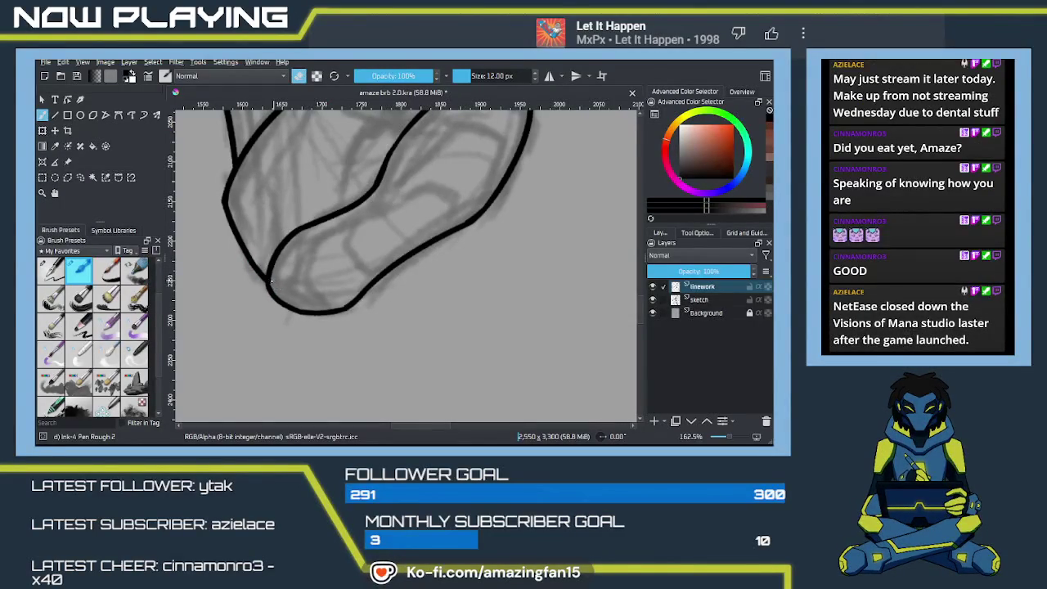
pyautogui.moveTo(407, 194); pyautogui.dragTo(348, 267)
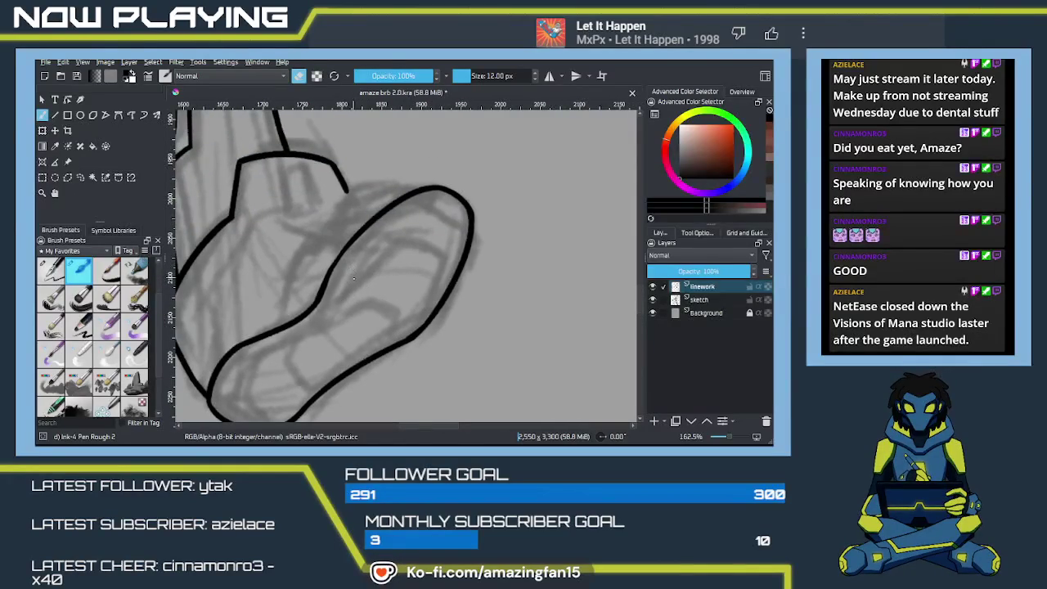
pyautogui.press('e')
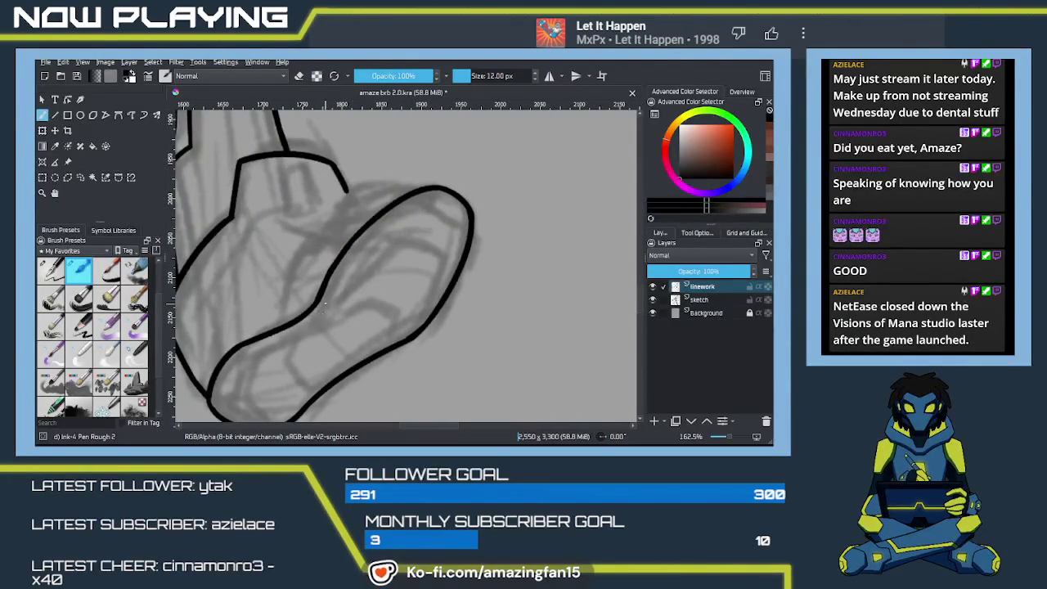
pyautogui.scroll(-5, 430, 251)
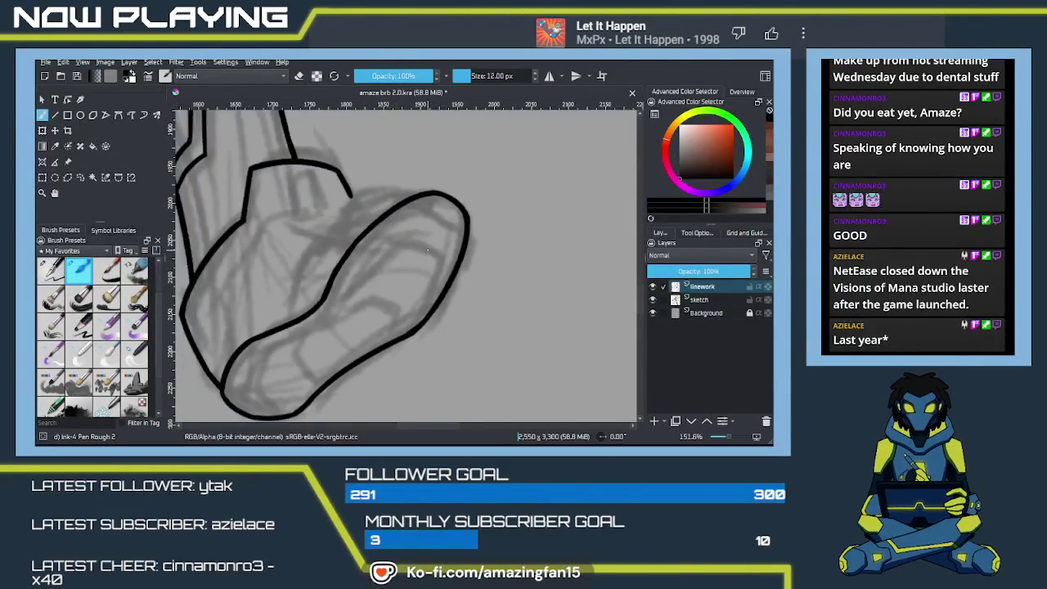
pyautogui.moveTo(448, 270)
pyautogui.mouseDown()
pyautogui.moveTo(327, 292)
pyautogui.moveTo(338, 300)
pyautogui.moveTo(369, 279)
pyautogui.moveTo(443, 262)
pyautogui.mouseUp()
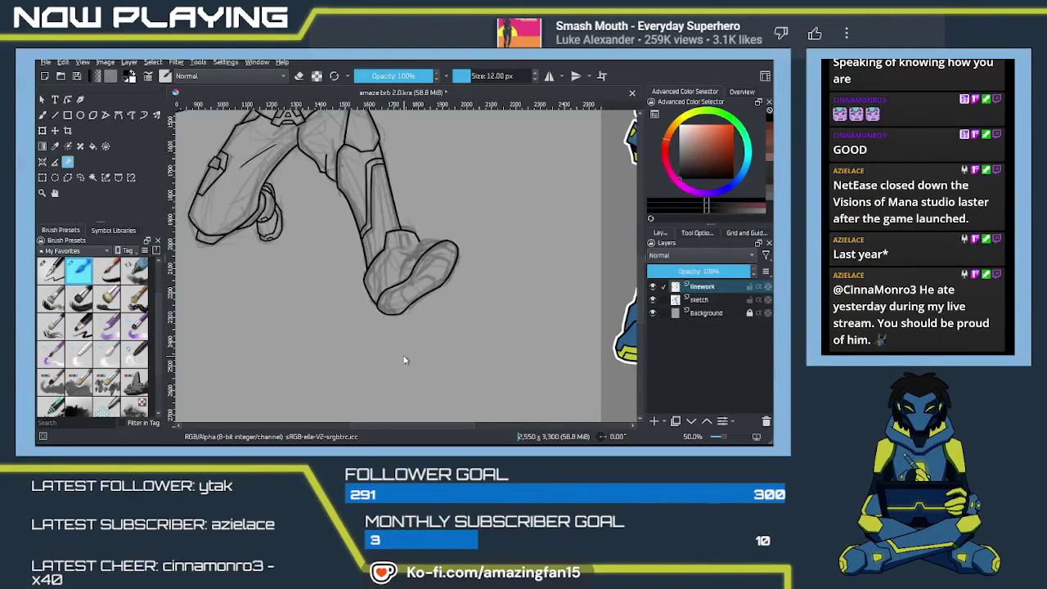
# Zoom in to frame the whole boot sole and select the Reference Images tool
pyautogui.press('b')
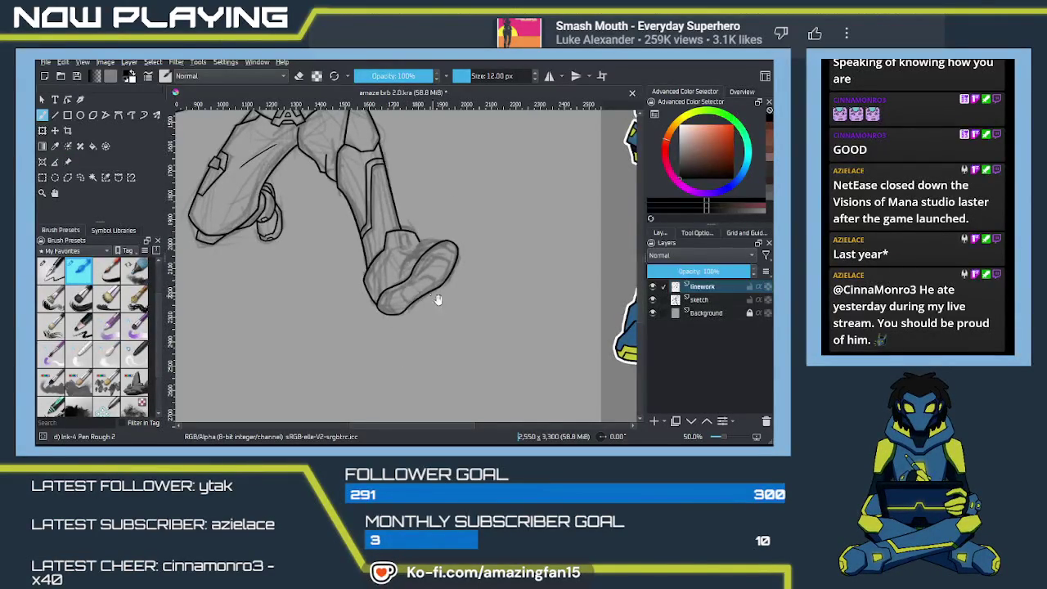
pyautogui.scroll(1, 449, 300)
pyautogui.scroll(5, 438, 320)
pyautogui.scroll(4, 466, 309)
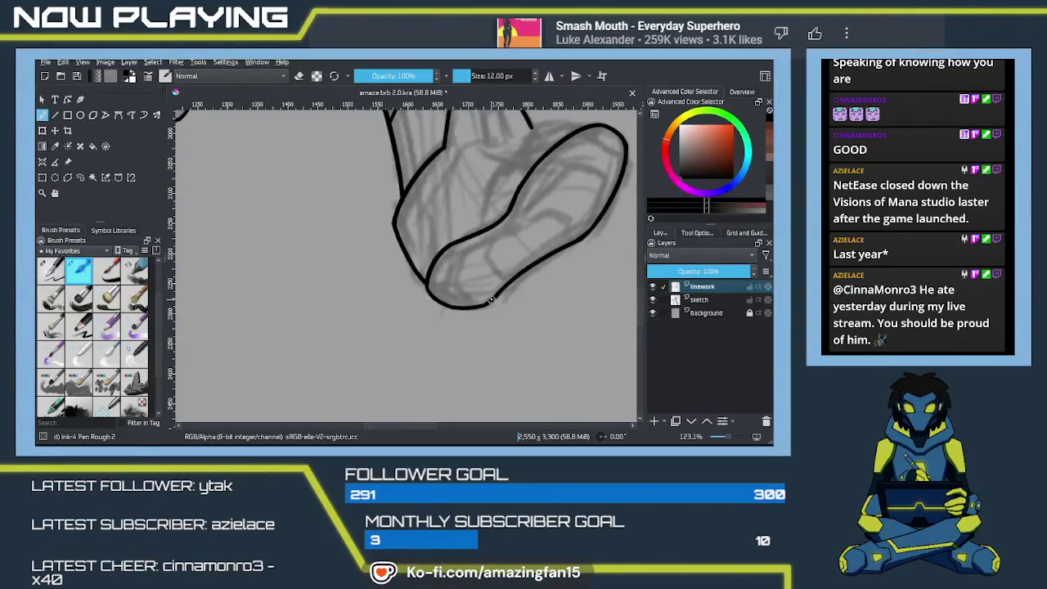
pyautogui.press('e')
pyautogui.press('e')
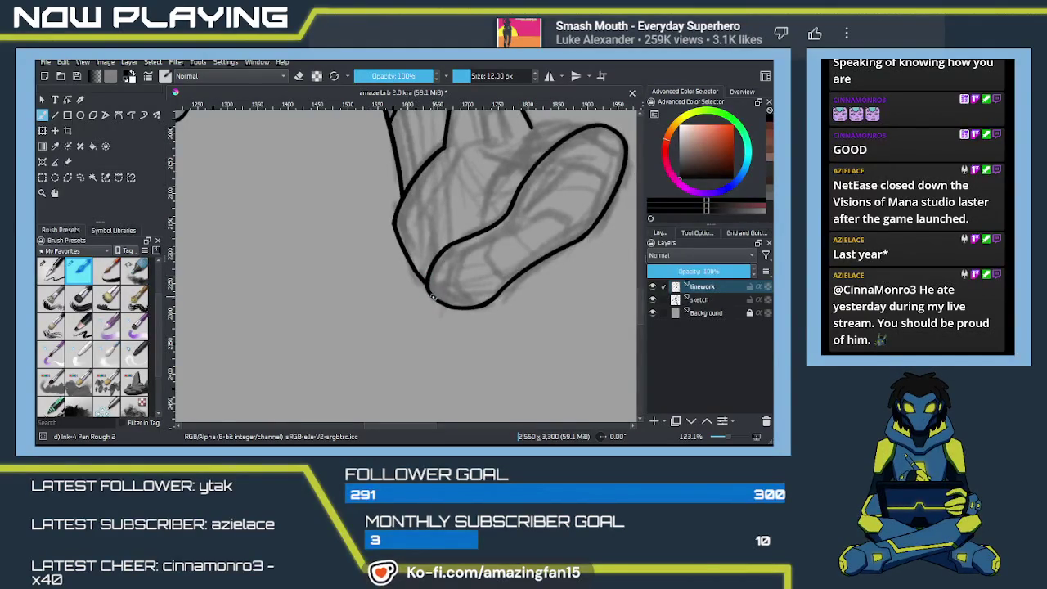
pyautogui.moveTo(535, 275); pyautogui.dragTo(475, 304)
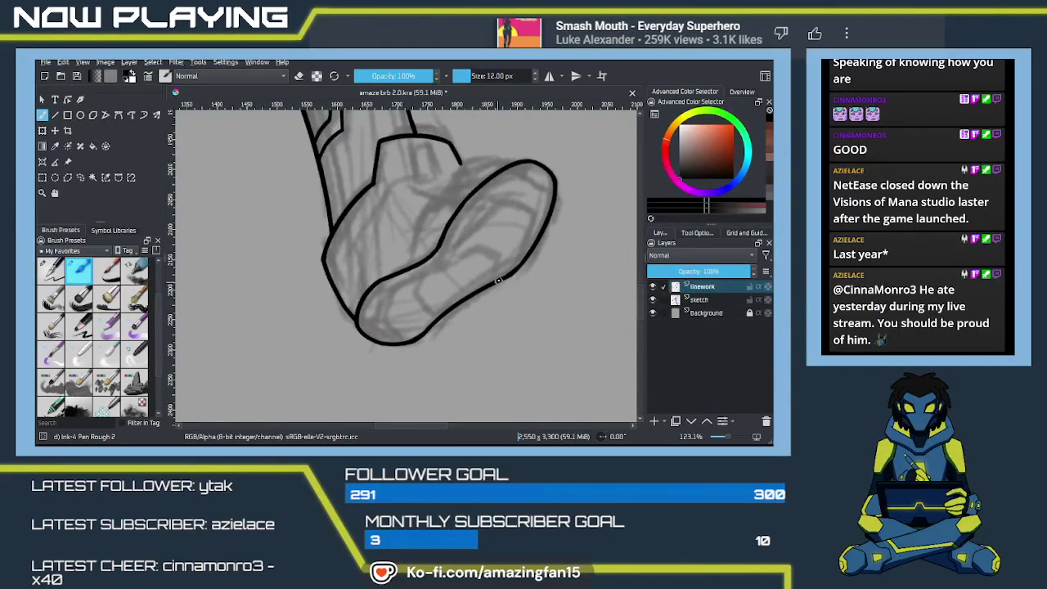
pyautogui.click(68, 161)
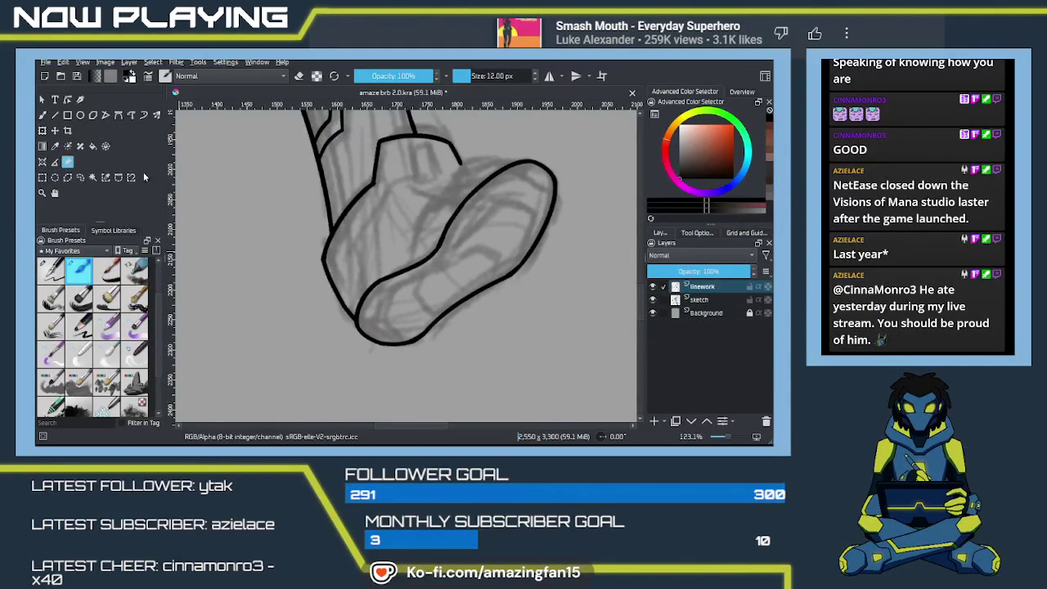
pyautogui.click(697, 232)
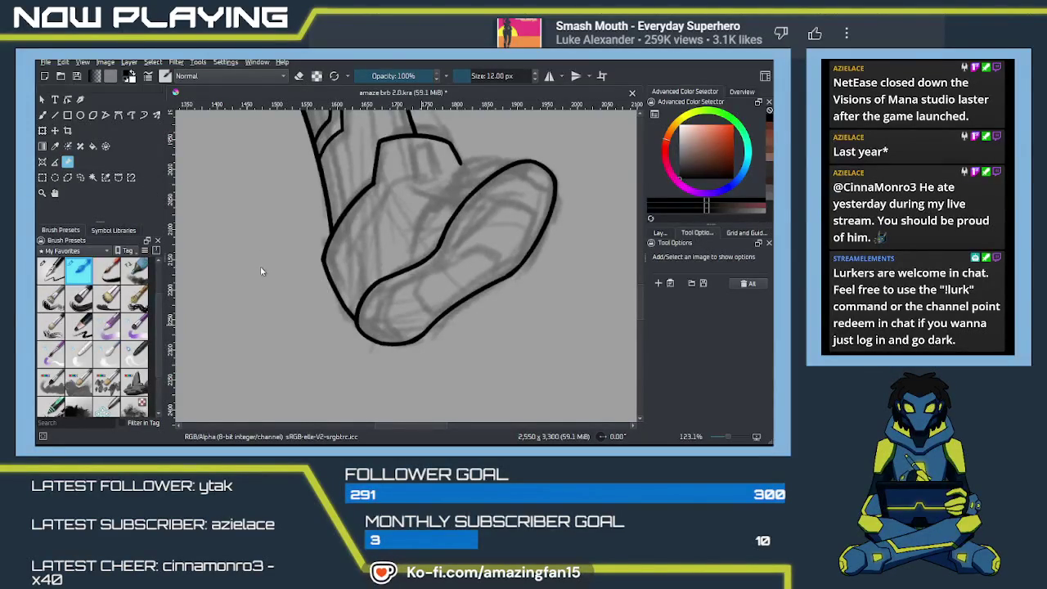
# Paste the copied yellow boot image and enlarge it in transform mode
pyautogui.scroll(-3, 279, 245)
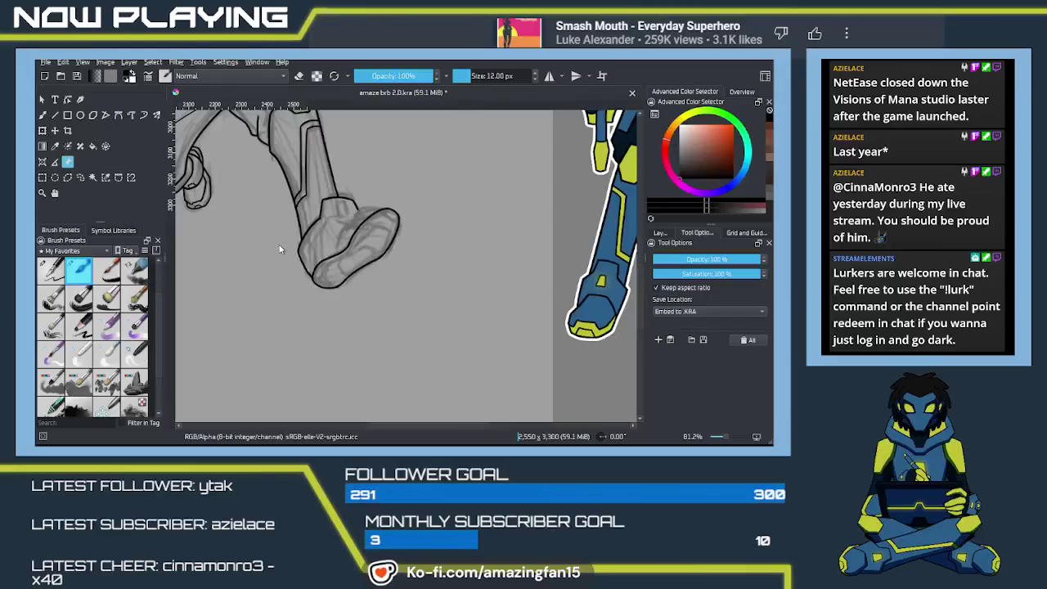
pyautogui.scroll(-2, 280, 245)
pyautogui.scroll(-3, 279, 244)
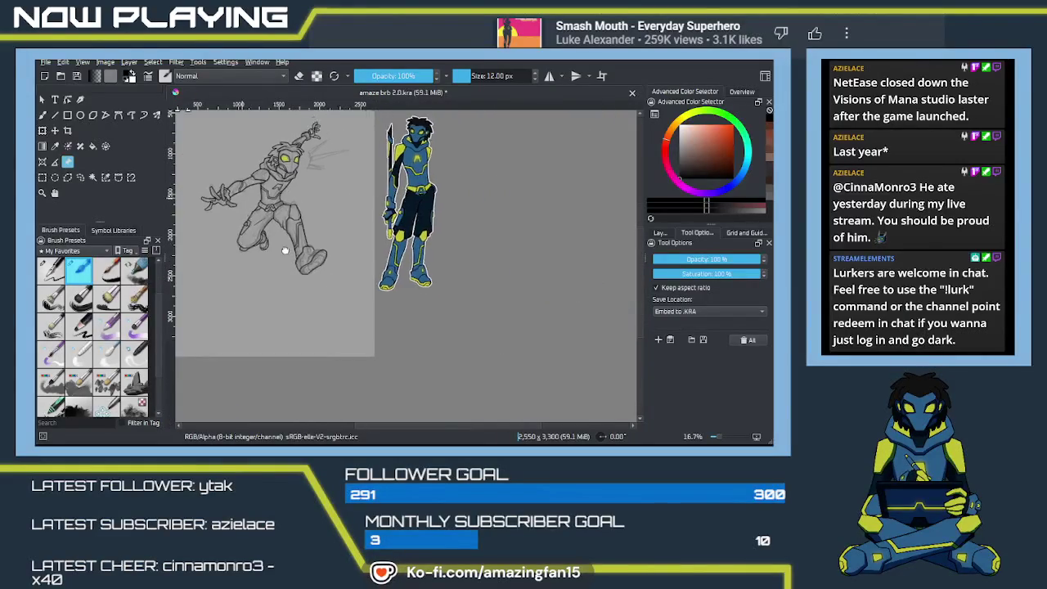
pyautogui.hotkey('ctrl', 'v')
pyautogui.hotkey('ctrl', 't')
pyautogui.moveTo(312, 219); pyautogui.dragTo(346, 254)
pyautogui.moveTo(282, 221); pyautogui.dragTo(435, 318)
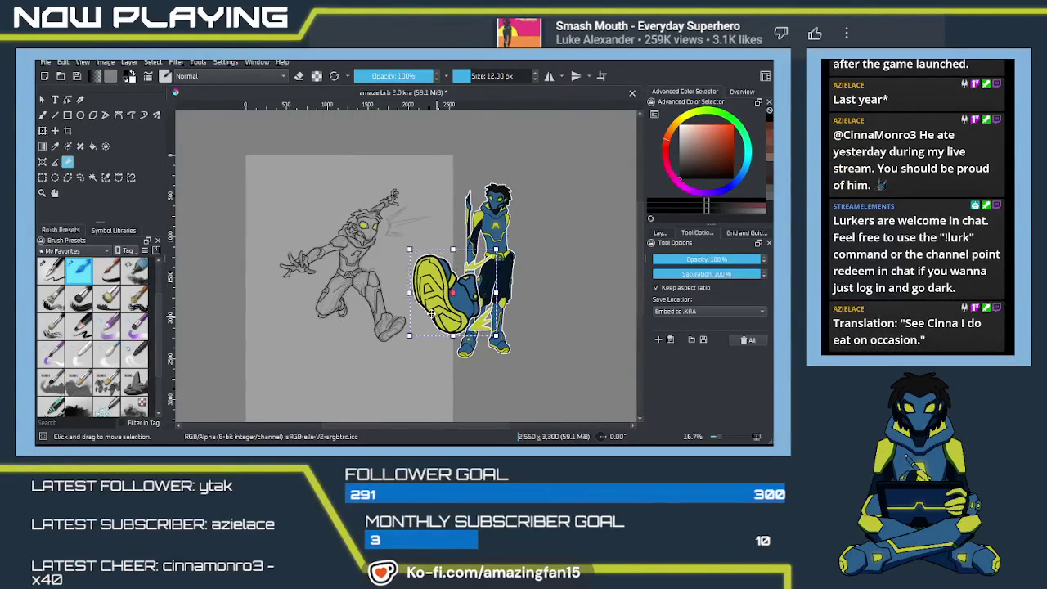
# Shrink the boot reference, place it beside the sketched foot, and return to the brush
pyautogui.scroll(2, 436, 318)
pyautogui.scroll(2, 436, 318)
pyautogui.scroll(1, 426, 295)
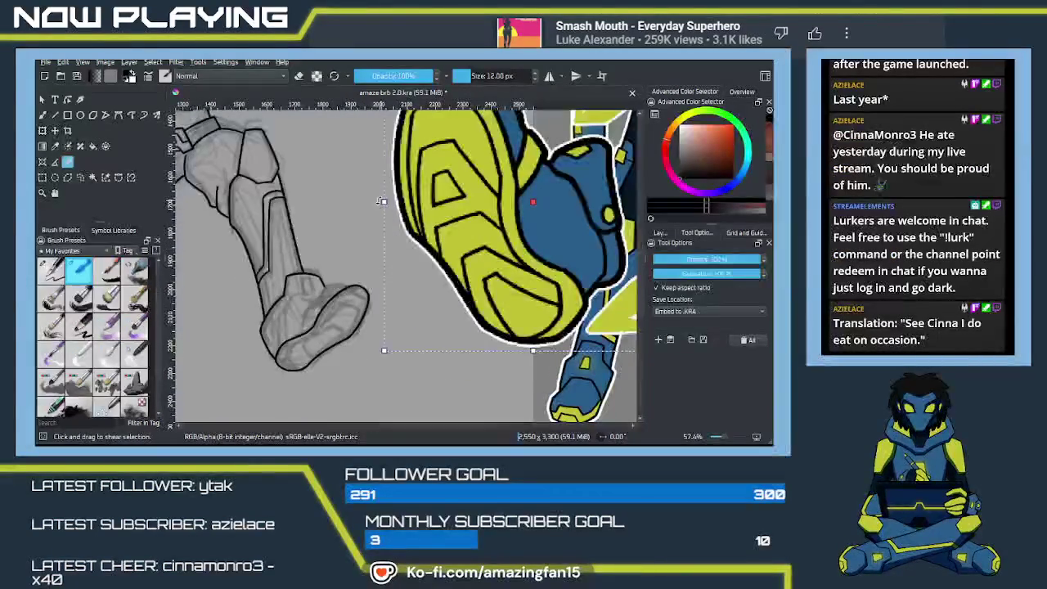
pyautogui.moveTo(382, 201)
pyautogui.mouseDown()
pyautogui.moveTo(464, 201)
pyautogui.moveTo(486, 303)
pyautogui.mouseUp()
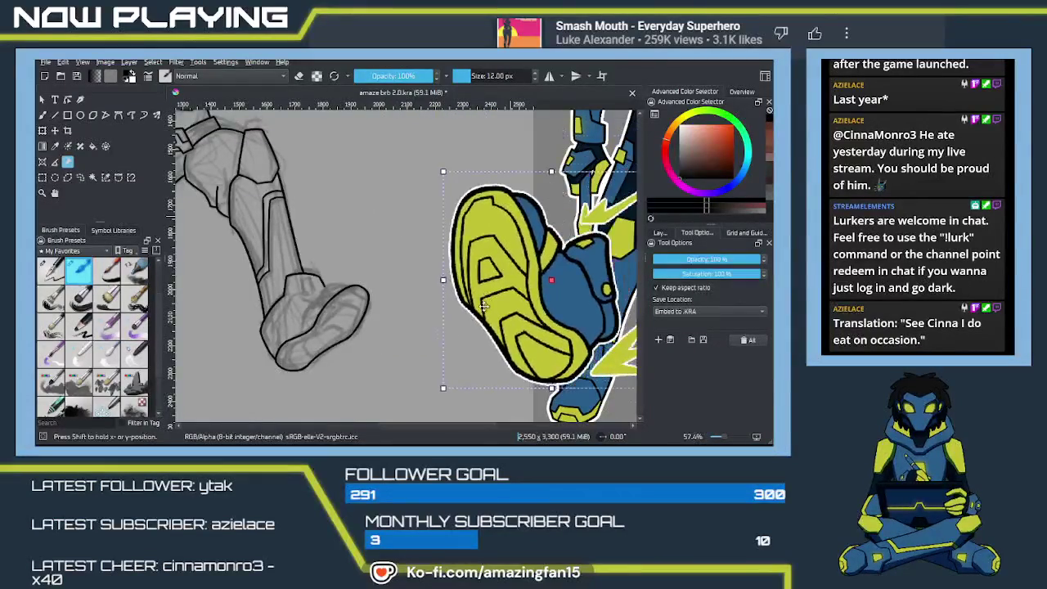
pyautogui.scroll(1, 435, 297)
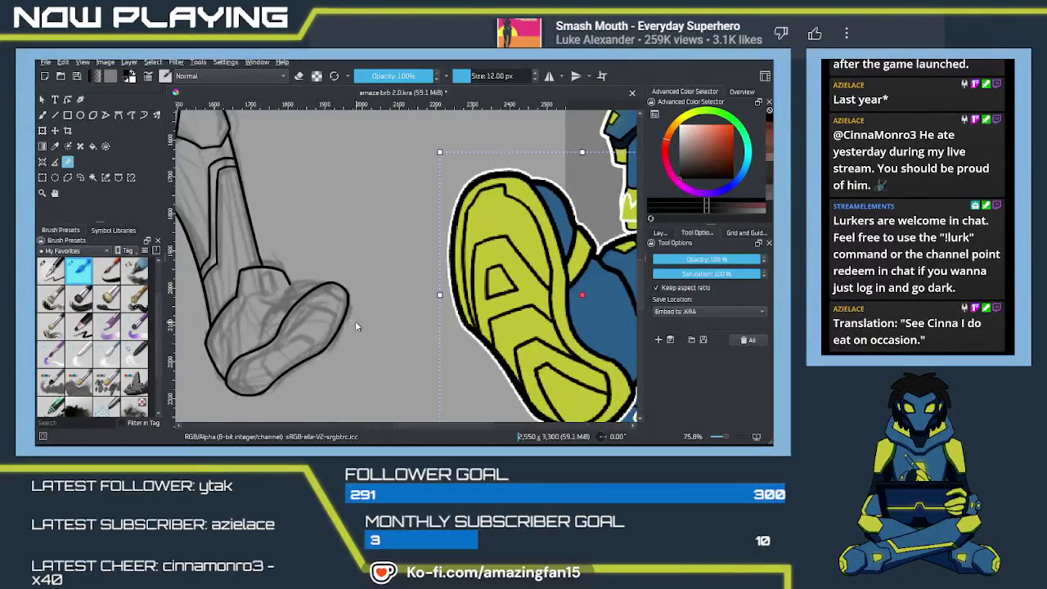
pyautogui.press('b')
pyautogui.scroll(1, 437, 311)
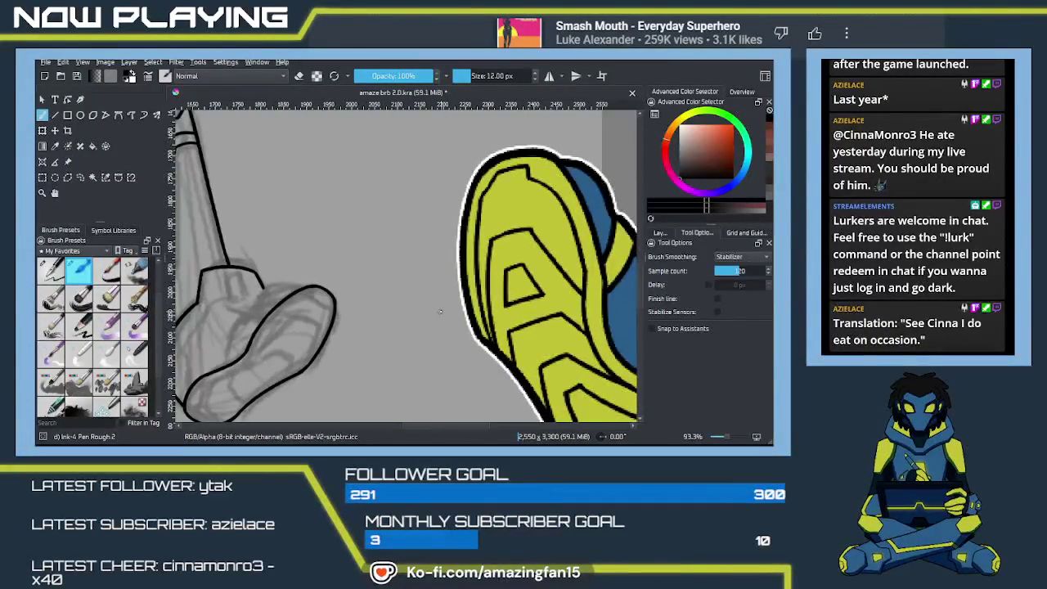
pyautogui.moveTo(437, 311); pyautogui.dragTo(457, 292)
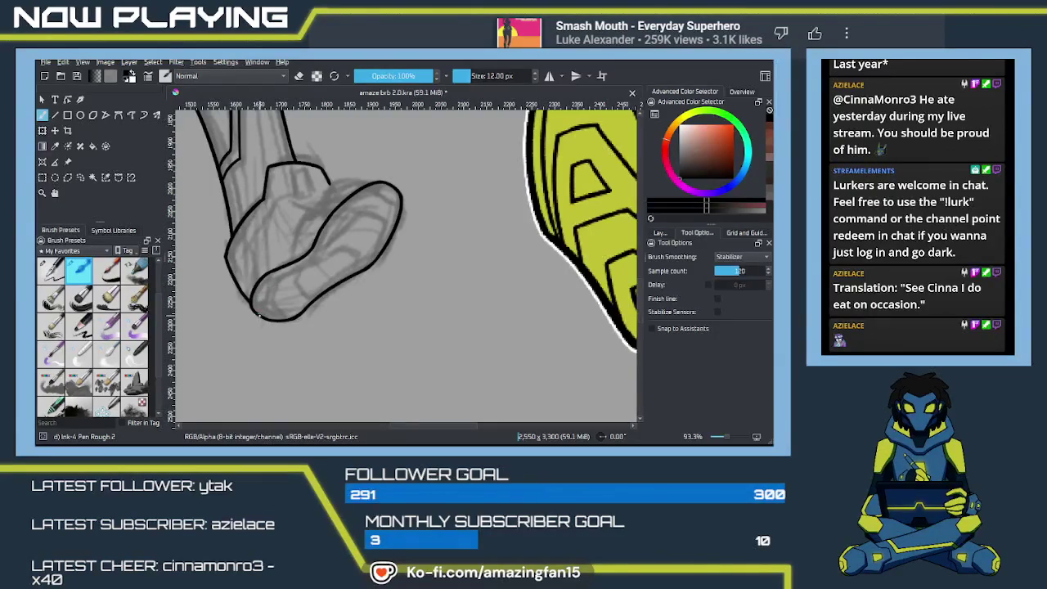
# Ink a heel curve and the curved inner sole line, retrying until it's clean
pyautogui.moveTo(259, 304); pyautogui.dragTo(272, 283)
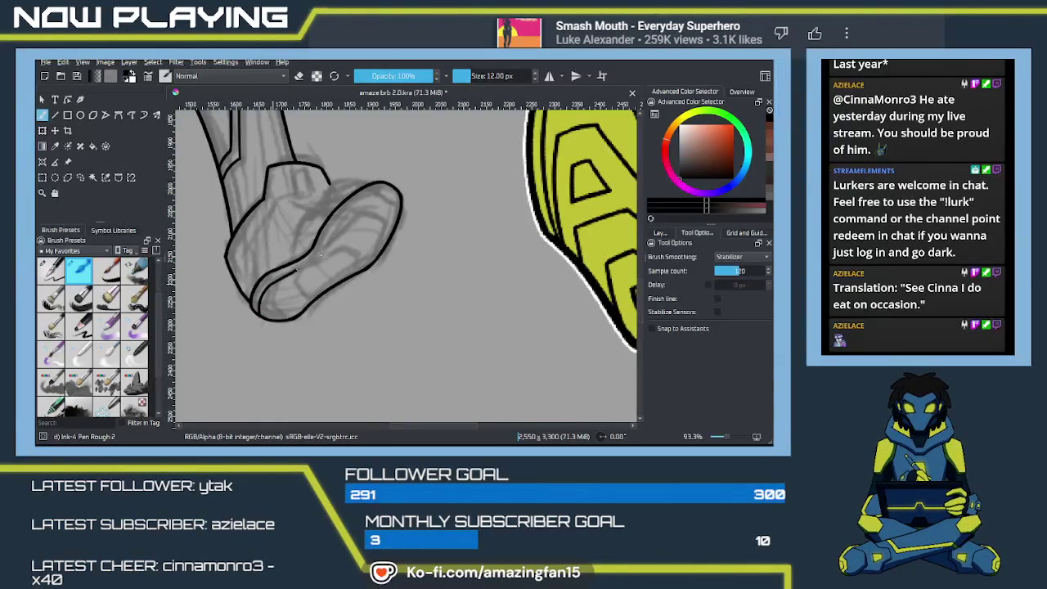
pyautogui.moveTo(270, 284)
pyautogui.mouseDown()
pyautogui.moveTo(317, 258)
pyautogui.moveTo(344, 218)
pyautogui.mouseUp()
pyautogui.hotkey('ctrl', 'z')
pyautogui.moveTo(317, 258); pyautogui.dragTo(344, 219)
pyautogui.hotkey('ctrl', 'z')
pyautogui.moveTo(318, 258); pyautogui.dragTo(360, 200)
pyautogui.hotkey('ctrl', 'z')
pyautogui.moveTo(318, 258); pyautogui.dragTo(352, 208)
pyautogui.hotkey('ctrl', 'z')
pyautogui.hotkey('ctrl', 'z')
pyautogui.hotkey('ctrl', 'z')
pyautogui.moveTo(373, 195); pyautogui.dragTo(320, 246)
pyautogui.hotkey('ctrl', 'z')
pyautogui.moveTo(375, 193); pyautogui.dragTo(324, 238)
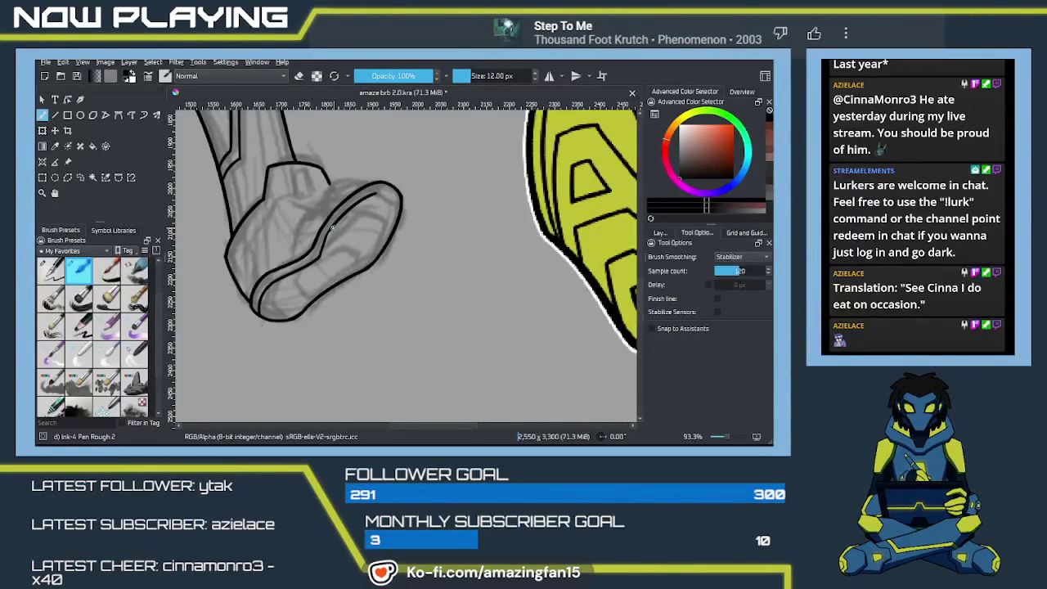
# Remove a hooked stroke tip at the toe and extend the inner line with a short curve
pyautogui.moveTo(377, 228)
pyautogui.mouseDown()
pyautogui.moveTo(291, 268)
pyautogui.moveTo(316, 290)
pyautogui.mouseUp()
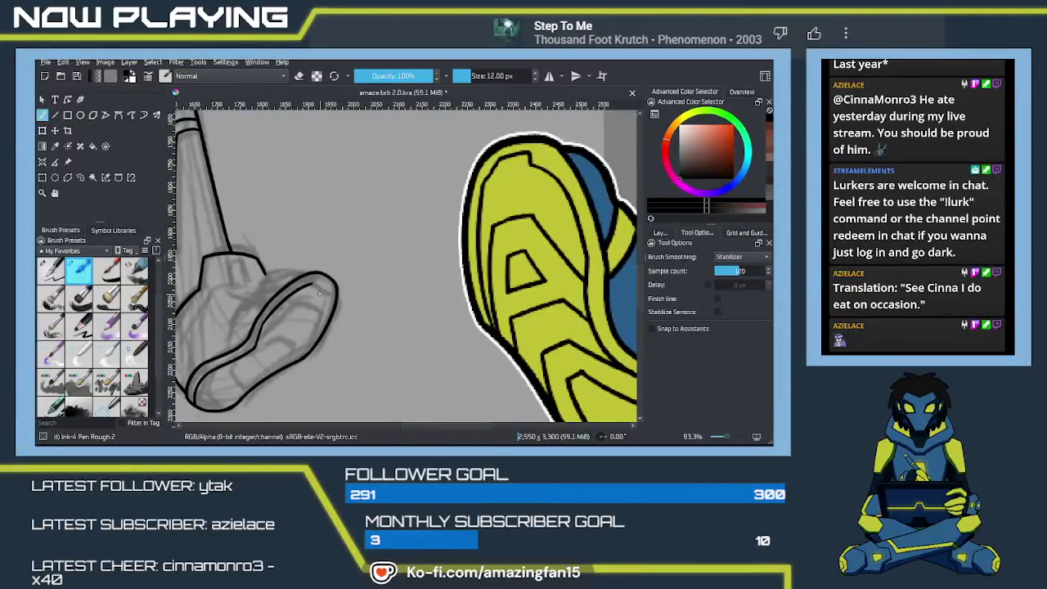
pyautogui.scroll(1, 319, 296)
pyautogui.scroll(1, 309, 295)
pyautogui.moveTo(310, 294); pyautogui.dragTo(315, 282)
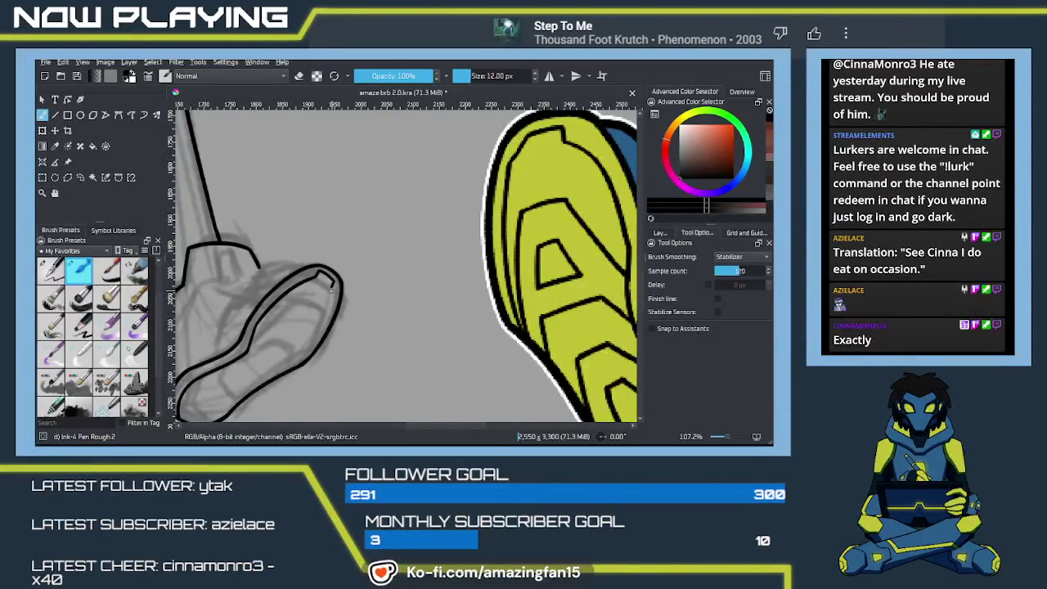
pyautogui.hotkey('ctrl', 'z')
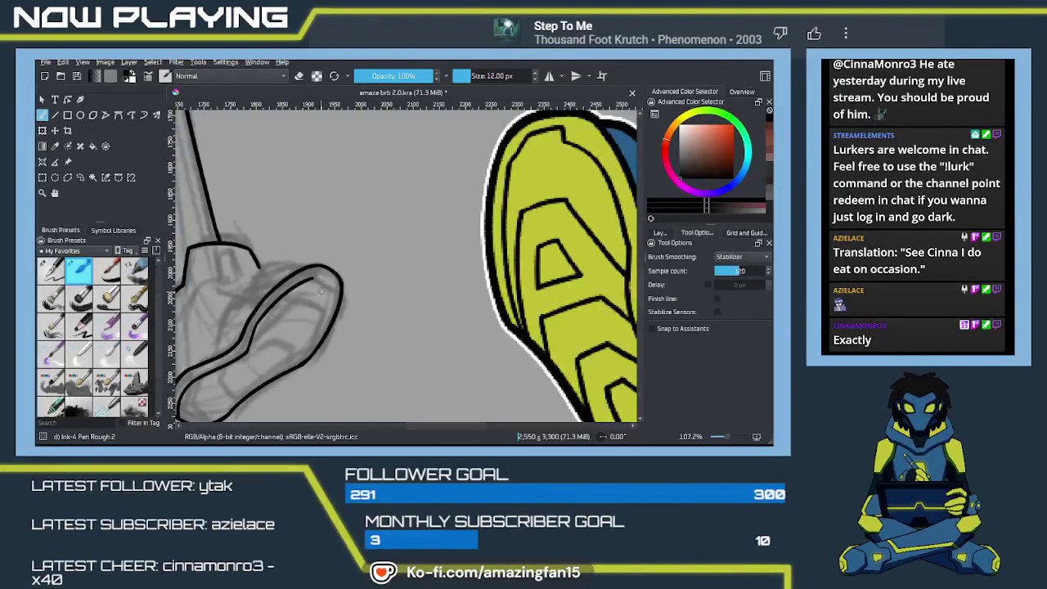
pyautogui.scroll(2, 327, 288)
pyautogui.scroll(2, 343, 289)
pyautogui.scroll(2, 360, 290)
pyautogui.moveTo(370, 292); pyautogui.dragTo(482, 270)
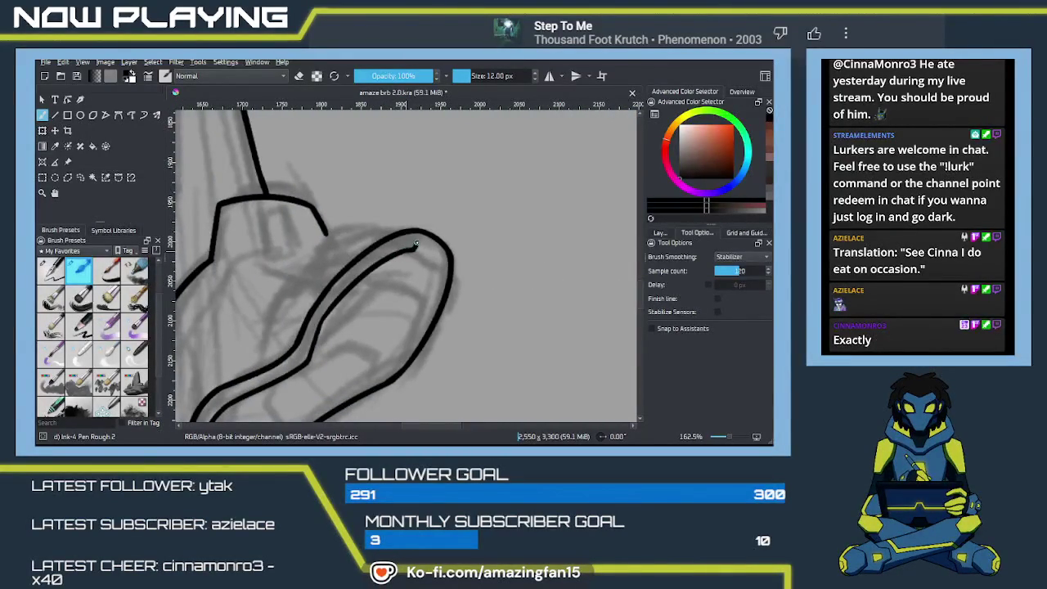
pyautogui.moveTo(415, 244); pyautogui.dragTo(439, 260)
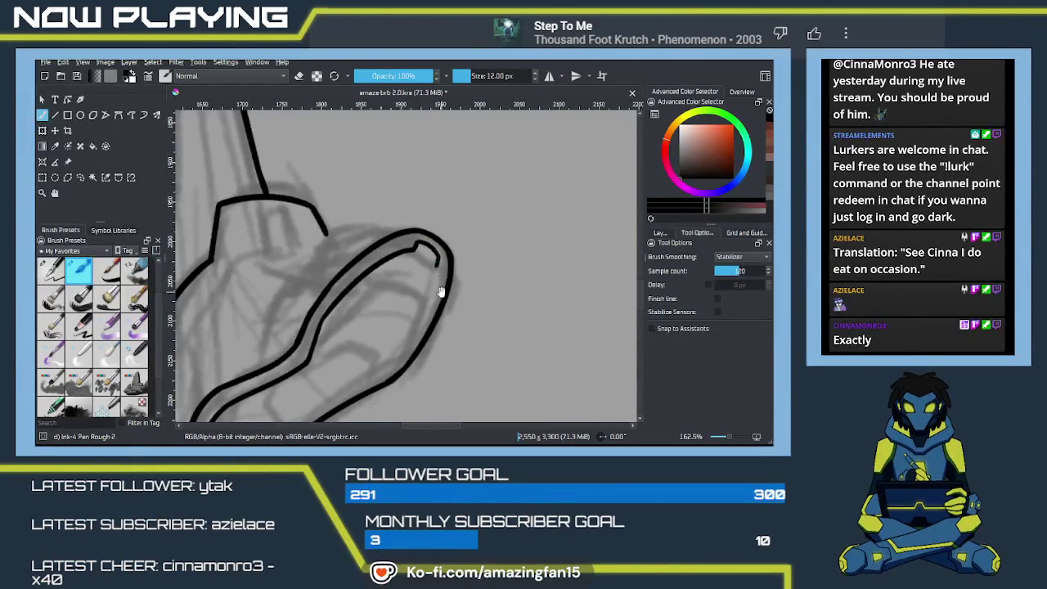
# Continue the inner line down to join the lower sole curve
pyautogui.moveTo(436, 262); pyautogui.dragTo(447, 235)
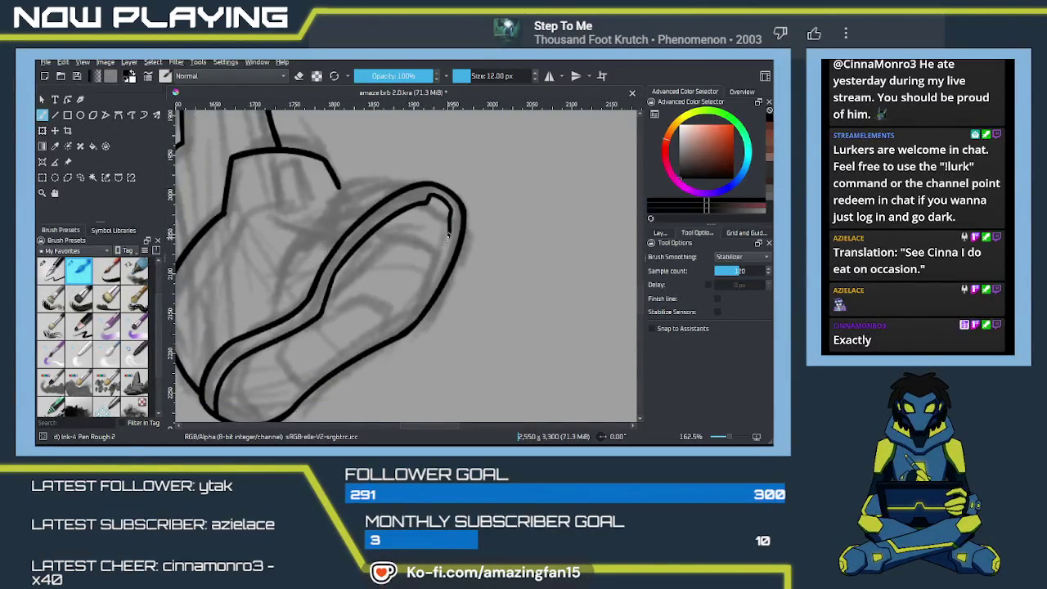
pyautogui.moveTo(442, 256); pyautogui.dragTo(392, 335)
pyautogui.hotkey('ctrl', 'z')
pyautogui.moveTo(449, 224); pyautogui.dragTo(412, 319)
pyautogui.hotkey('ctrl', 'z')
pyautogui.moveTo(449, 241); pyautogui.dragTo(399, 332)
pyautogui.hotkey('ctrl', 'z')
pyautogui.moveTo(449, 238); pyautogui.dragTo(396, 342)
# Replace a stray stroke with a line connecting the stub down-left to the sole curve
pyautogui.press('e')
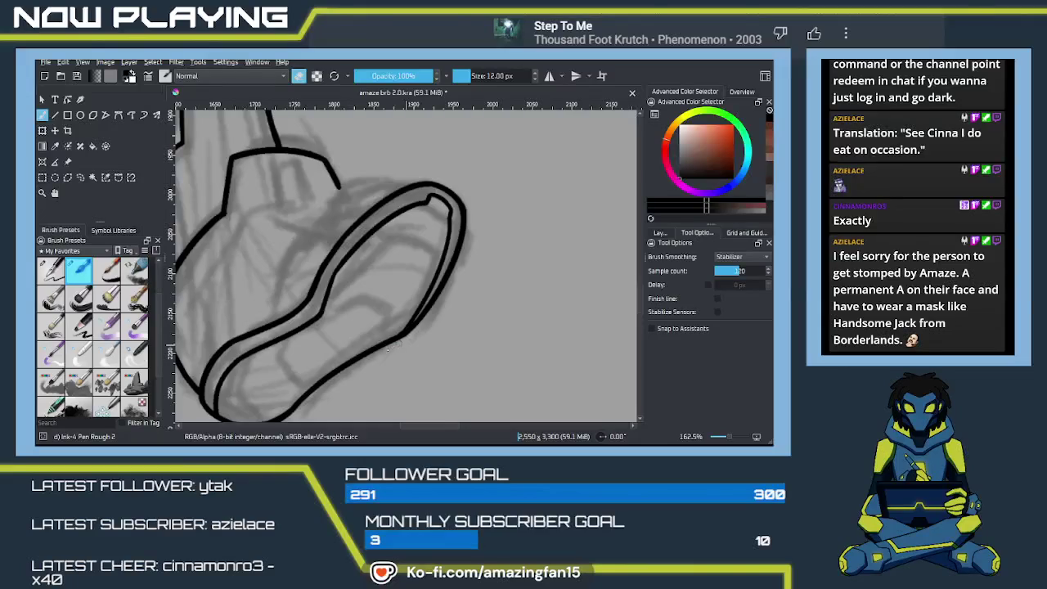
pyautogui.press('e')
pyautogui.moveTo(357, 280)
pyautogui.mouseDown()
pyautogui.moveTo(455, 243)
pyautogui.moveTo(394, 253)
pyautogui.moveTo(340, 326)
pyautogui.mouseUp()
pyautogui.hotkey('ctrl', 'z')
pyautogui.hotkey('ctrl', 'z')
pyautogui.moveTo(394, 251)
pyautogui.mouseDown()
pyautogui.moveTo(339, 327)
pyautogui.moveTo(369, 267)
pyautogui.moveTo(346, 323)
pyautogui.mouseUp()
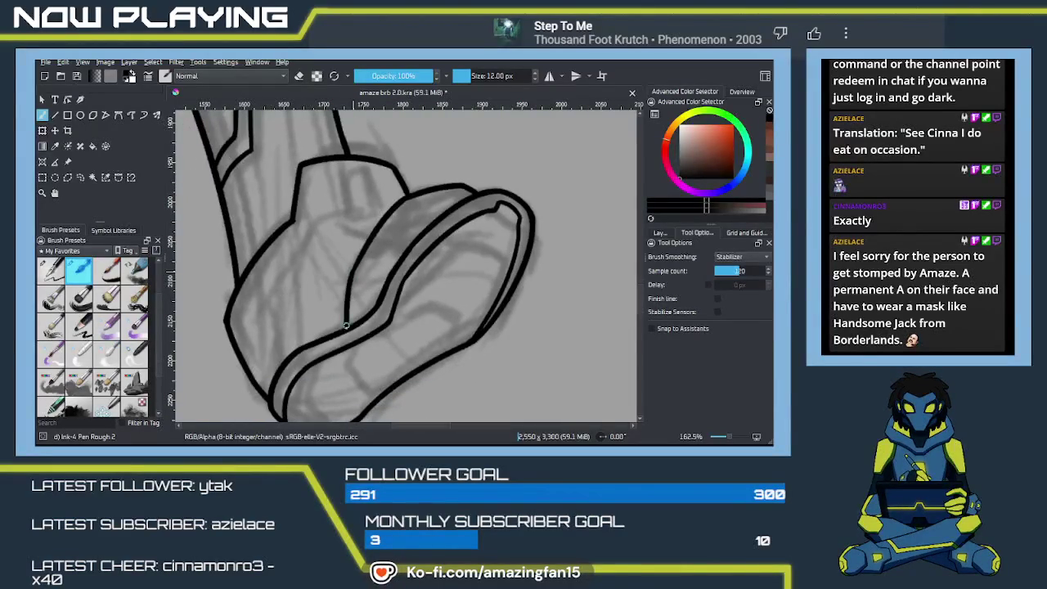
pyautogui.scroll(-2, 385, 296)
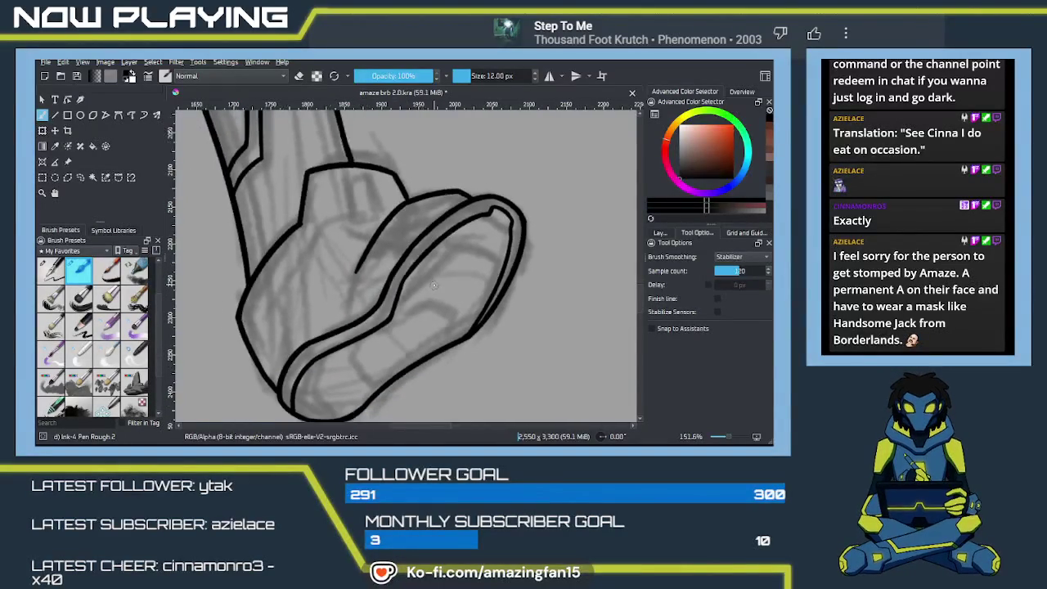
# Pan between the yellow boot reference and the sketched boot, testing and undoing a stroke
pyautogui.scroll(-2, 417, 294)
pyautogui.scroll(-2, 450, 293)
pyautogui.moveTo(459, 292); pyautogui.dragTo(347, 290)
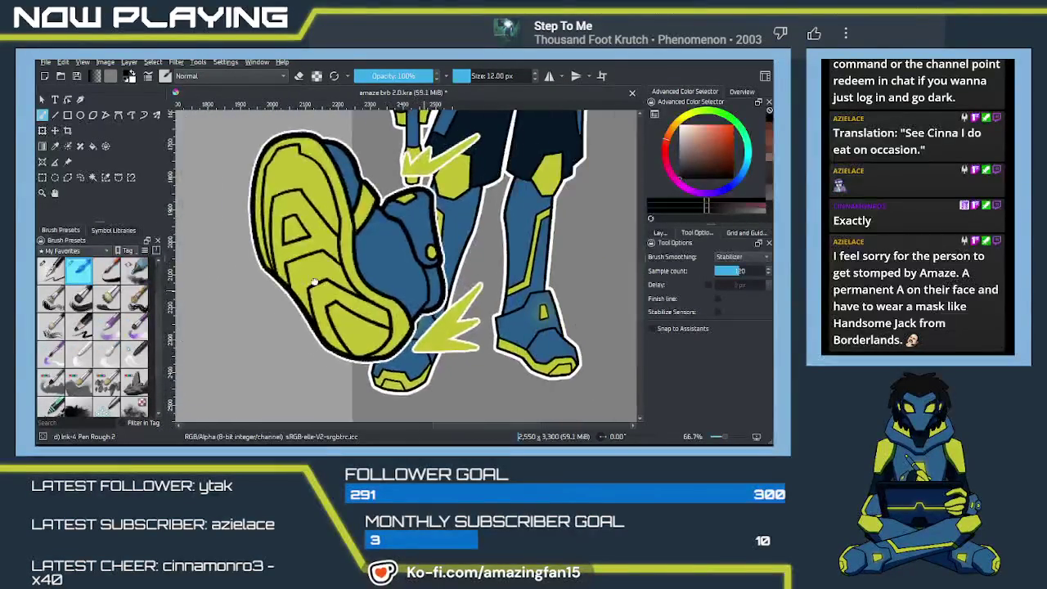
pyautogui.moveTo(499, 303); pyautogui.dragTo(573, 304)
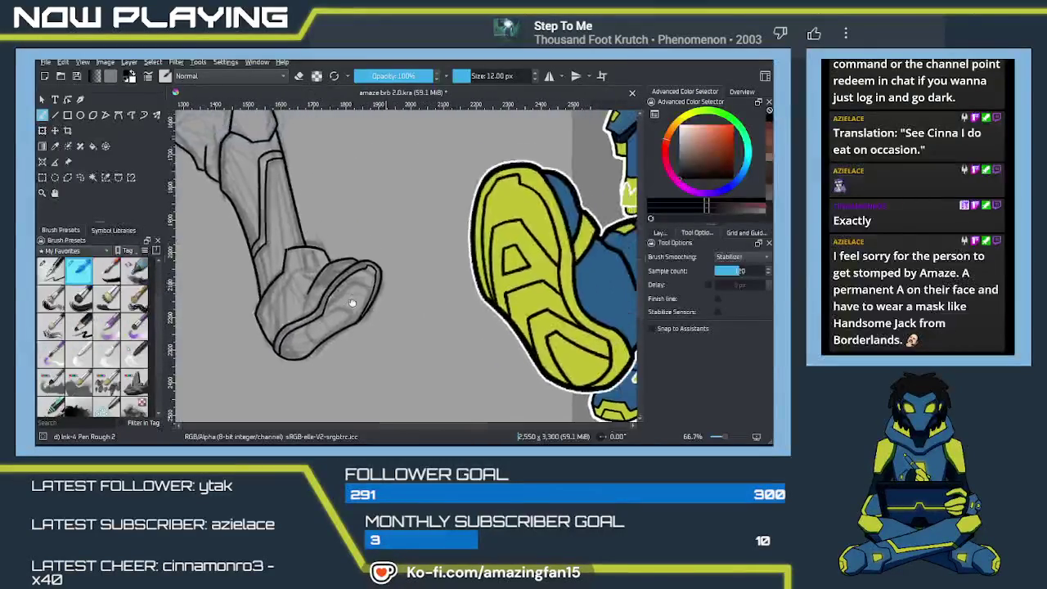
pyautogui.scroll(1, 353, 299)
pyautogui.scroll(2, 354, 299)
pyautogui.scroll(2, 354, 300)
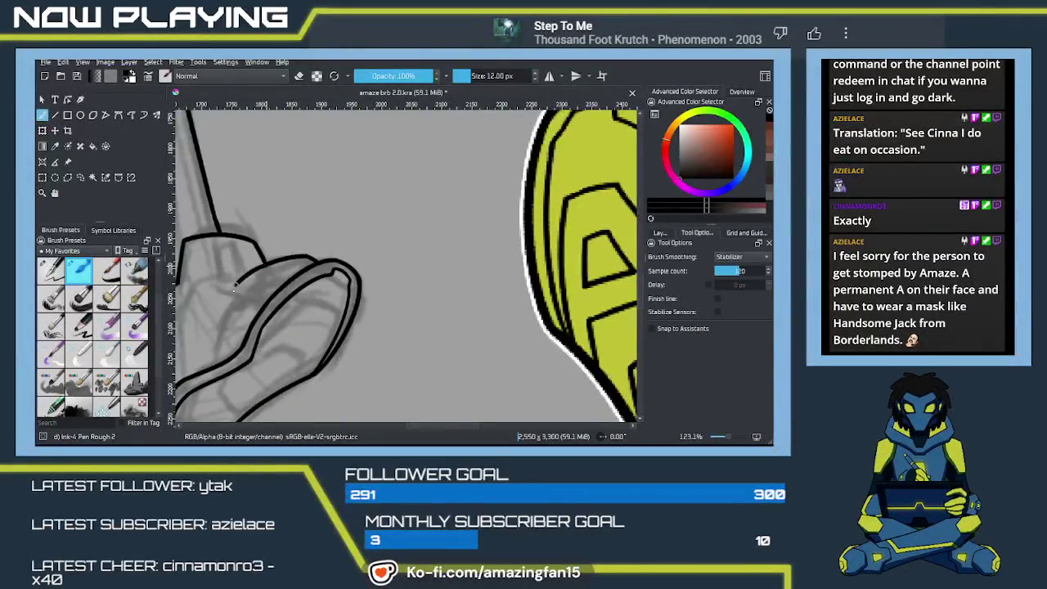
pyautogui.moveTo(232, 301)
pyautogui.mouseDown()
pyautogui.moveTo(250, 332)
pyautogui.moveTo(388, 291)
pyautogui.mouseUp()
pyautogui.hotkey('ctrl', 'z')
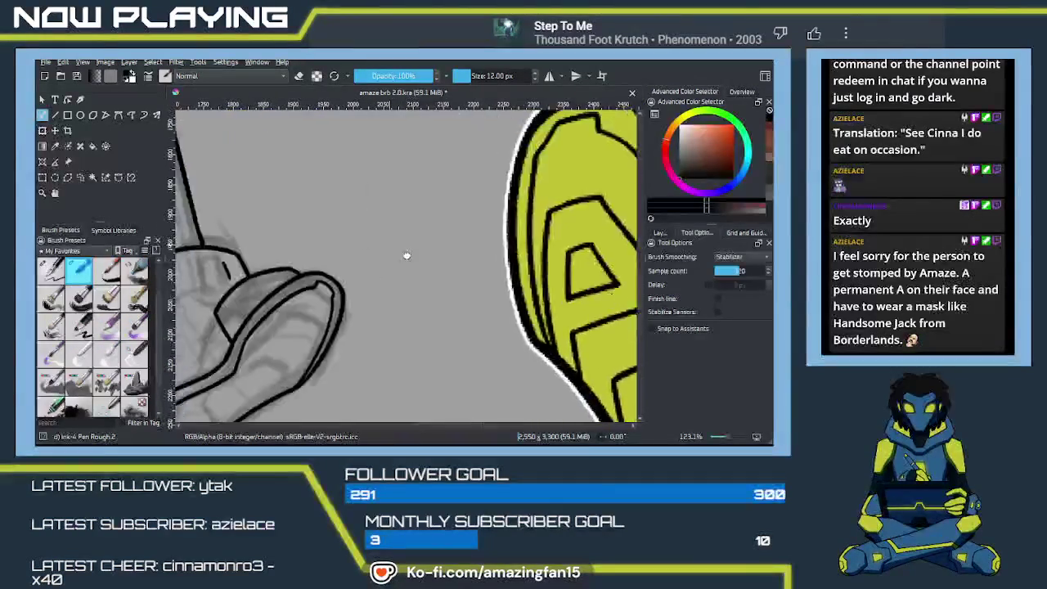
# Zoom to about 162% and centre the enlarged sketched boot
pyautogui.moveTo(441, 192); pyautogui.dragTo(485, 250)
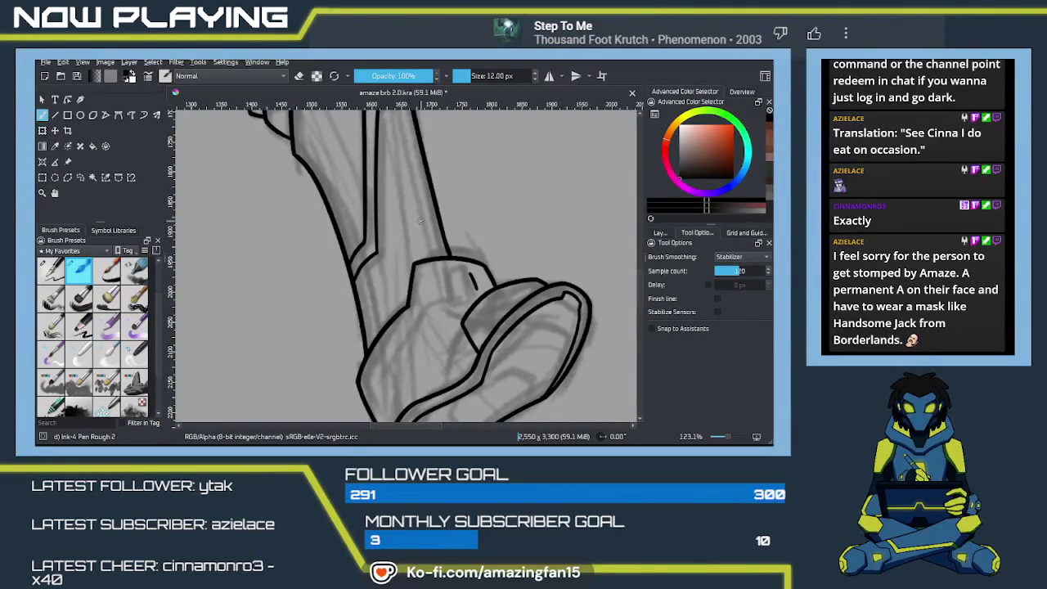
pyautogui.scroll(-3, 421, 220)
pyautogui.scroll(-5, 426, 262)
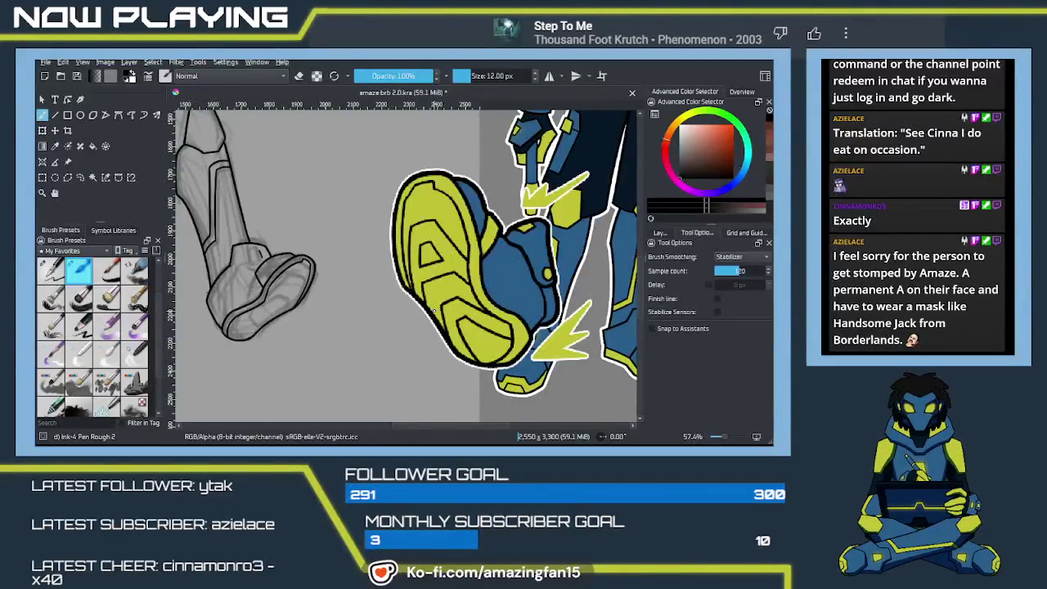
pyautogui.moveTo(326, 320)
pyautogui.mouseDown()
pyautogui.moveTo(436, 288)
pyautogui.moveTo(366, 291)
pyautogui.mouseUp()
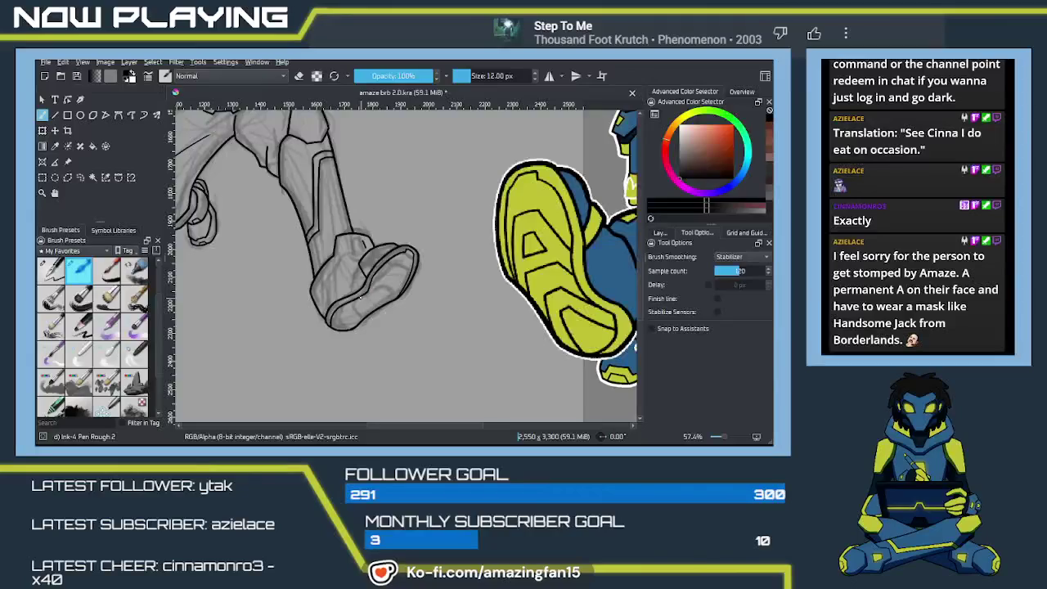
pyautogui.scroll(1, 368, 288)
pyautogui.scroll(1, 352, 288)
pyautogui.scroll(1, 343, 288)
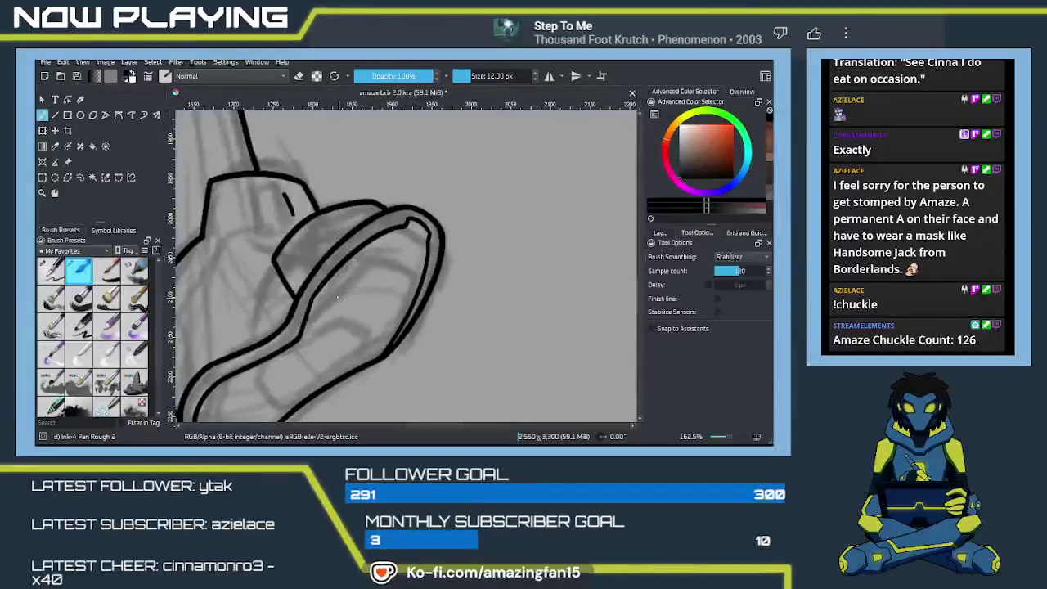
pyautogui.scroll(1, 374, 297)
pyautogui.moveTo(374, 297); pyautogui.dragTo(440, 309)
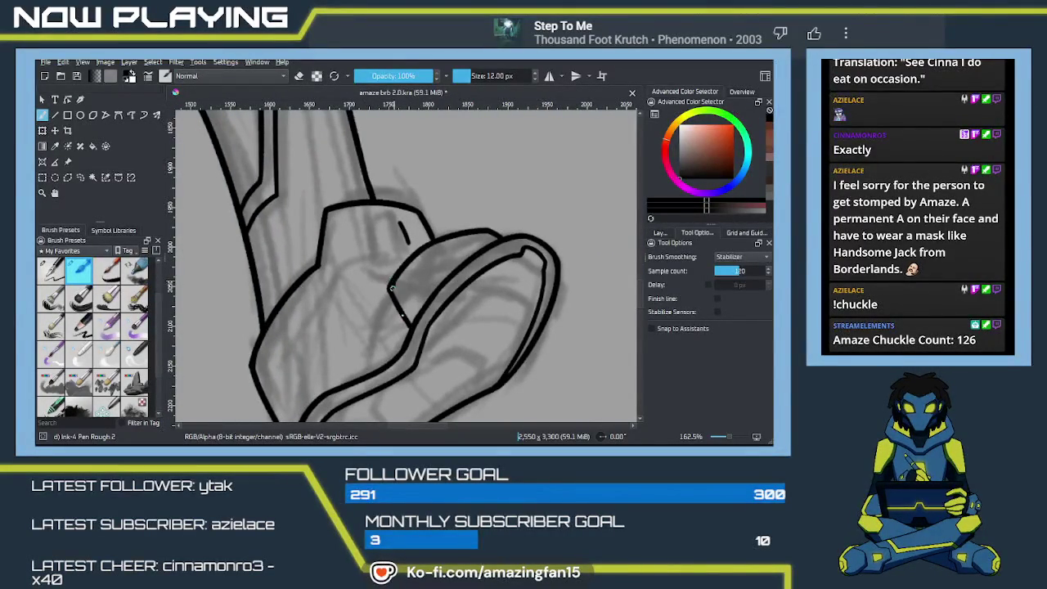
# Ink the short curved side of the small triangular notch above the boot sole
pyautogui.press('e')
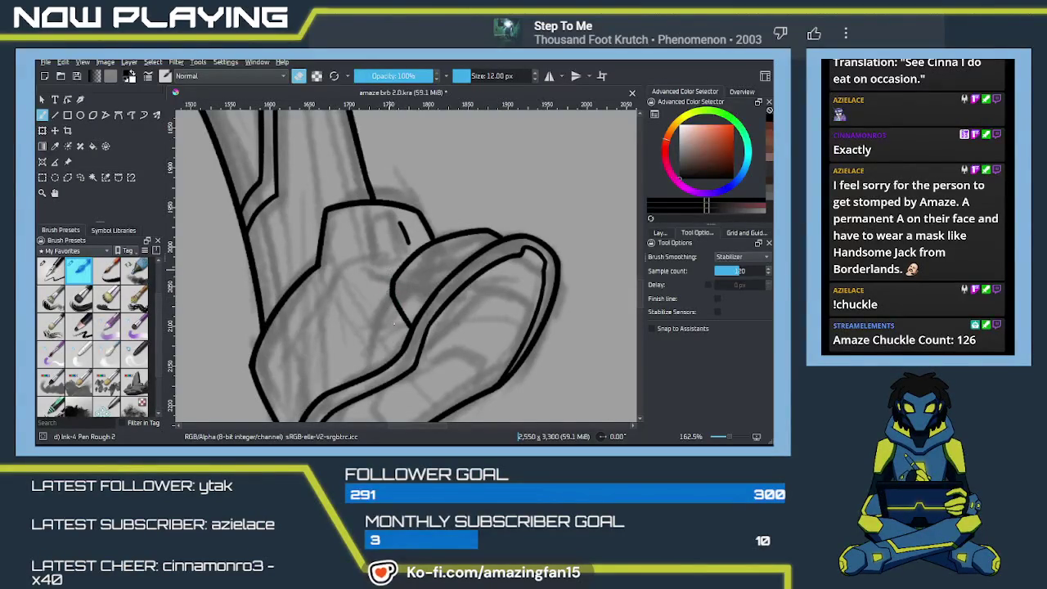
pyautogui.press('e')
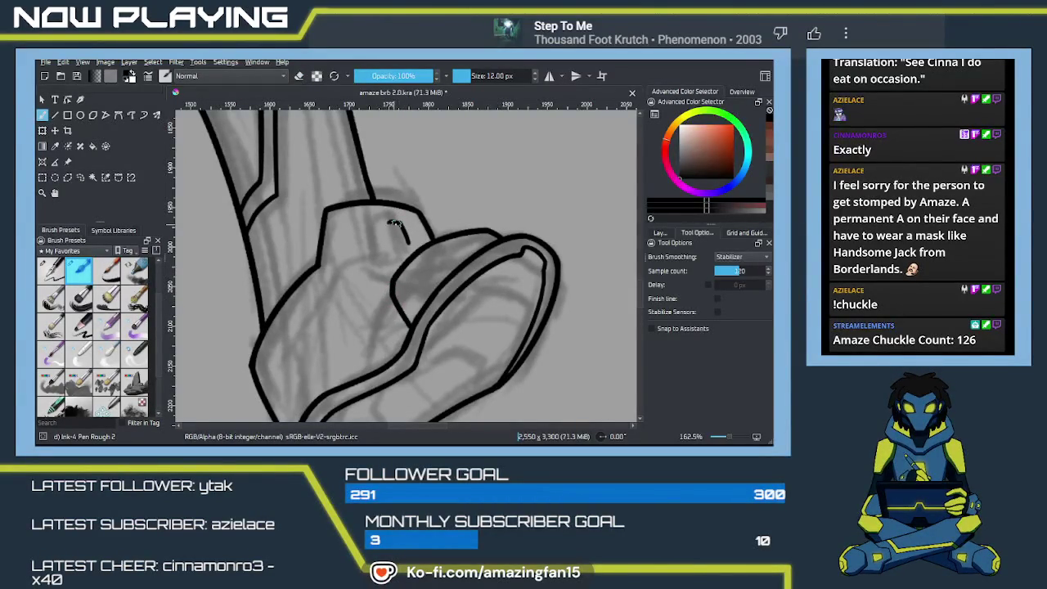
pyautogui.moveTo(390, 231)
pyautogui.mouseDown()
pyautogui.moveTo(398, 221)
pyautogui.moveTo(391, 247)
pyautogui.mouseUp()
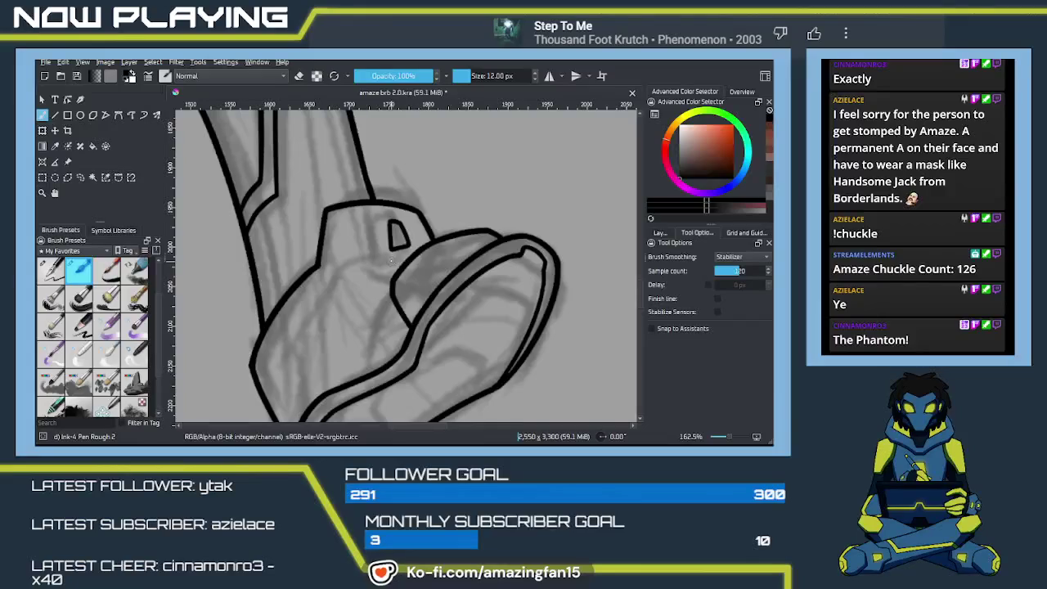
pyautogui.scroll(-1, 396, 270)
# Erase the stray short inner ink stroke beneath the angular plate
pyautogui.scroll(-1, 409, 294)
pyautogui.scroll(-1, 422, 319)
pyautogui.scroll(-1, 427, 324)
pyautogui.scroll(-1, 459, 320)
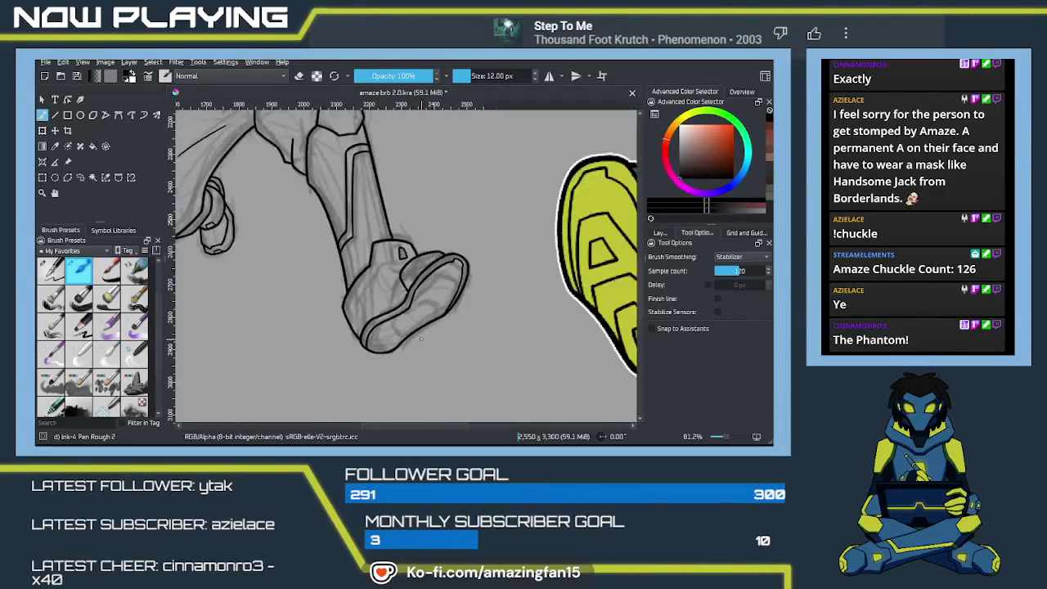
pyautogui.scroll(-1, 469, 286)
pyautogui.moveTo(470, 282)
pyautogui.mouseDown()
pyautogui.moveTo(462, 270)
pyautogui.moveTo(433, 306)
pyautogui.moveTo(403, 299)
pyautogui.moveTo(404, 334)
pyautogui.moveTo(444, 264)
pyautogui.mouseUp()
pyautogui.scroll(5, 395, 315)
pyautogui.scroll(2, 394, 315)
pyautogui.press('e')
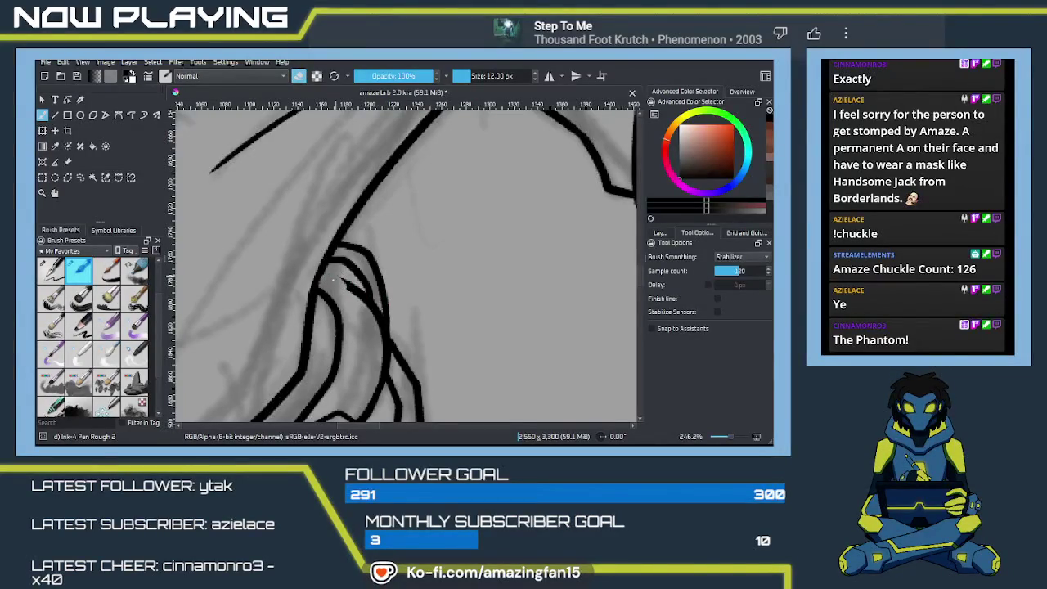
pyautogui.moveTo(345, 282); pyautogui.dragTo(388, 364)
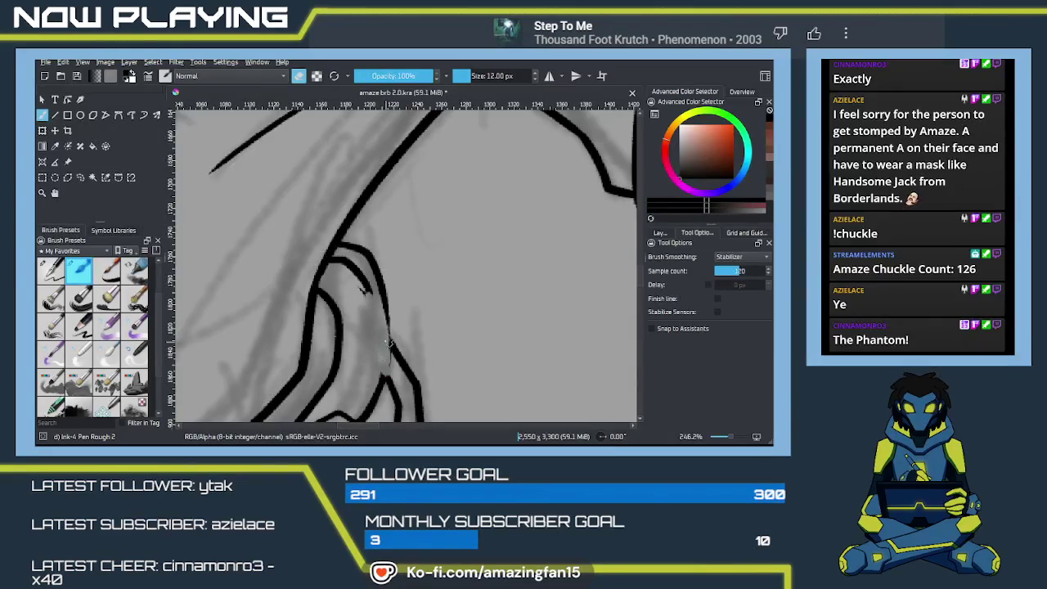
# Redraw a second inner line along the curved loop, doubling its outline
pyautogui.press('e')
pyautogui.moveTo(379, 294); pyautogui.dragTo(390, 348)
pyautogui.hotkey('ctrl', 'z')
pyautogui.moveTo(380, 295); pyautogui.dragTo(398, 362)
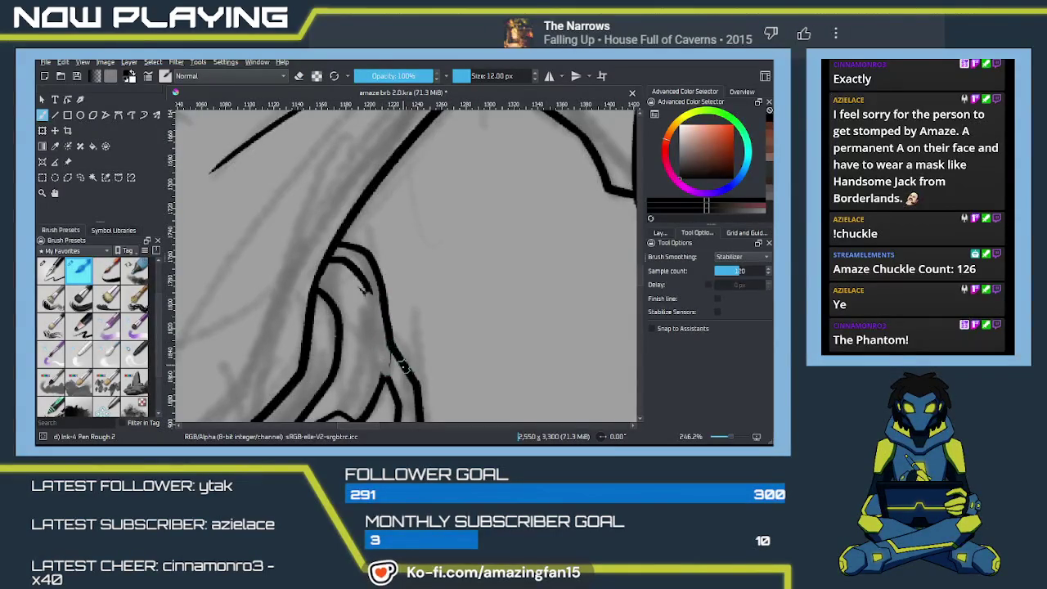
pyautogui.press('e')
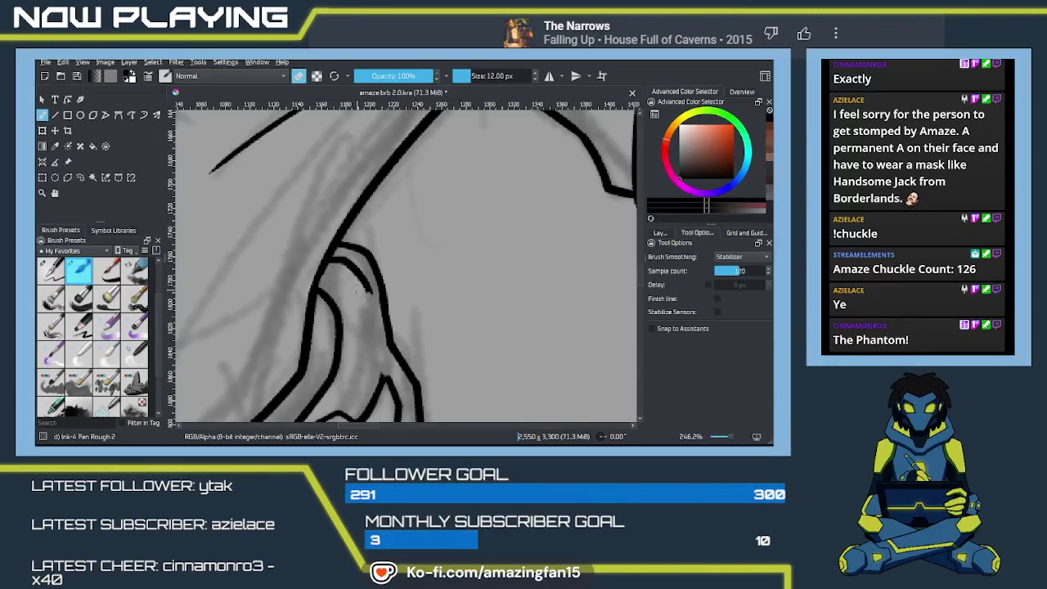
pyautogui.press('e')
pyautogui.scroll(-2, 376, 328)
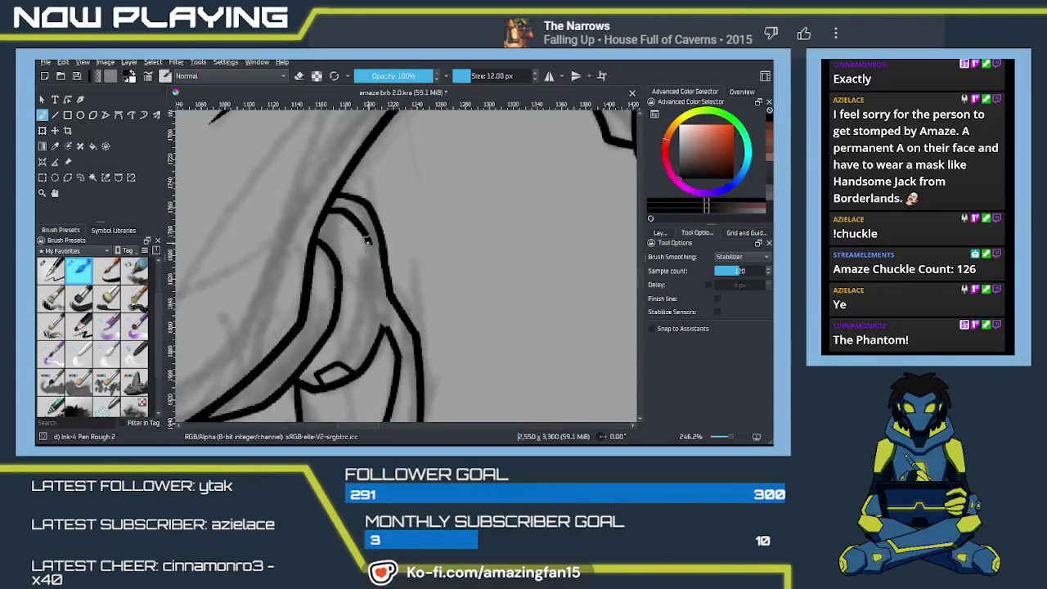
pyautogui.moveTo(368, 243)
pyautogui.mouseDown()
pyautogui.moveTo(381, 323)
pyautogui.moveTo(406, 340)
pyautogui.mouseUp()
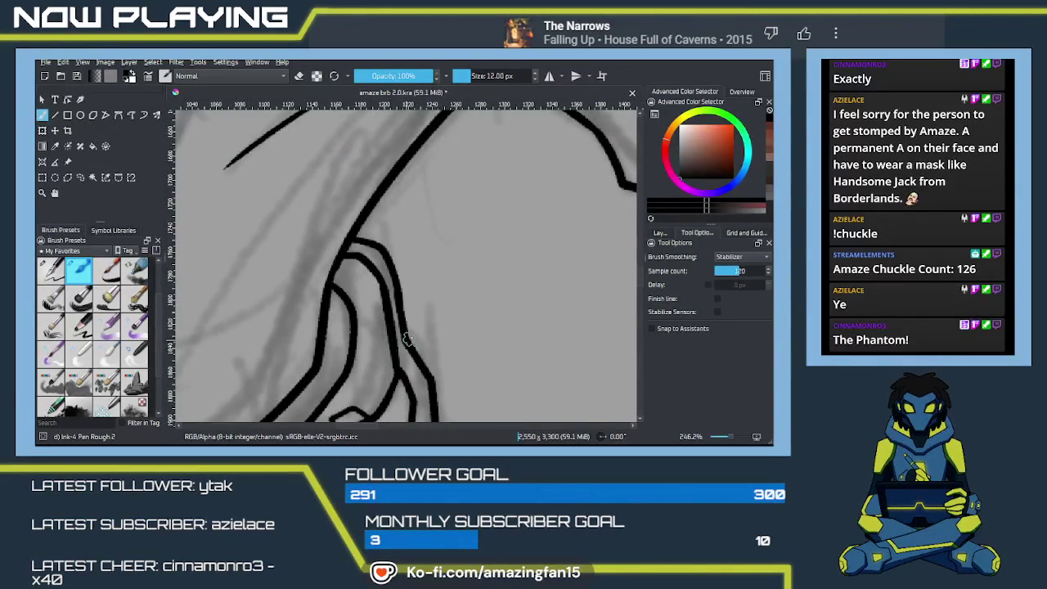
pyautogui.scroll(-2, 447, 327)
pyautogui.scroll(-2, 446, 327)
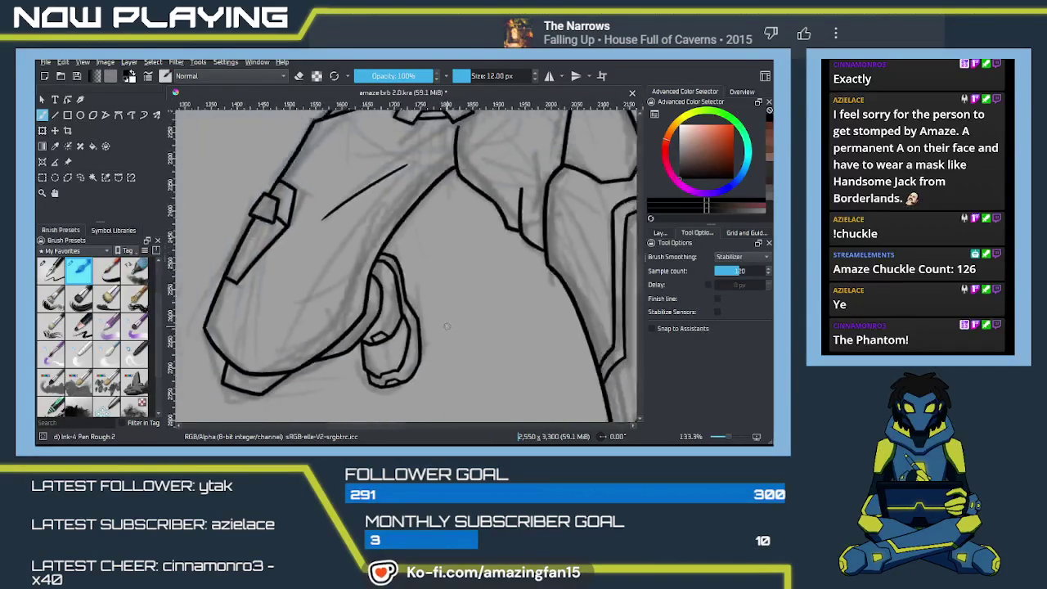
# Pan and zoom the view onto the boot sketch beside the yellow figure
pyautogui.scroll(-5, 447, 326)
pyautogui.scroll(-3, 409, 311)
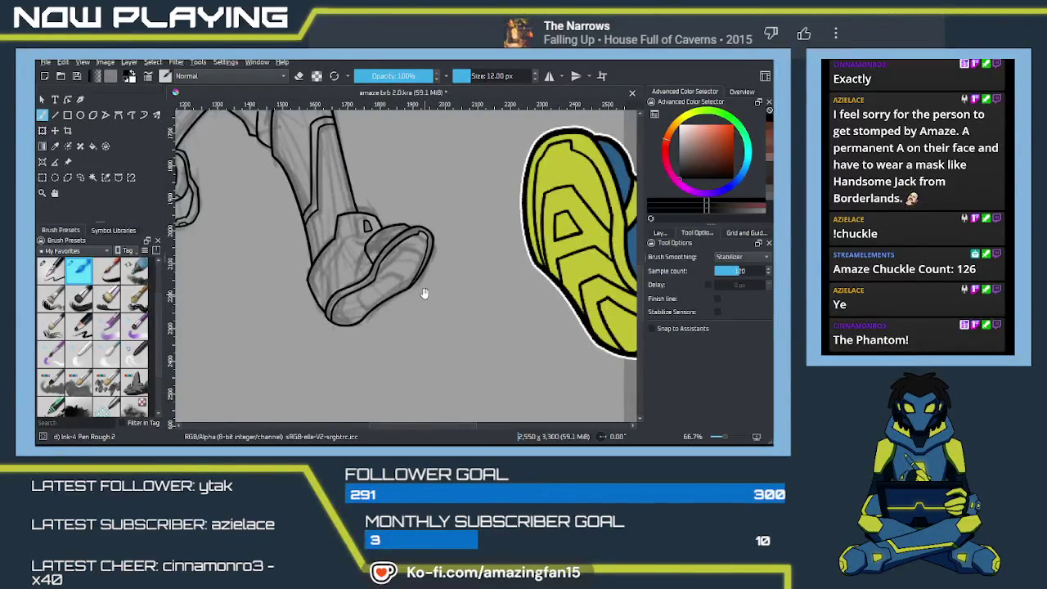
pyautogui.moveTo(424, 293); pyautogui.dragTo(429, 295)
pyautogui.scroll(2, 420, 247)
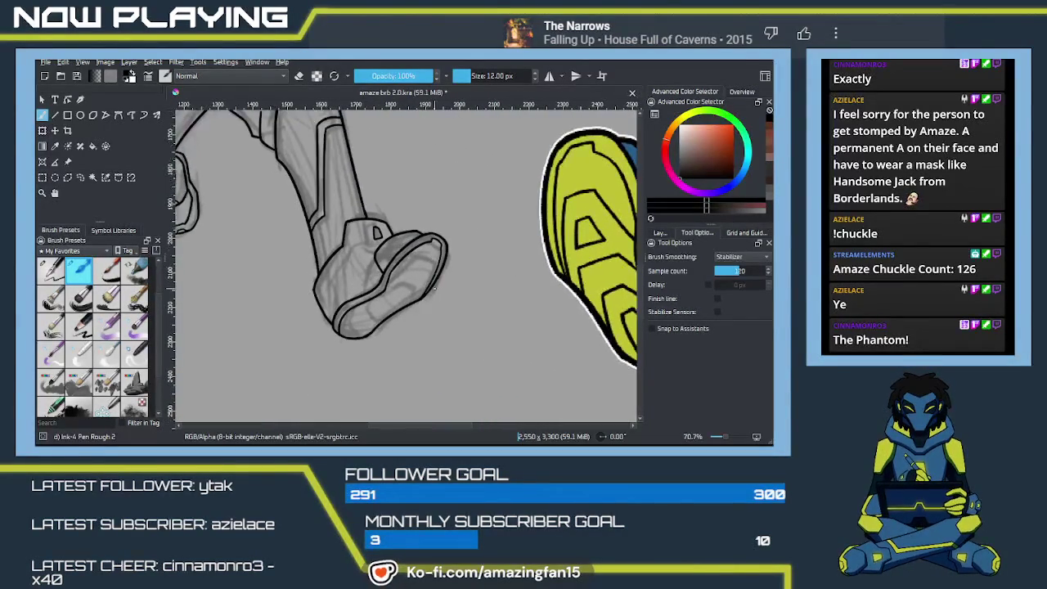
pyautogui.scroll(2, 442, 270)
pyautogui.scroll(2, 458, 295)
pyautogui.moveTo(472, 311); pyautogui.dragTo(384, 286)
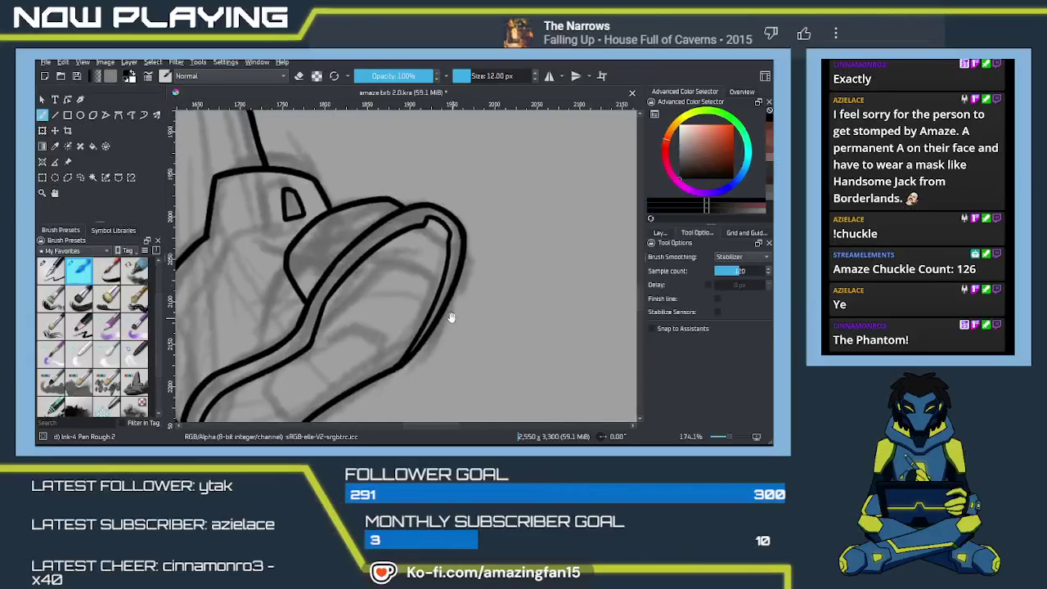
pyautogui.scroll(-1, 384, 286)
pyautogui.scroll(-1, 386, 287)
pyautogui.scroll(-1, 391, 288)
pyautogui.scroll(-1, 395, 289)
pyautogui.scroll(-1, 395, 289)
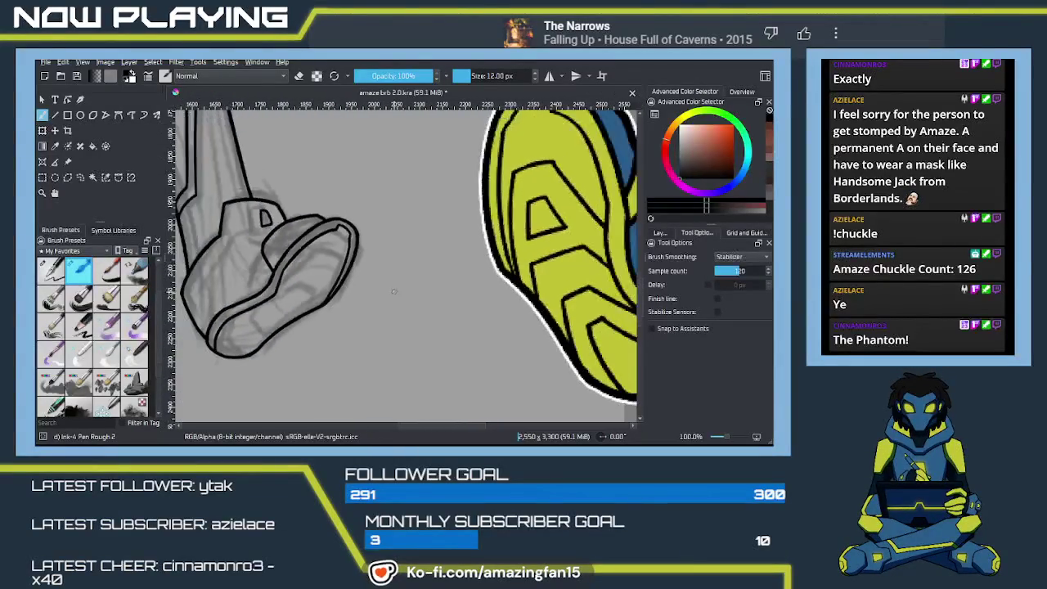
pyautogui.moveTo(397, 286); pyautogui.dragTo(300, 291)
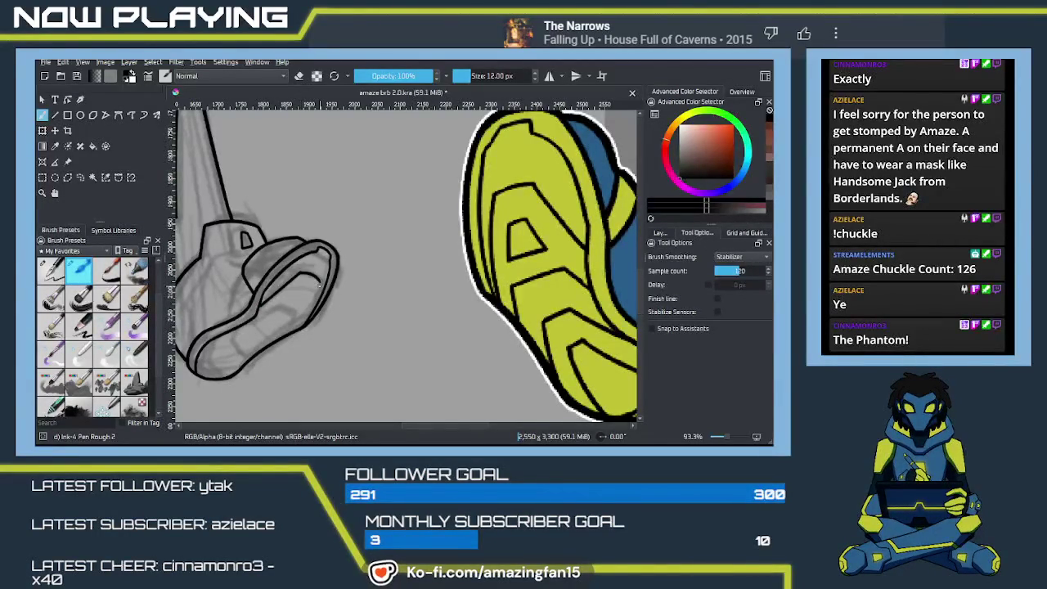
# Ink the boot's right contour line, redrawing it three times until it fits
pyautogui.moveTo(319, 280); pyautogui.dragTo(300, 342)
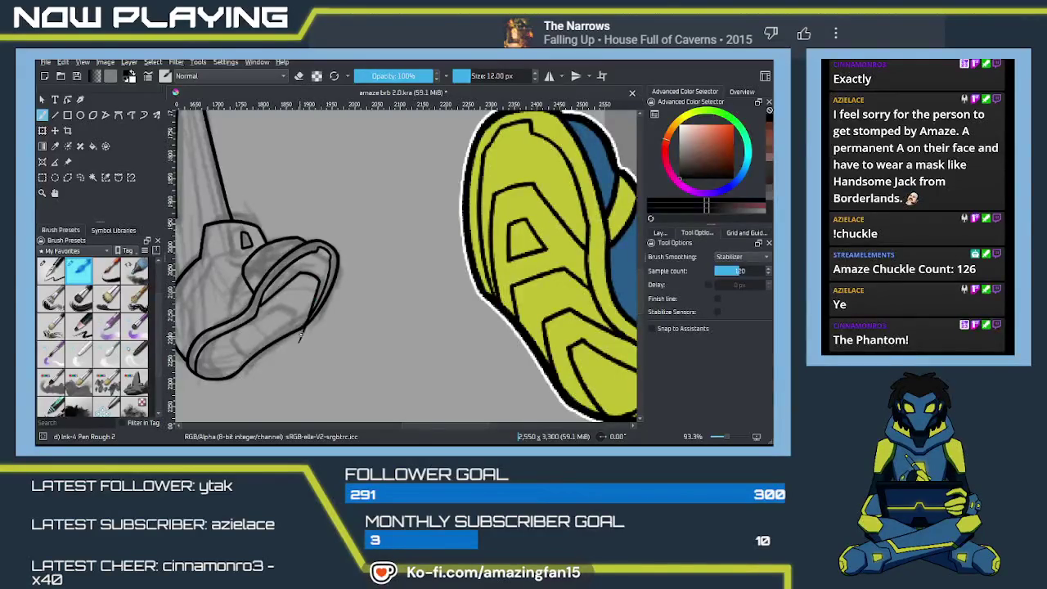
pyautogui.hotkey('ctrl', 'z')
pyautogui.moveTo(319, 280); pyautogui.dragTo(306, 325)
pyautogui.hotkey('ctrl', 'z')
pyautogui.moveTo(319, 280); pyautogui.dragTo(296, 335)
pyautogui.hotkey('ctrl', 'z')
pyautogui.moveTo(319, 280); pyautogui.dragTo(296, 336)
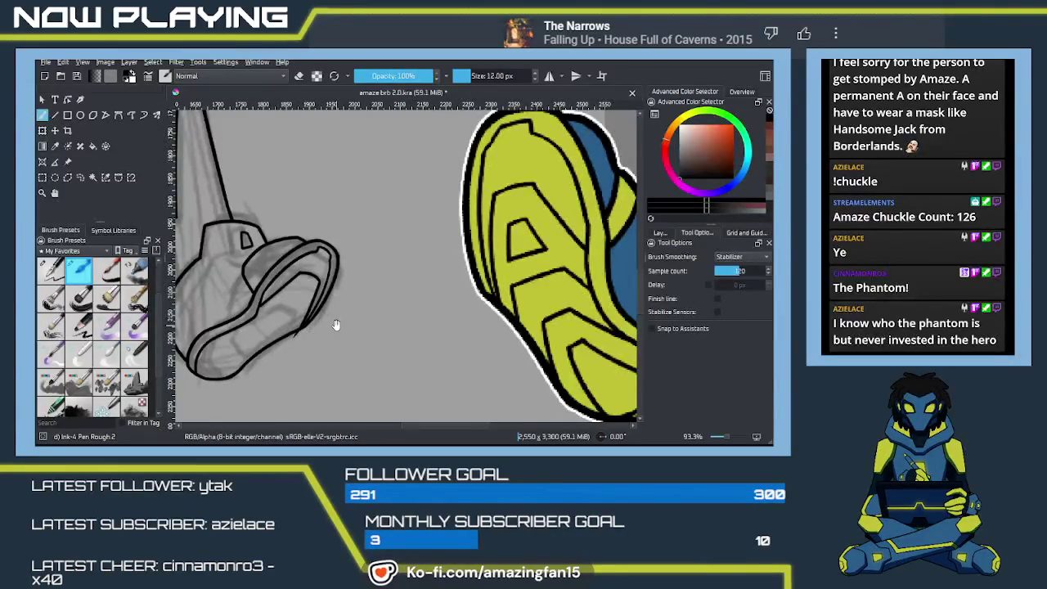
# Reset to 100% zoom and recentre the view on the yellow figure's boot
pyautogui.press('1')
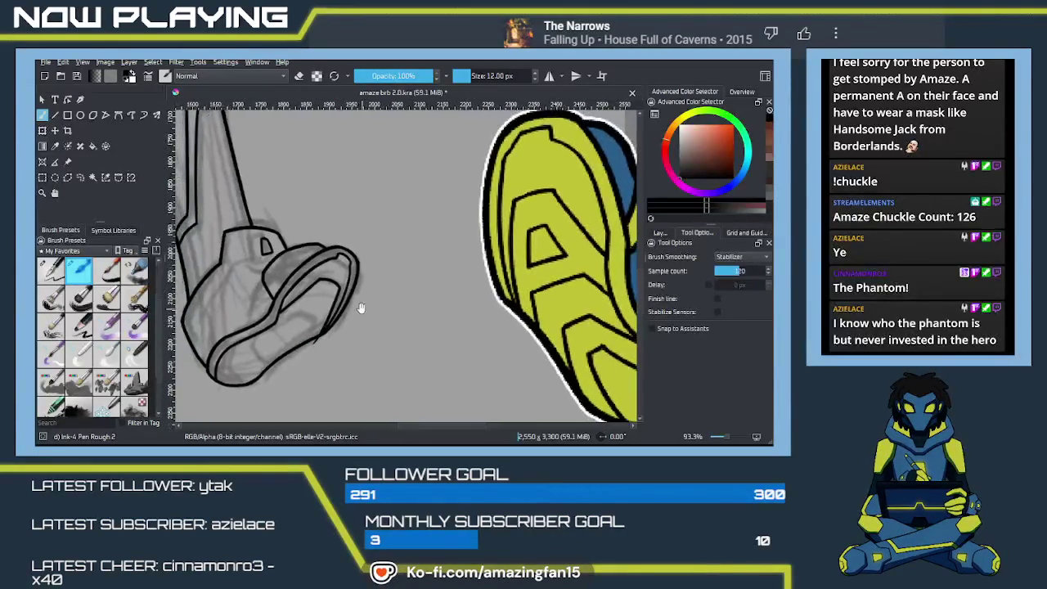
pyautogui.scroll(3, 369, 297)
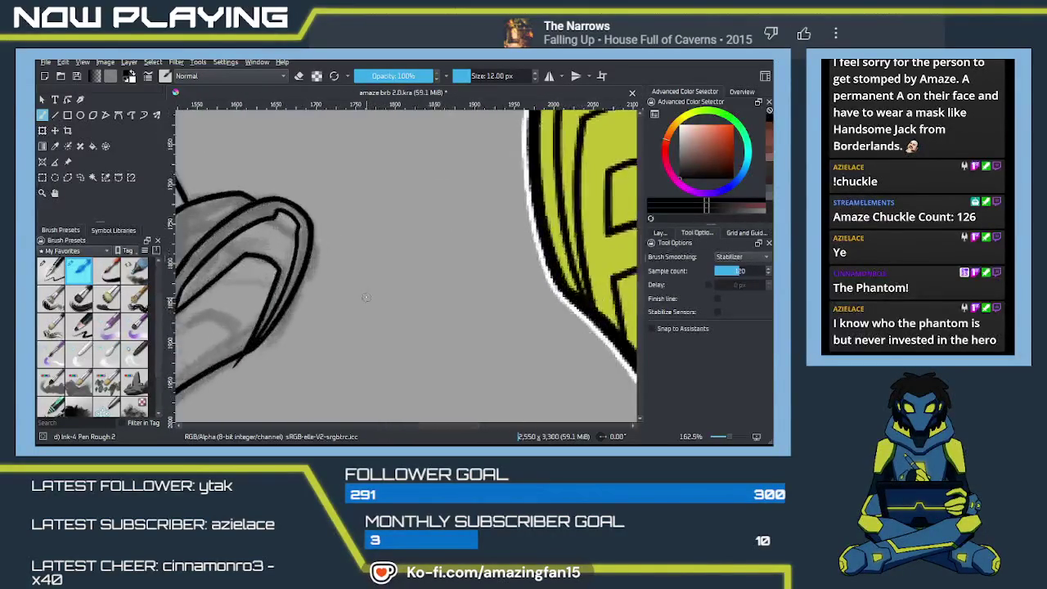
pyautogui.scroll(-1, 360, 278)
pyautogui.press('e')
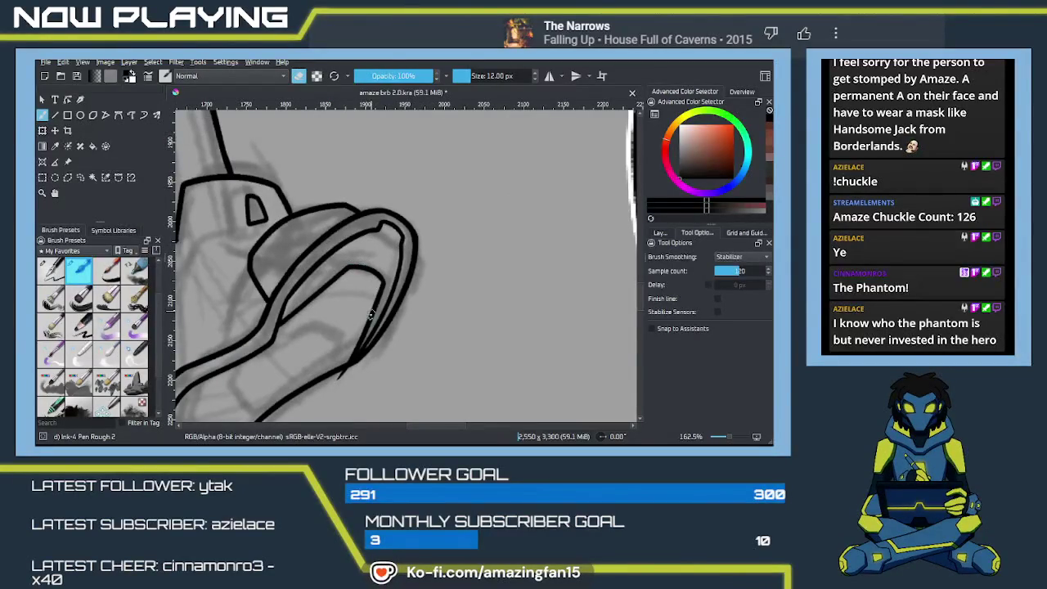
pyautogui.moveTo(372, 307); pyautogui.dragTo(386, 292)
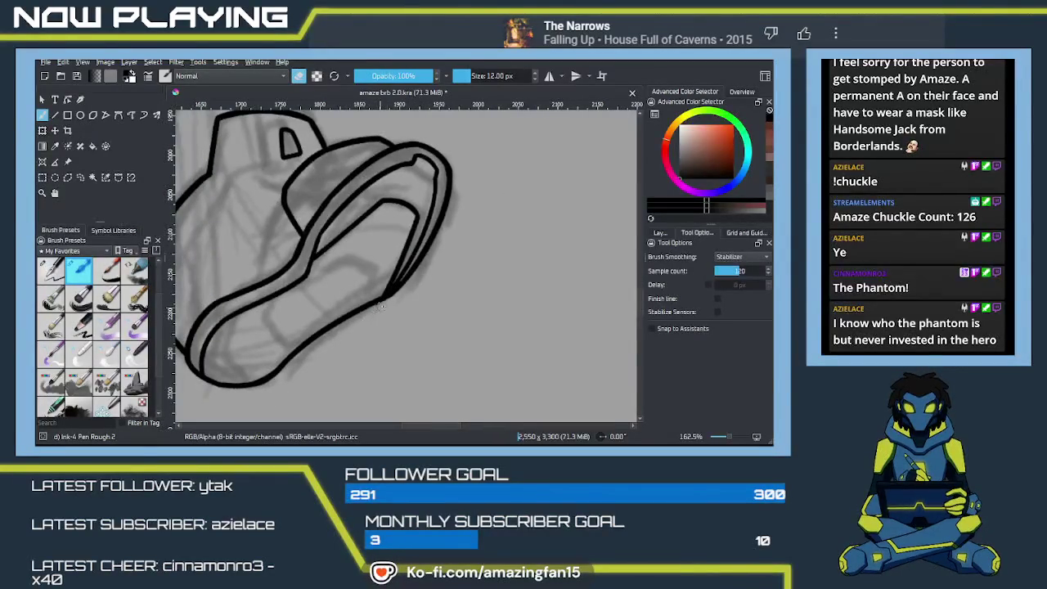
pyautogui.press('e')
pyautogui.moveTo(401, 304)
pyautogui.mouseDown()
pyautogui.moveTo(286, 309)
pyautogui.moveTo(359, 282)
pyautogui.mouseUp()
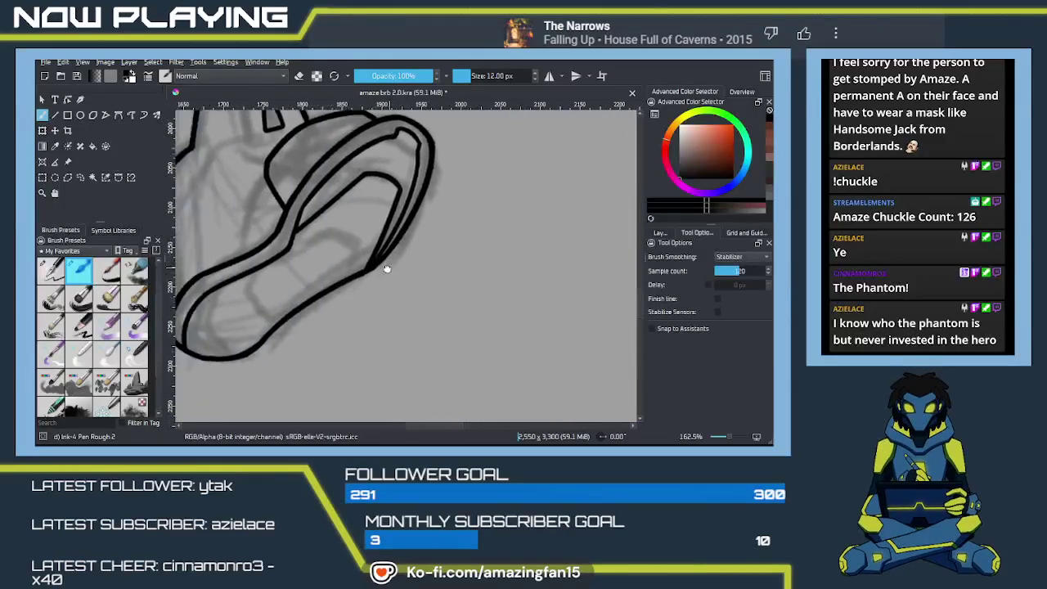
pyautogui.scroll(-1, 358, 283)
pyautogui.scroll(-2, 364, 278)
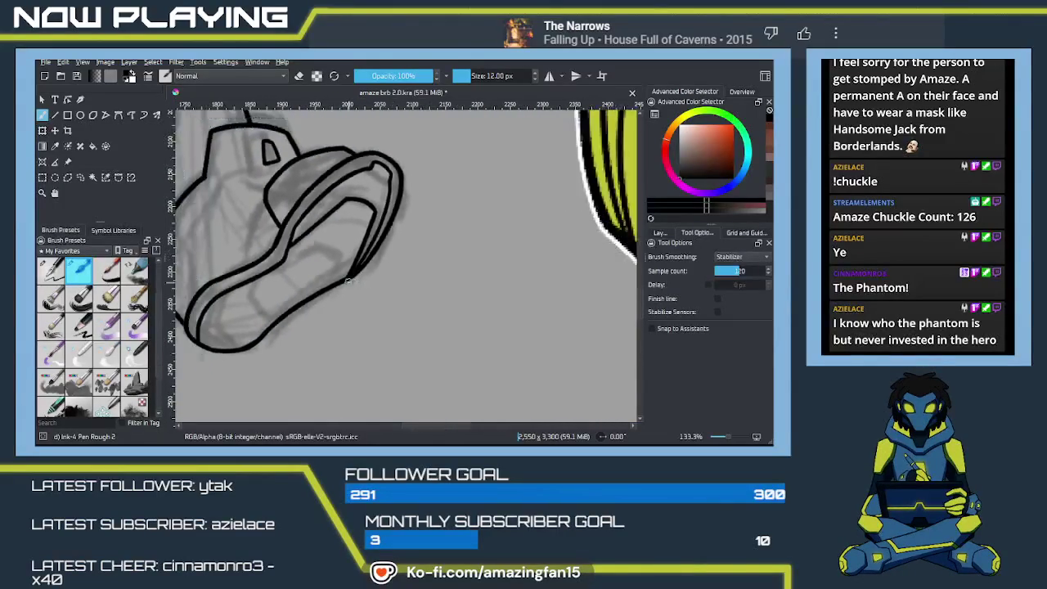
pyautogui.scroll(-2, 370, 272)
pyautogui.moveTo(370, 272); pyautogui.dragTo(269, 279)
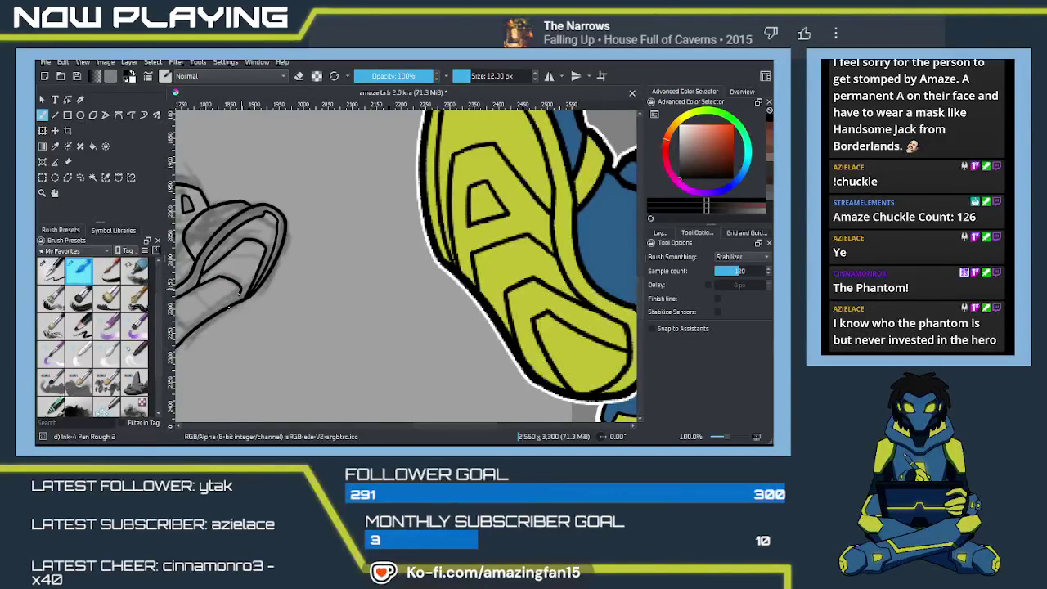
pyautogui.moveTo(235, 303)
pyautogui.mouseDown()
pyautogui.moveTo(243, 298)
pyautogui.moveTo(230, 288)
pyautogui.moveTo(233, 304)
pyautogui.mouseUp()
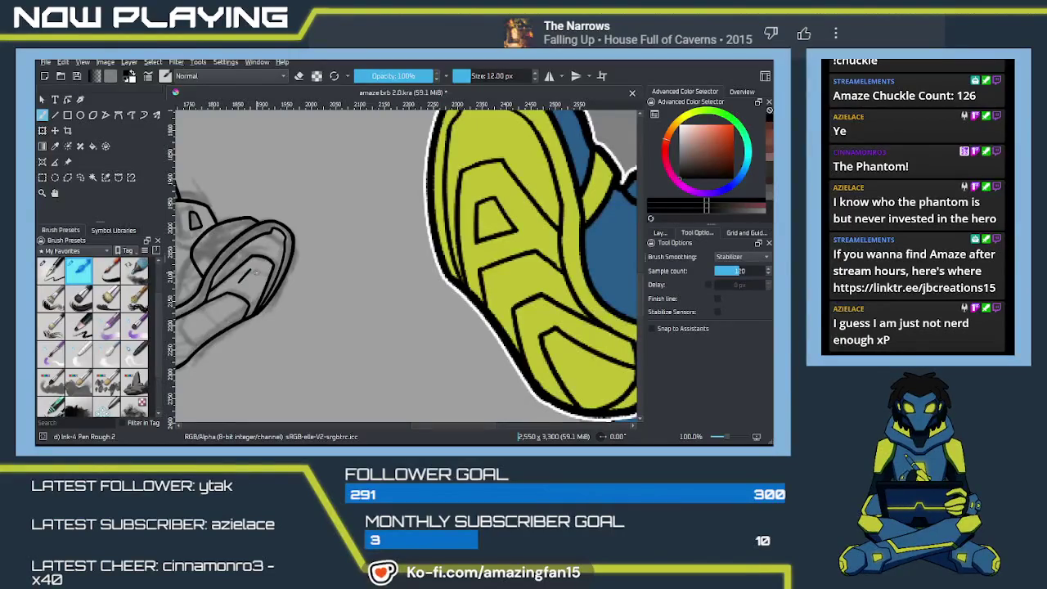
pyautogui.moveTo(250, 270); pyautogui.dragTo(260, 276)
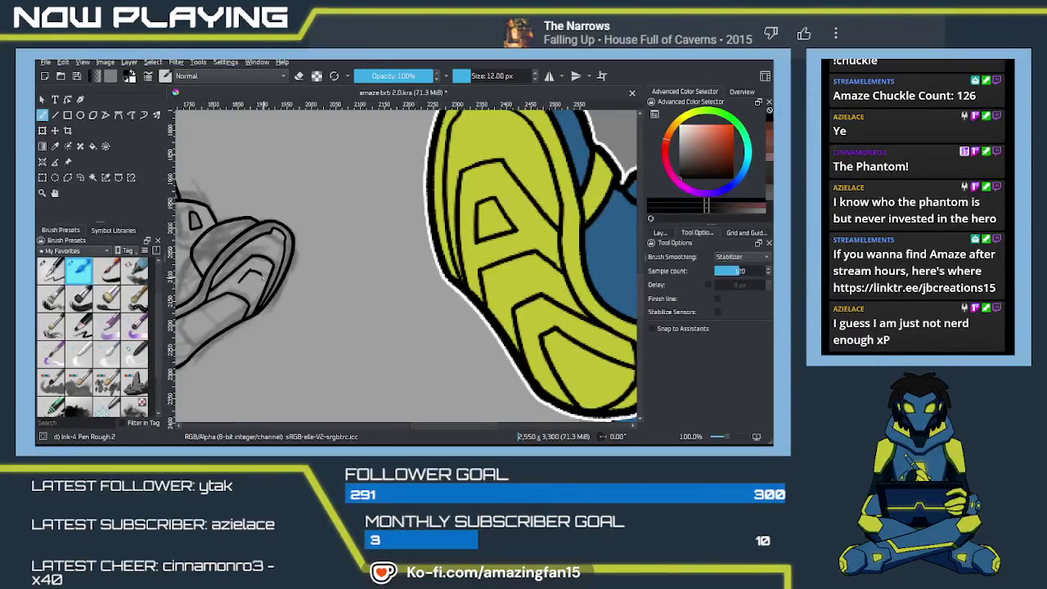
pyautogui.hotkey('ctrl', 'z')
pyautogui.hotkey('ctrl', 'z')
pyautogui.moveTo(261, 268)
pyautogui.mouseDown()
pyautogui.moveTo(355, 297)
pyautogui.moveTo(334, 295)
pyautogui.moveTo(336, 308)
pyautogui.mouseUp()
pyautogui.scroll(1, 356, 297)
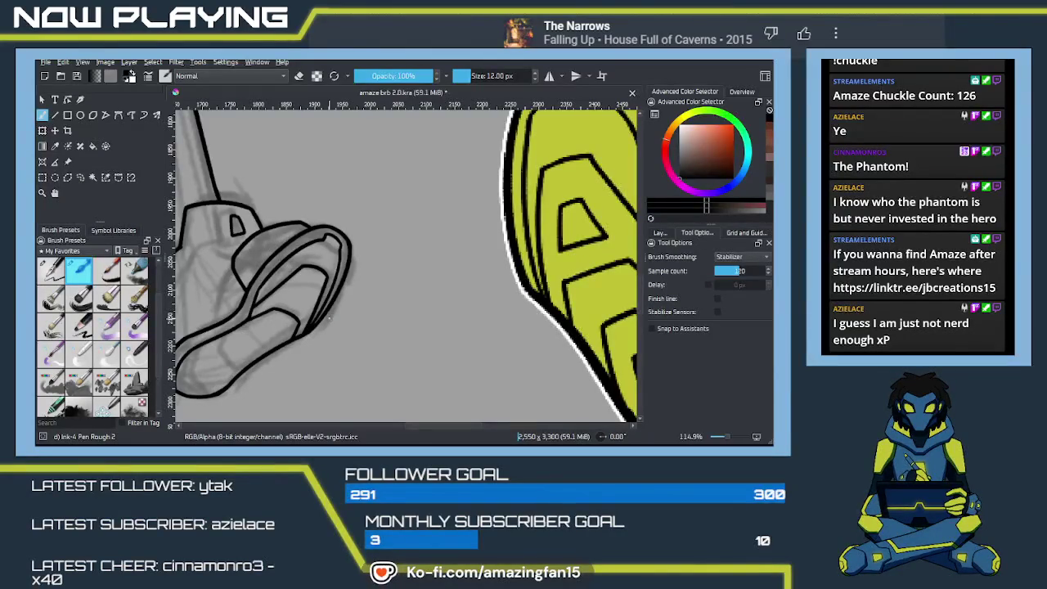
# Ink a line across the inside of the shoe sole, discarding a short lower stroke
pyautogui.moveTo(330, 319)
pyautogui.mouseDown()
pyautogui.moveTo(386, 280)
pyautogui.moveTo(338, 271)
pyautogui.moveTo(405, 264)
pyautogui.moveTo(243, 286)
pyautogui.moveTo(328, 273)
pyautogui.moveTo(281, 235)
pyautogui.moveTo(328, 227)
pyautogui.moveTo(318, 229)
pyautogui.moveTo(340, 240)
pyautogui.mouseUp()
pyautogui.hotkey('ctrl', 'z')
pyautogui.hotkey('ctrl', 'z')
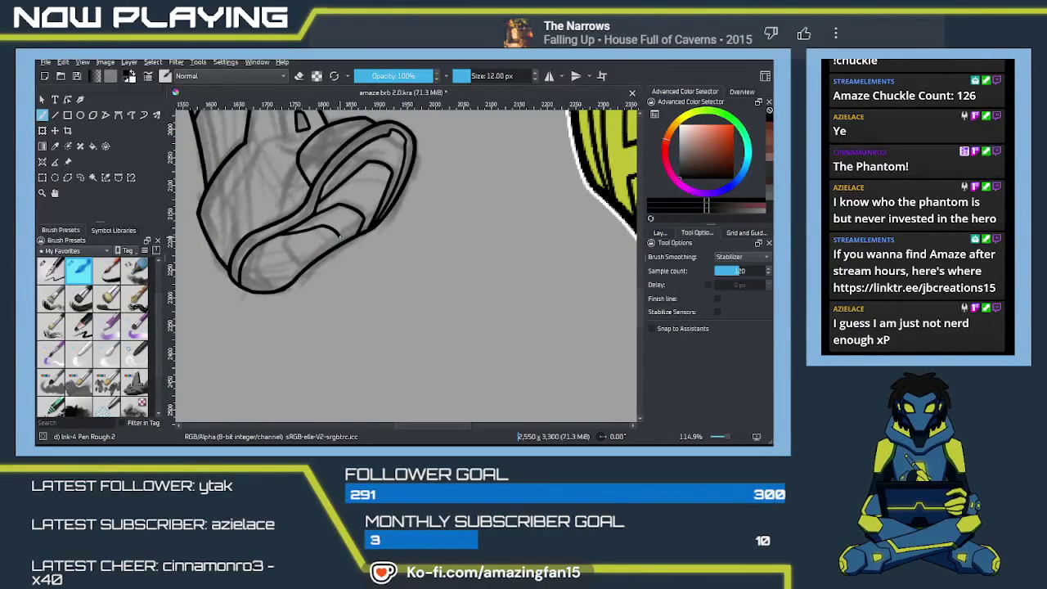
pyautogui.moveTo(310, 264)
pyautogui.mouseDown()
pyautogui.moveTo(193, 271)
pyautogui.moveTo(215, 262)
pyautogui.moveTo(283, 269)
pyautogui.moveTo(279, 231)
pyautogui.mouseUp()
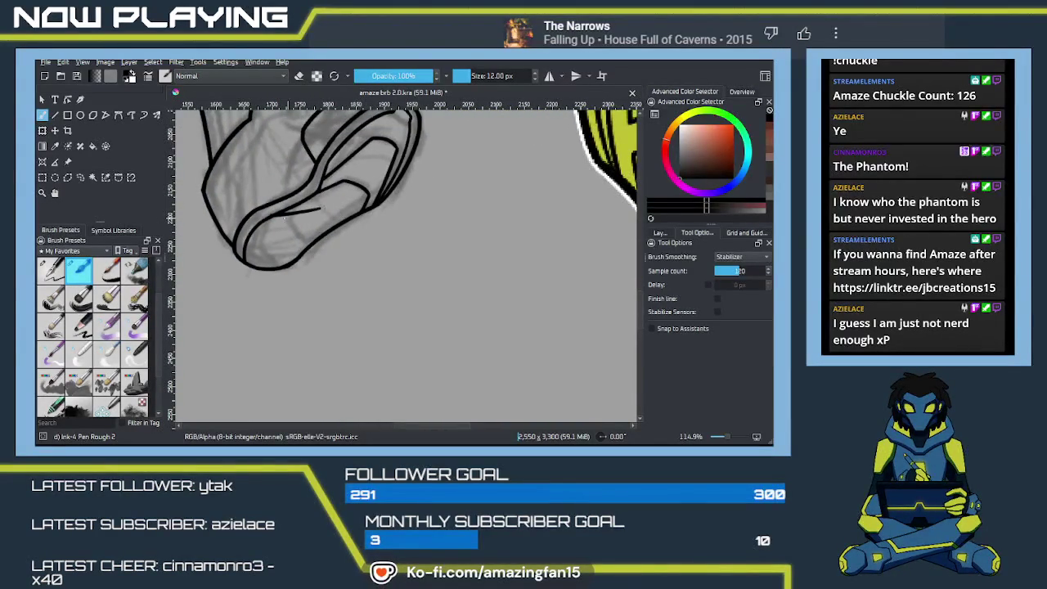
pyautogui.moveTo(269, 217); pyautogui.dragTo(319, 209)
pyautogui.moveTo(337, 237)
pyautogui.mouseDown()
pyautogui.moveTo(82, 238)
pyautogui.moveTo(316, 241)
pyautogui.mouseUp()
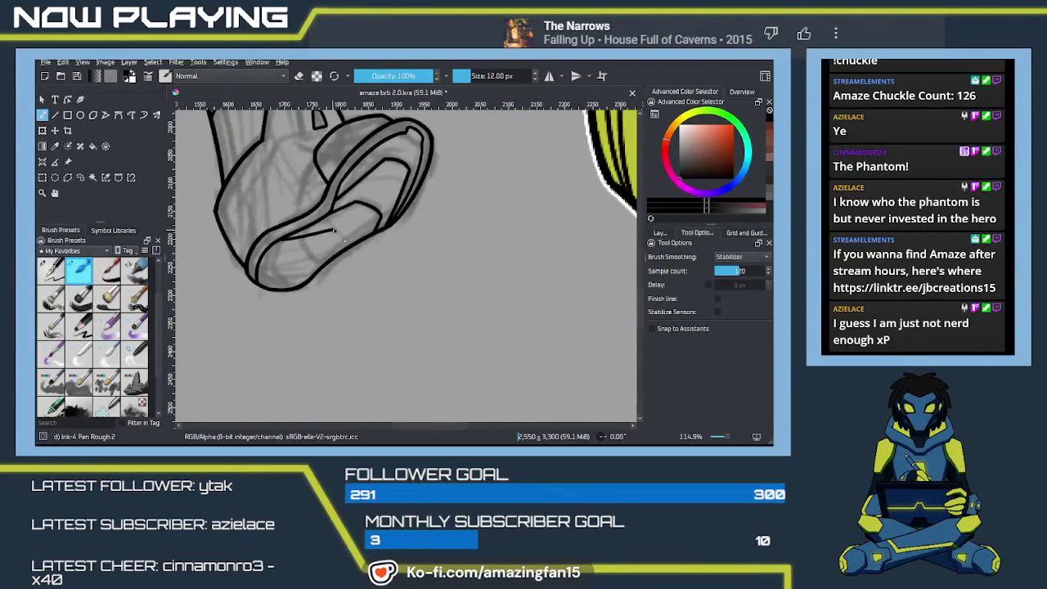
pyautogui.moveTo(343, 239); pyautogui.dragTo(320, 269)
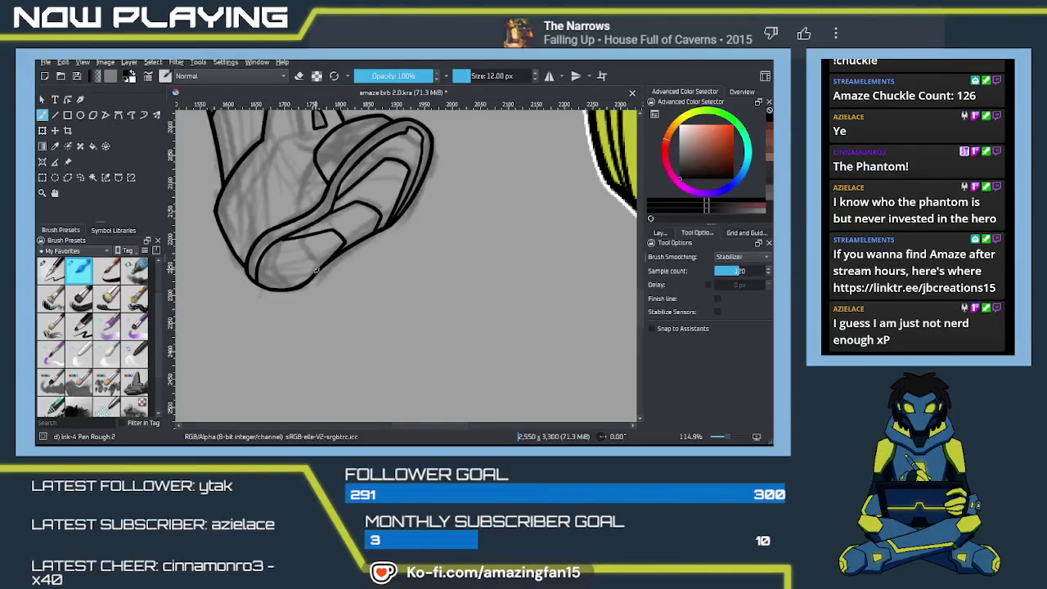
pyautogui.hotkey('ctrl', 'z')
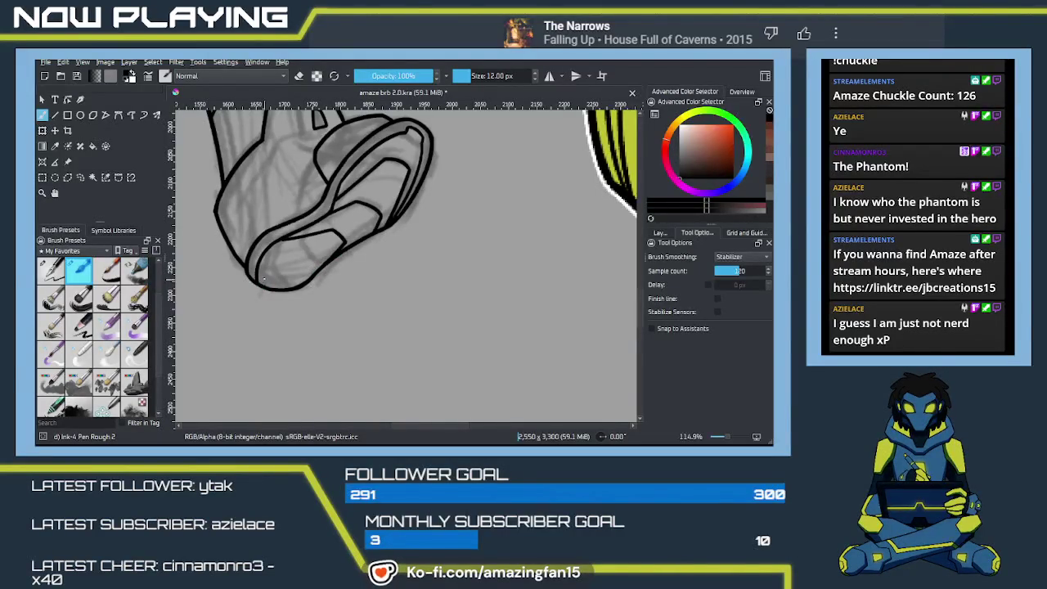
# Zoom in closer and ink a sole line rising across the shoe
pyautogui.press('+')
pyautogui.press('+')
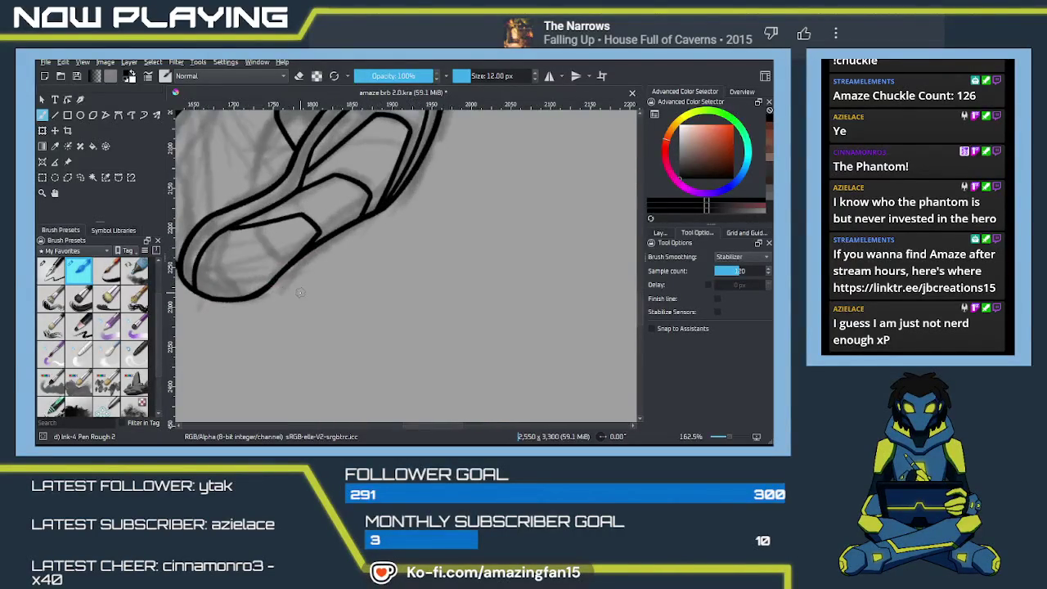
pyautogui.moveTo(288, 291); pyautogui.dragTo(449, 305)
pyautogui.press('e')
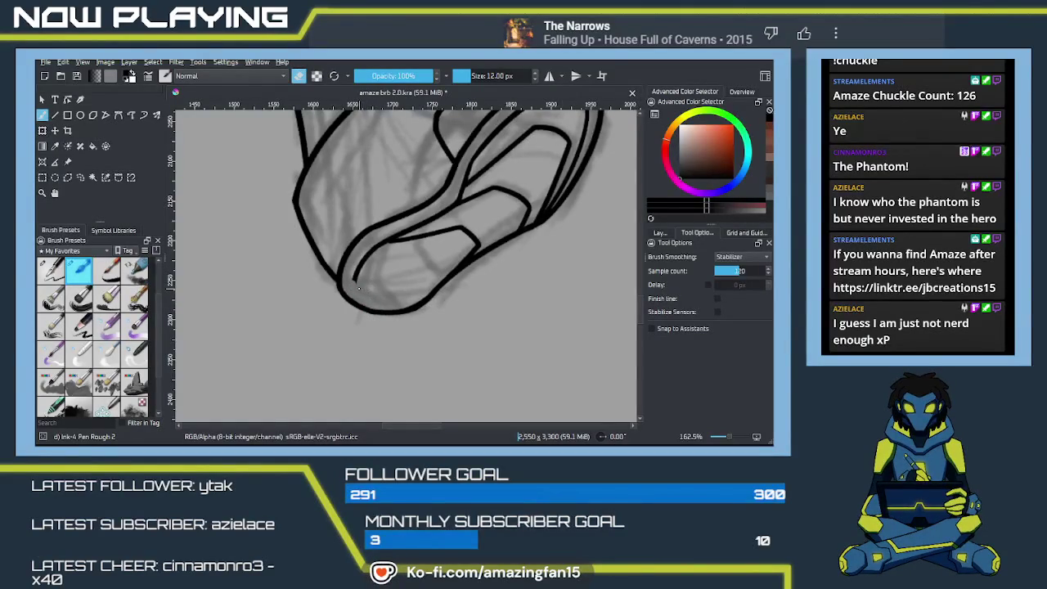
pyautogui.press('e')
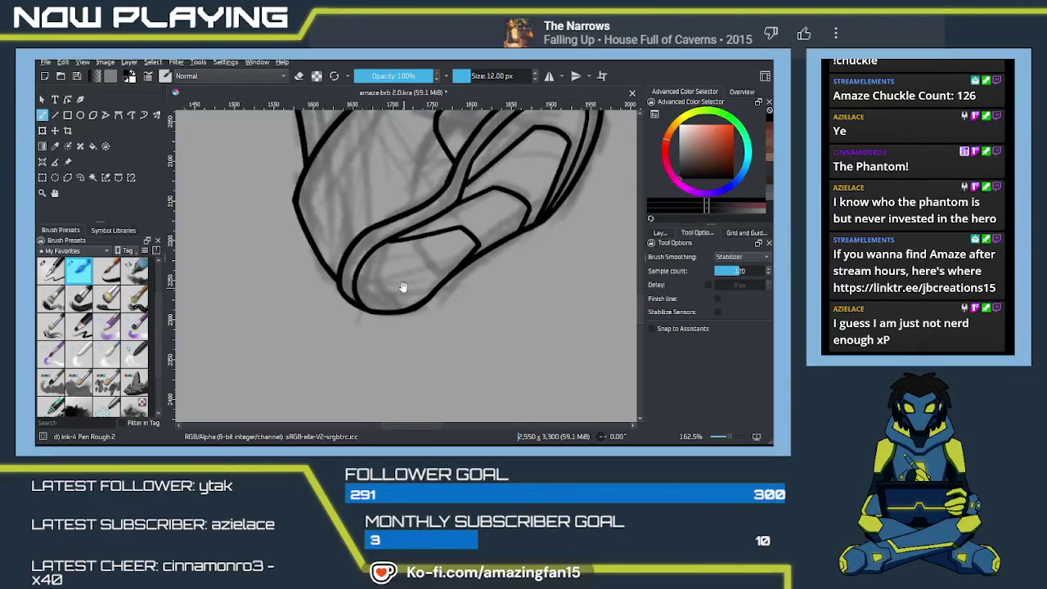
pyautogui.moveTo(398, 289); pyautogui.dragTo(328, 298)
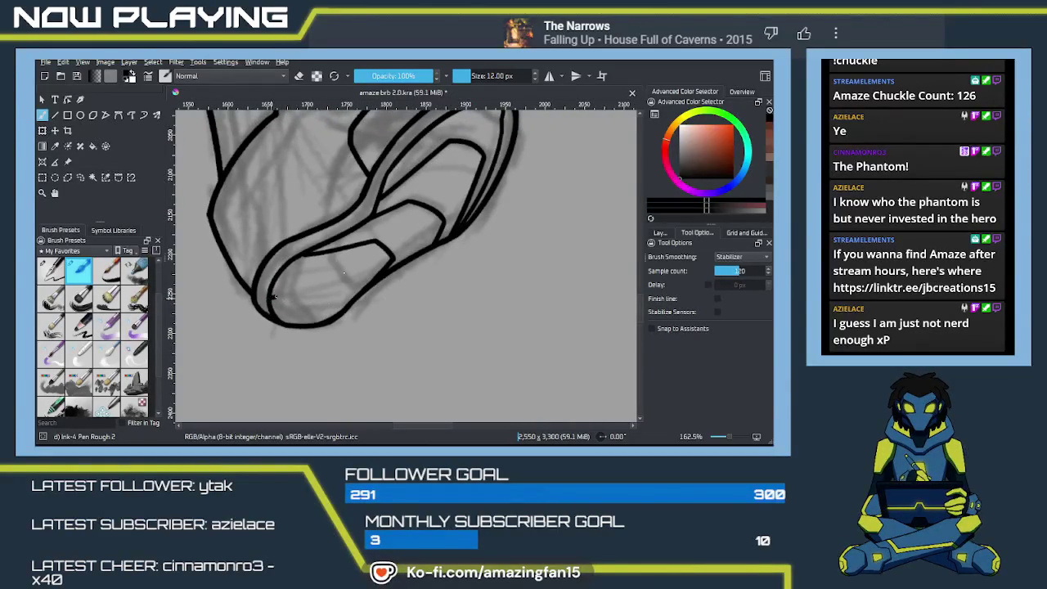
pyautogui.moveTo(272, 291)
pyautogui.mouseDown()
pyautogui.moveTo(340, 267)
pyautogui.moveTo(290, 323)
pyautogui.mouseUp()
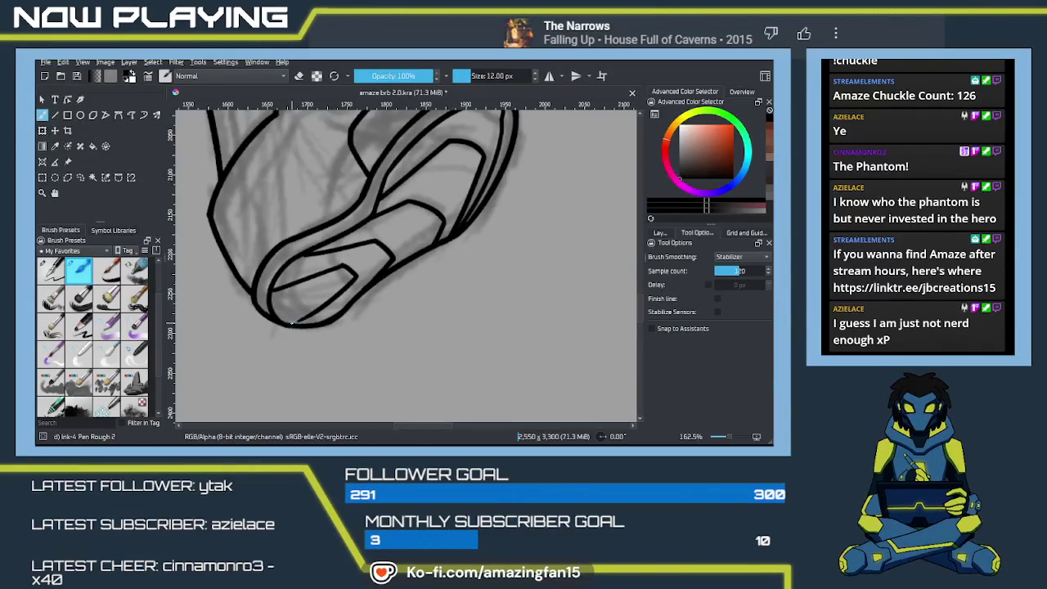
pyautogui.moveTo(324, 304)
pyautogui.mouseDown()
pyautogui.moveTo(334, 320)
pyautogui.moveTo(305, 360)
pyautogui.mouseUp()
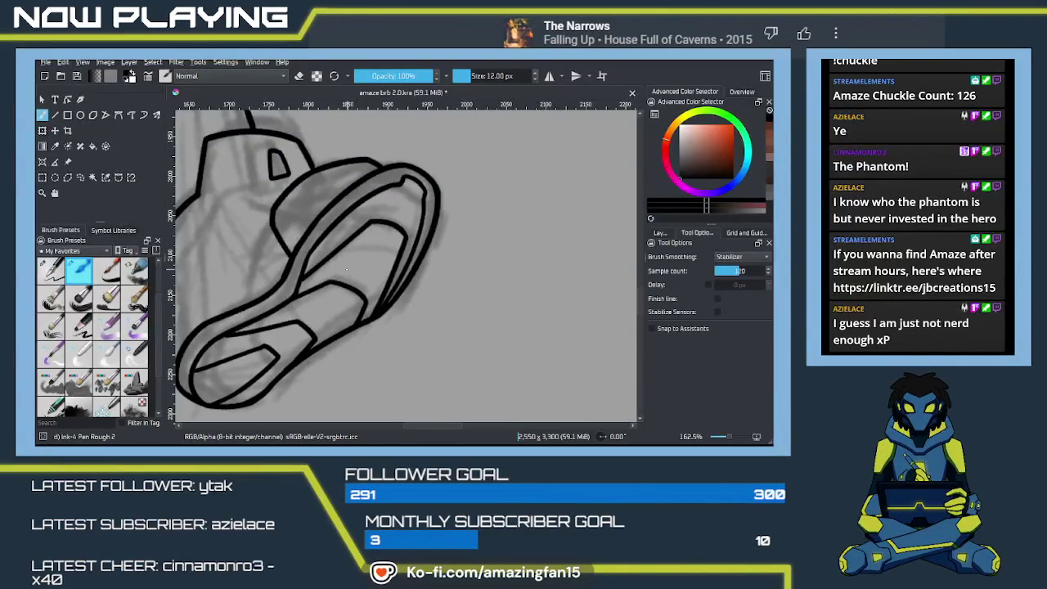
pyautogui.hotkey('ctrl', 'z')
# Erase a small ink fragment and touch up the line near the shoe toe
pyautogui.scroll(3, 373, 260)
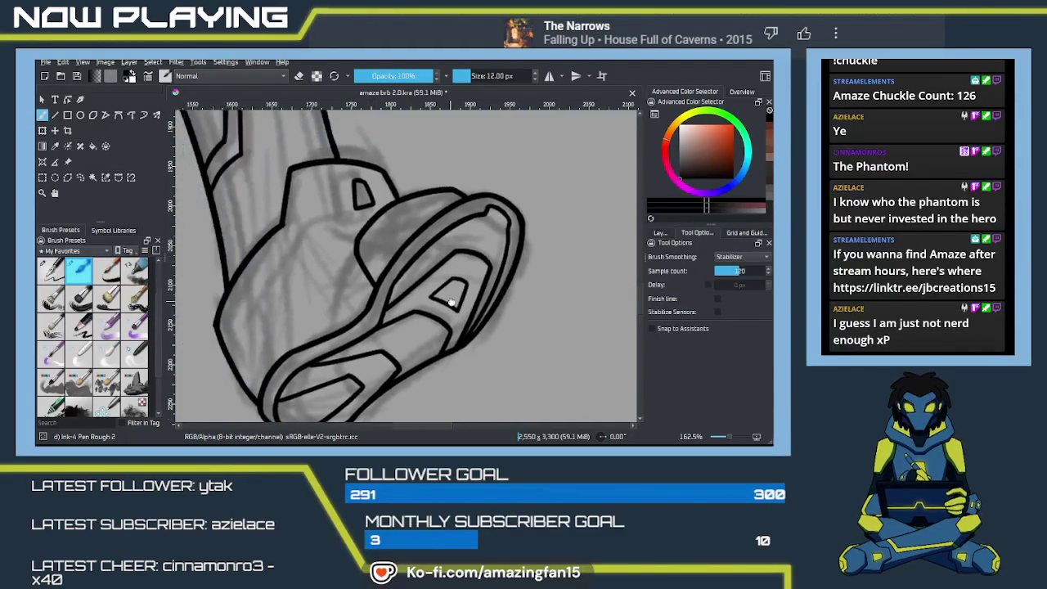
pyautogui.scroll(-3, 443, 297)
pyautogui.scroll(-3, 443, 297)
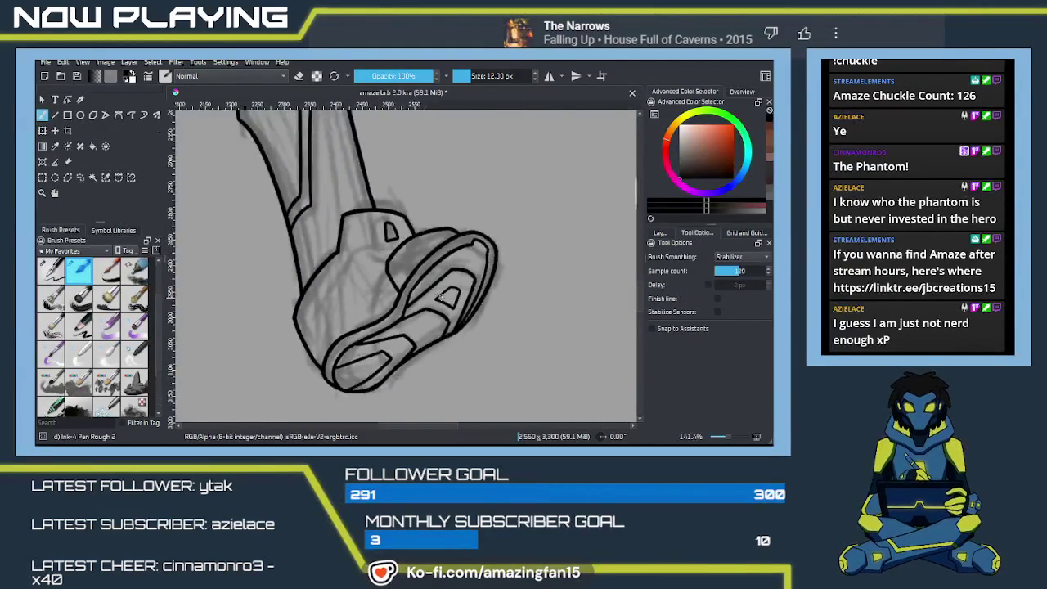
pyautogui.scroll(-3, 440, 296)
pyautogui.scroll(-3, 436, 297)
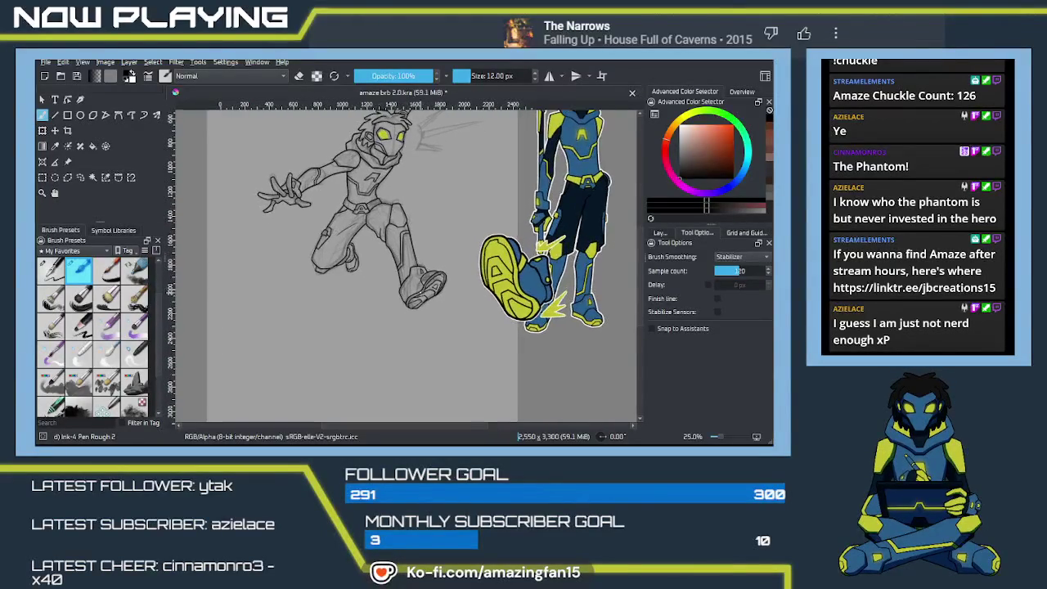
pyautogui.scroll(5, 456, 297)
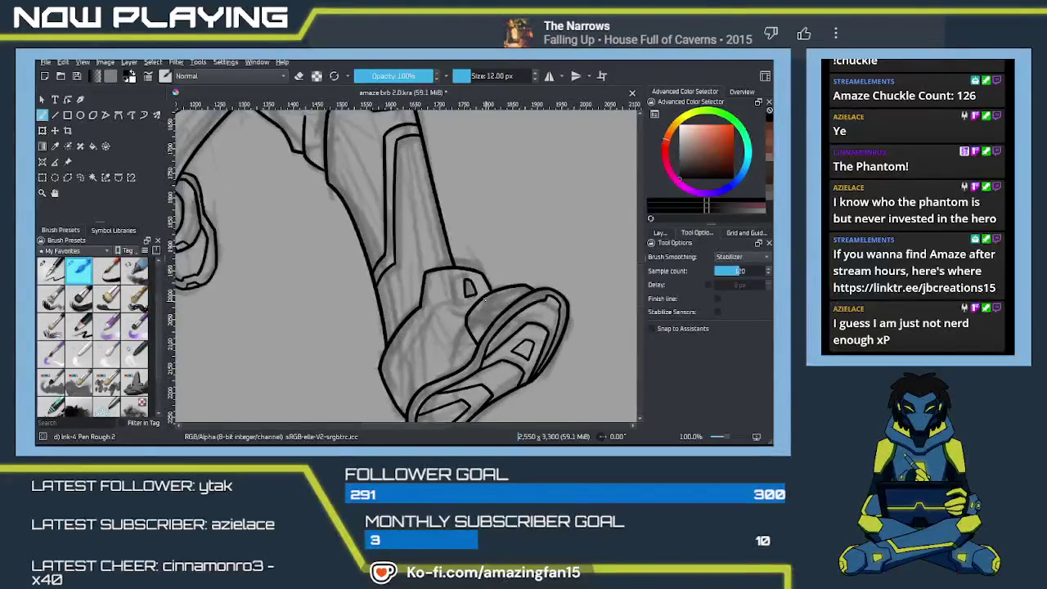
pyautogui.press('e')
pyautogui.moveTo(499, 290); pyautogui.dragTo(505, 293)
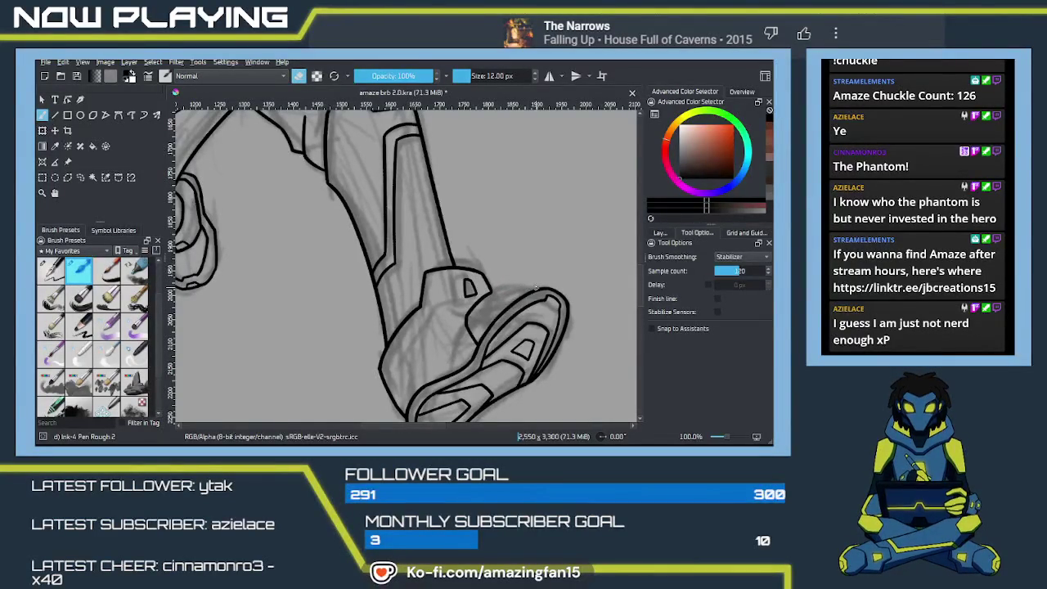
pyautogui.press('e')
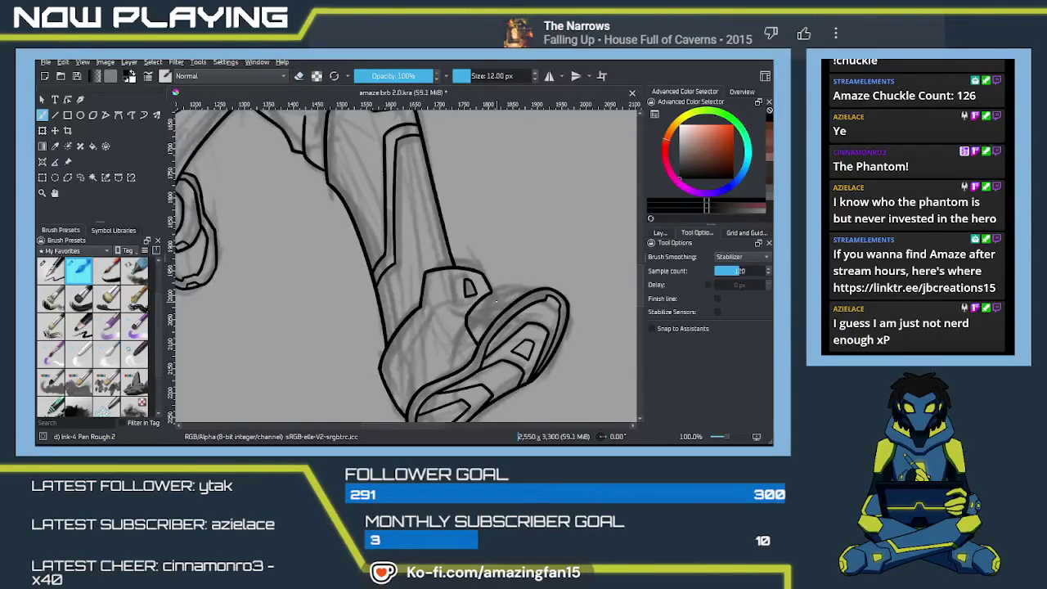
pyautogui.moveTo(492, 290); pyautogui.dragTo(520, 284)
pyautogui.scroll(-3, 542, 290)
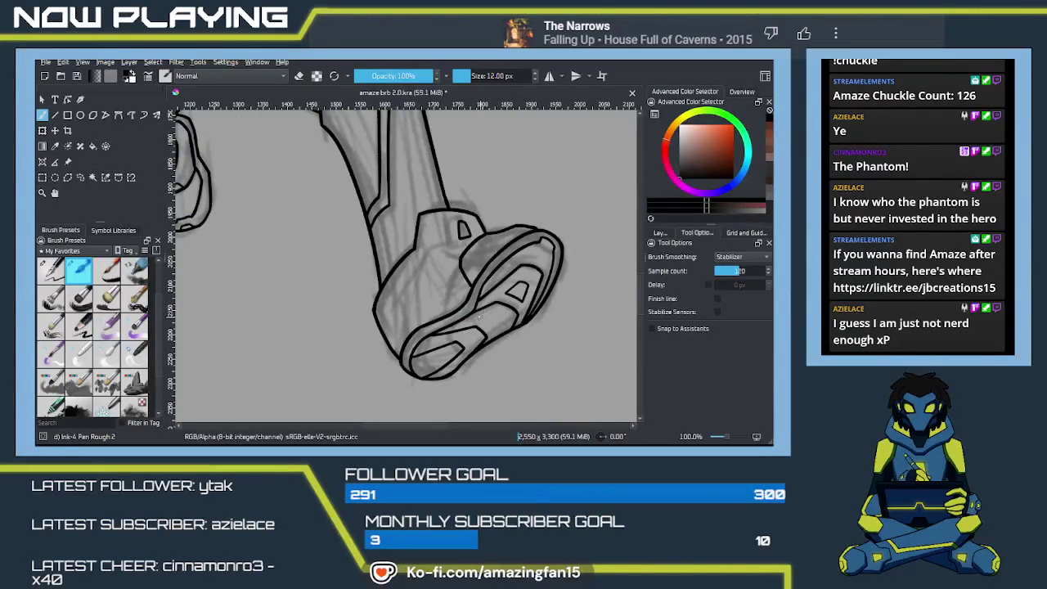
pyautogui.scroll(3, 480, 317)
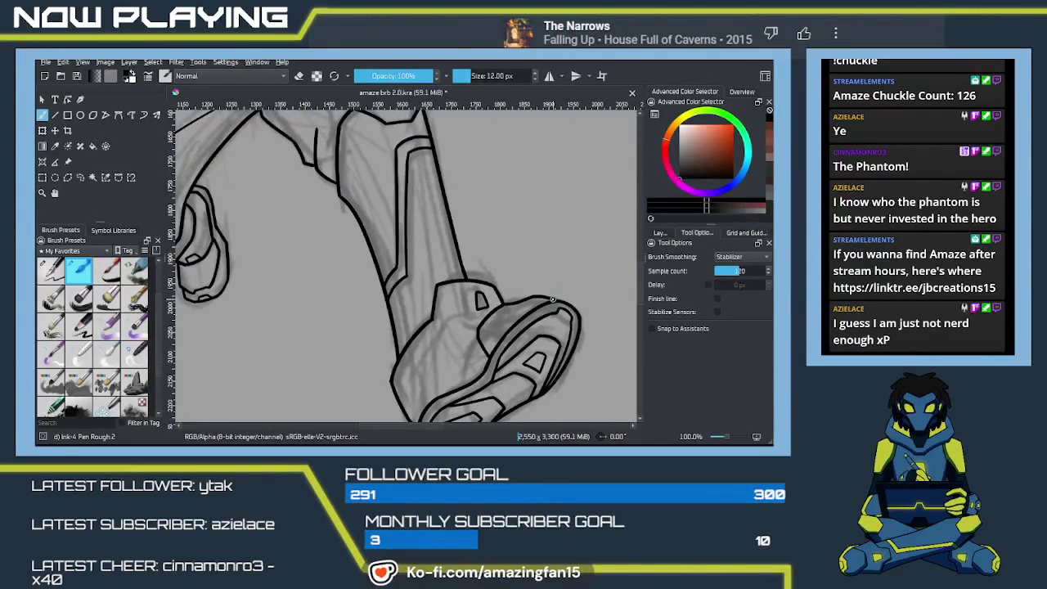
pyautogui.moveTo(481, 301); pyautogui.dragTo(510, 323)
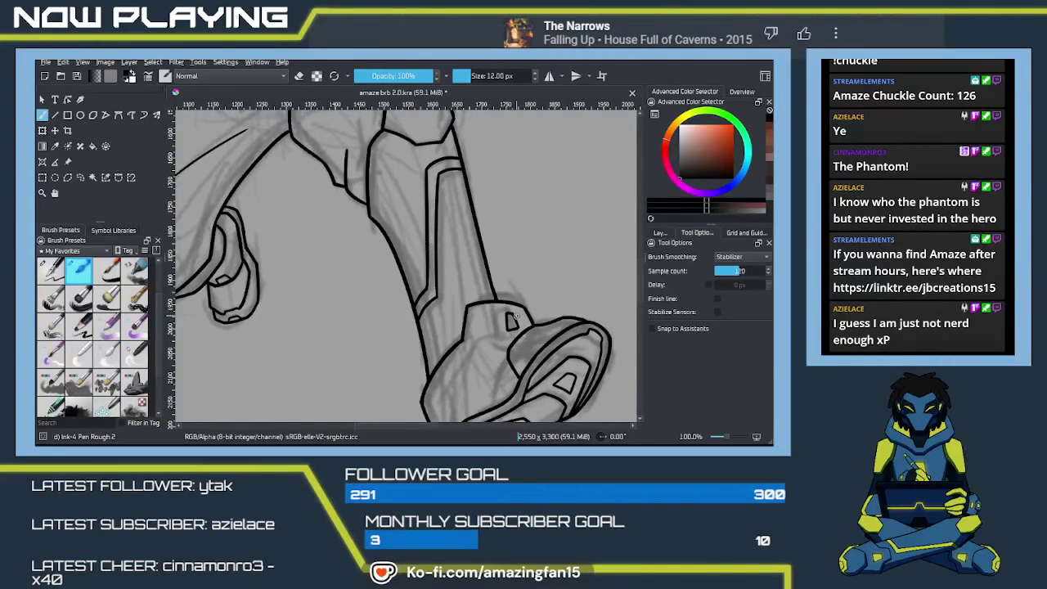
pyautogui.moveTo(514, 321)
pyautogui.mouseDown()
pyautogui.moveTo(464, 293)
pyautogui.moveTo(524, 285)
pyautogui.mouseUp()
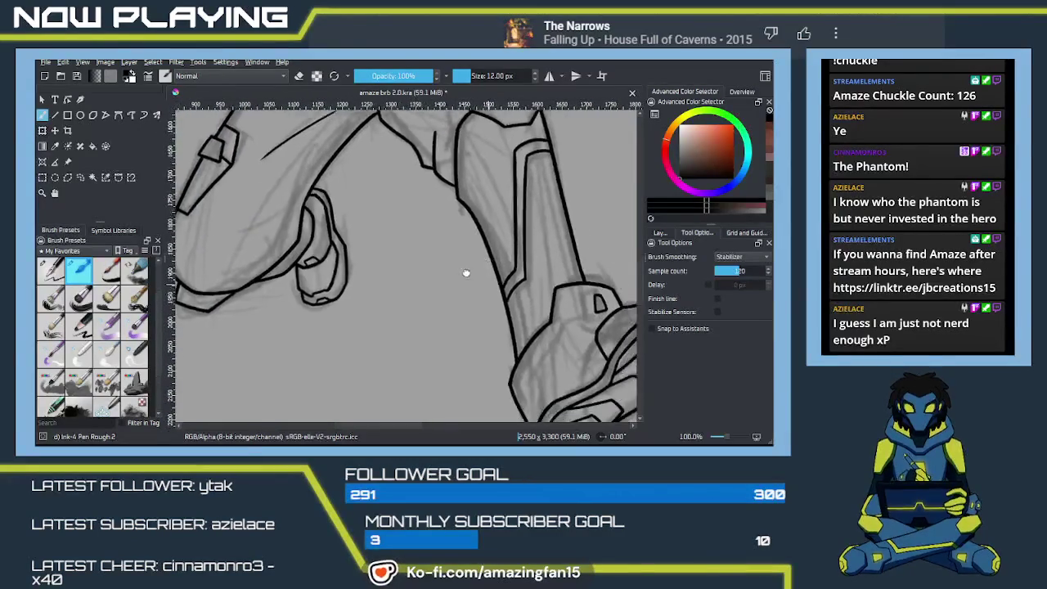
# Zoom in on the armor piece and undo the small diamond-shaped stroke
pyautogui.scroll(2, 524, 285)
pyautogui.scroll(1, 516, 283)
pyautogui.scroll(1, 504, 282)
pyautogui.scroll(1, 483, 279)
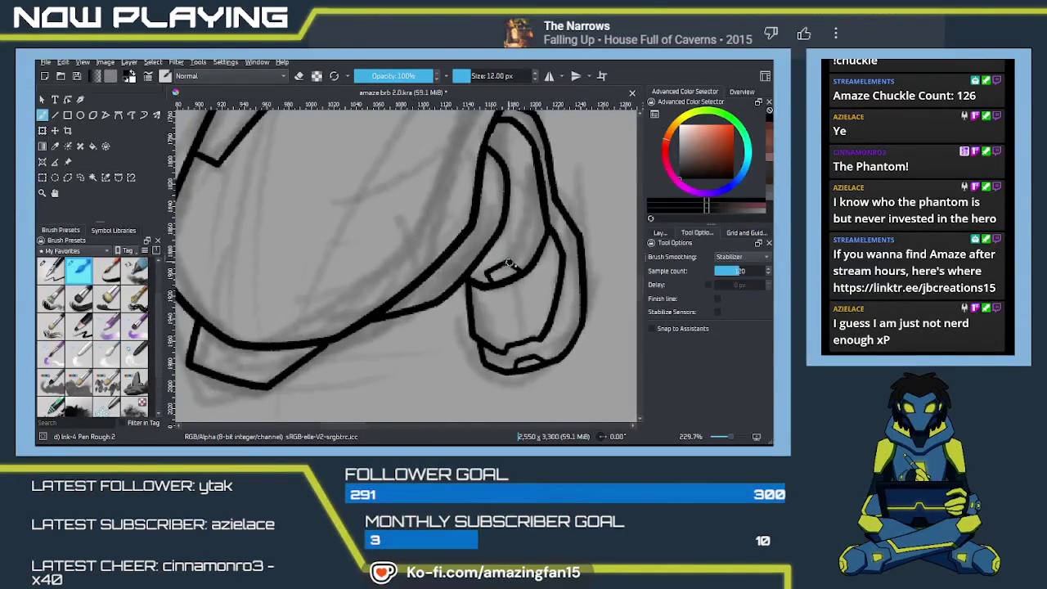
pyautogui.press('e')
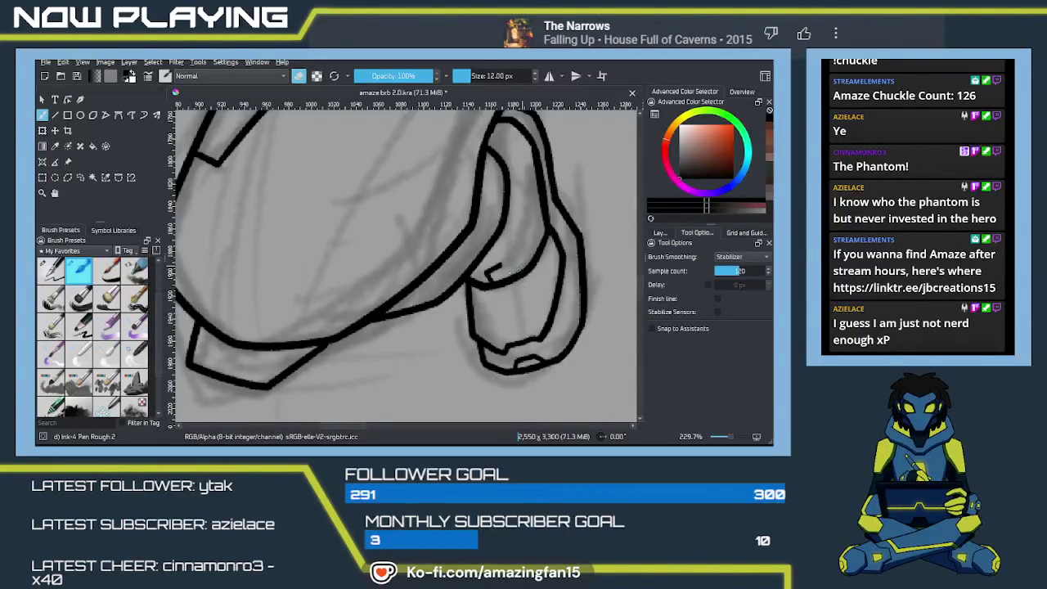
pyautogui.press('e')
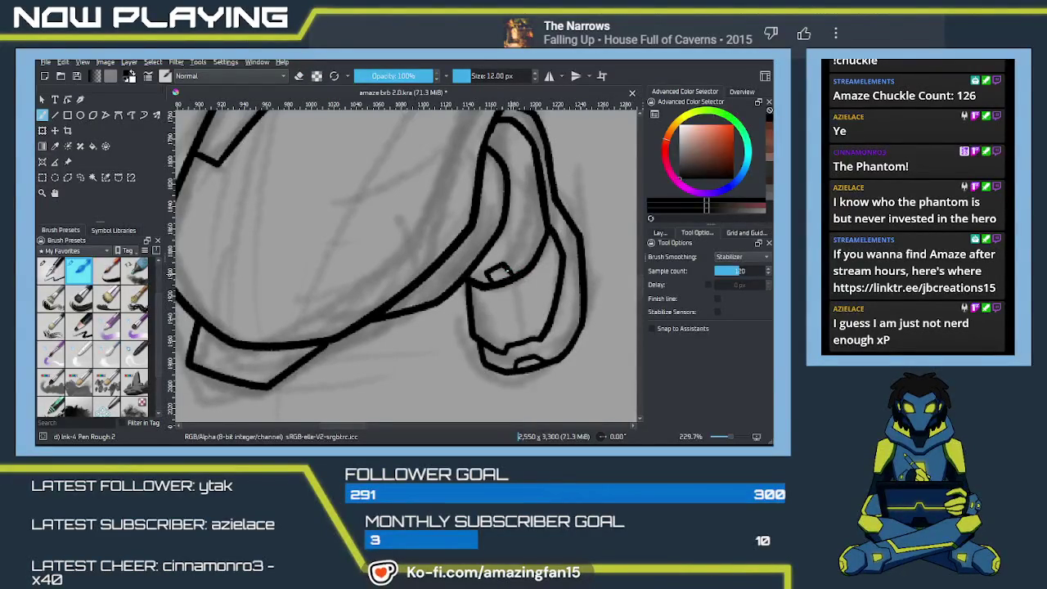
pyautogui.hotkey('ctrl', 'z')
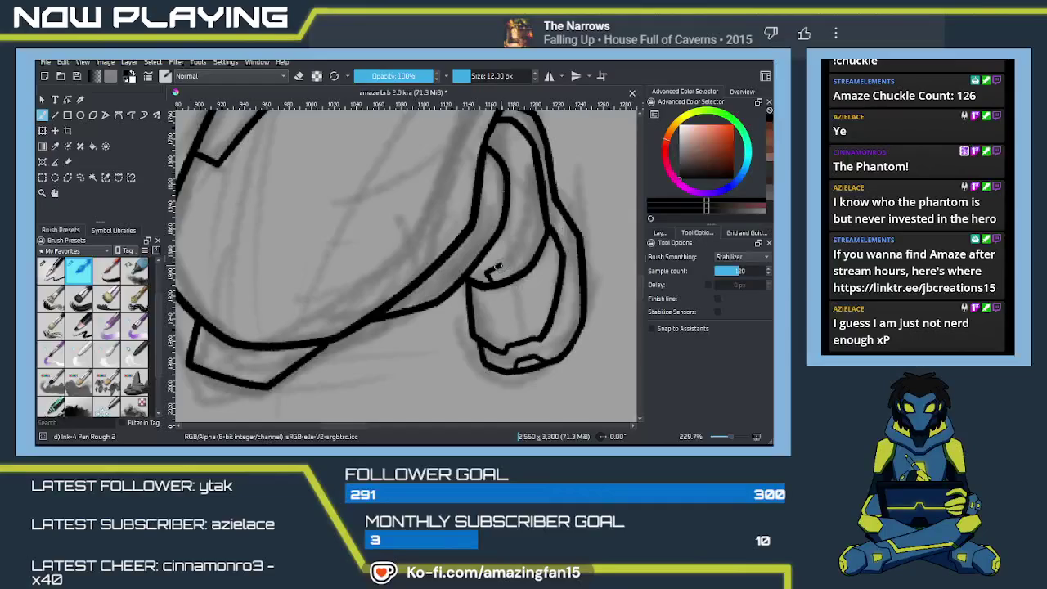
# Erase the stray ink fragment and ink a small peaked corner on the armor line
pyautogui.moveTo(509, 292)
pyautogui.mouseDown()
pyautogui.moveTo(576, 299)
pyautogui.moveTo(491, 295)
pyautogui.mouseUp()
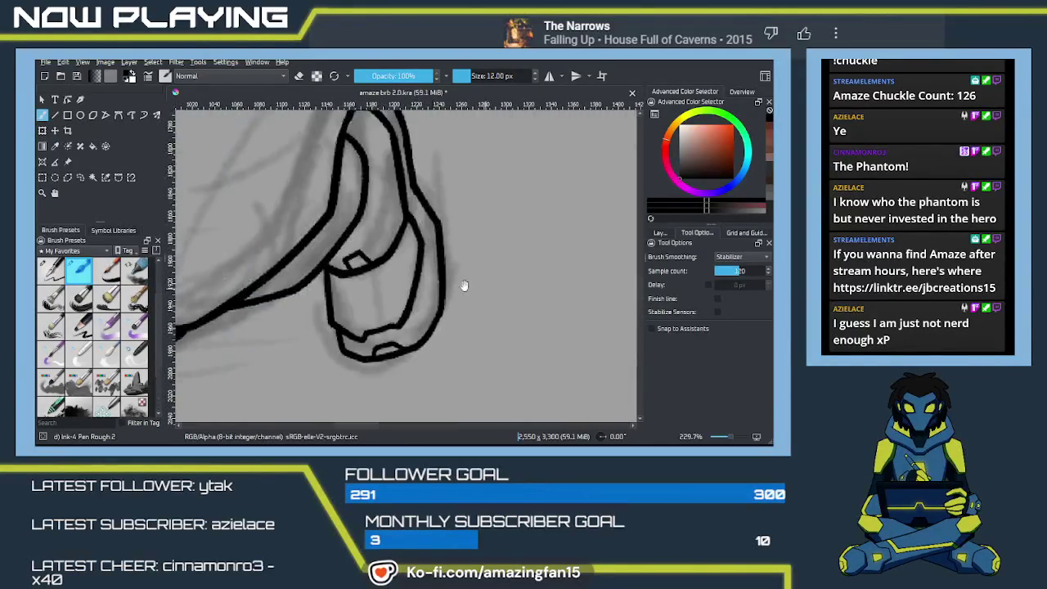
pyautogui.press('e')
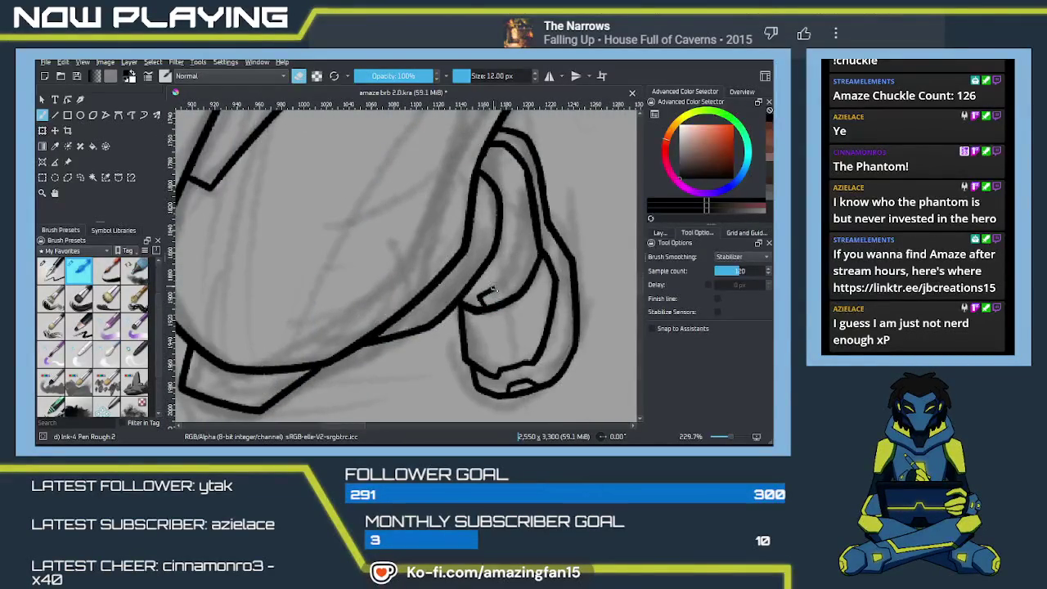
pyautogui.click(492, 290)
pyautogui.press('e')
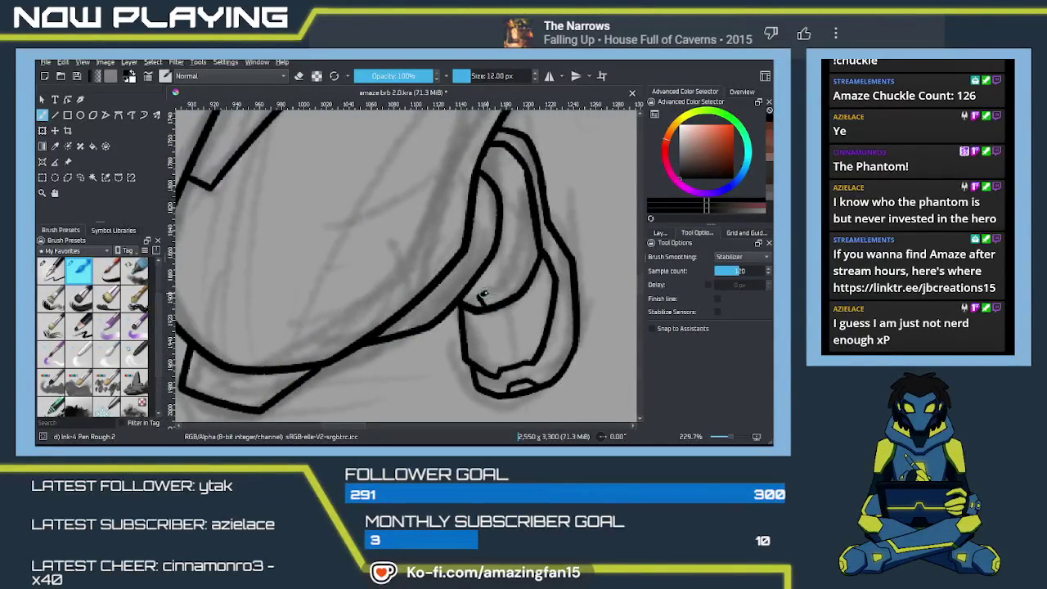
pyautogui.moveTo(484, 293); pyautogui.dragTo(501, 308)
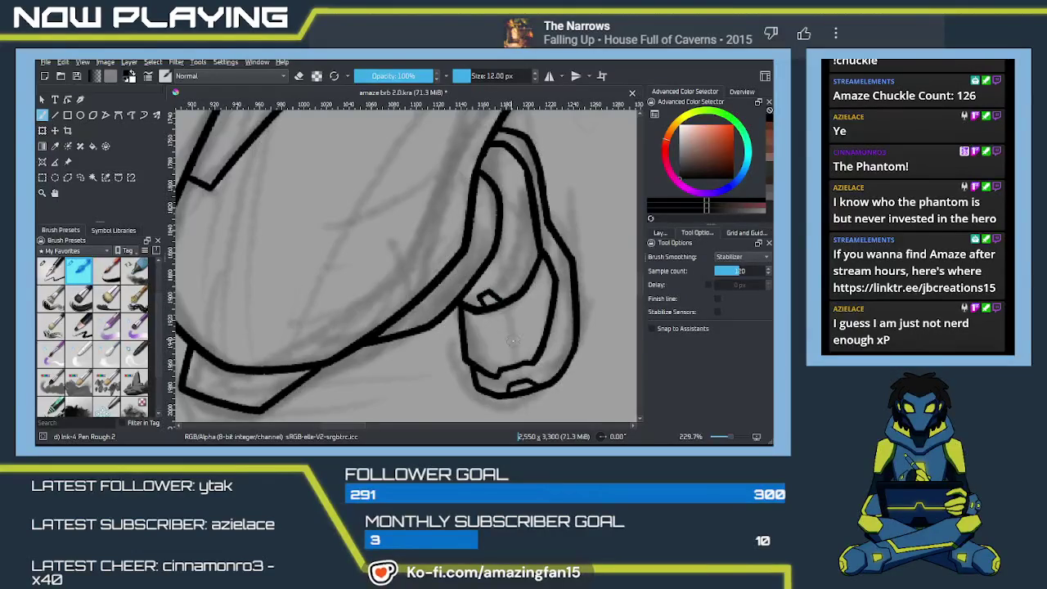
pyautogui.scroll(-2, 505, 330)
pyautogui.scroll(-2, 504, 330)
pyautogui.scroll(-3, 505, 330)
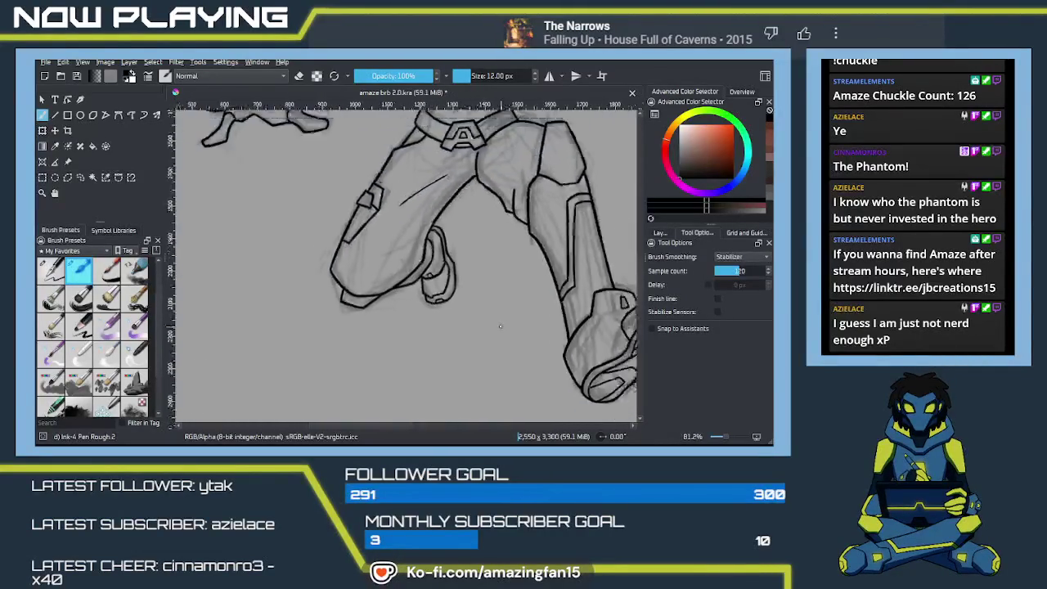
# Sample the yellow from the blue reference character, then return to the brush and zoom in
pyautogui.scroll(-2, 505, 330)
pyautogui.scroll(-1, 491, 270)
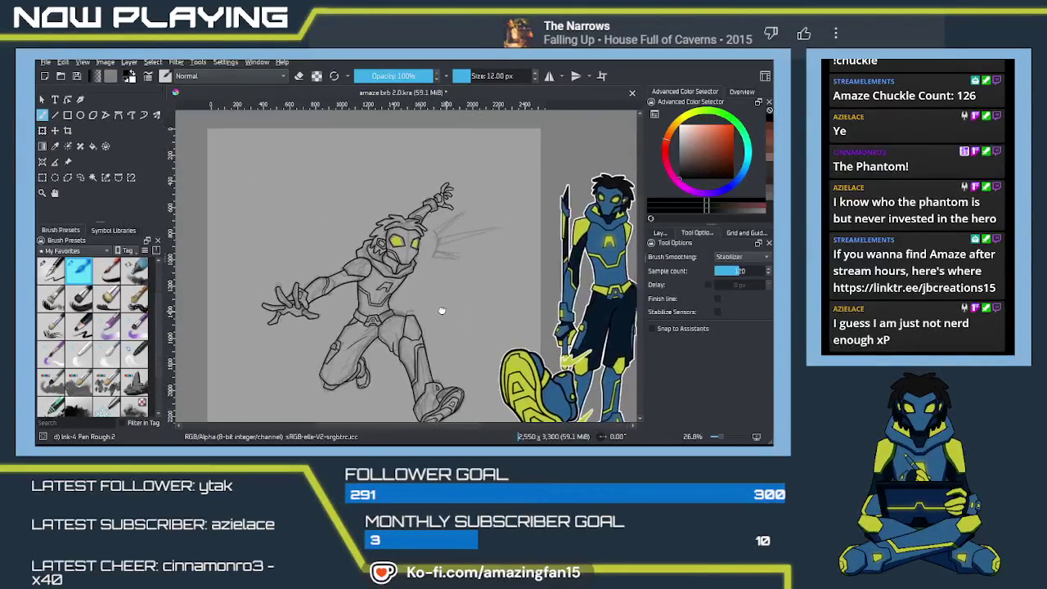
pyautogui.moveTo(447, 310); pyautogui.dragTo(406, 301)
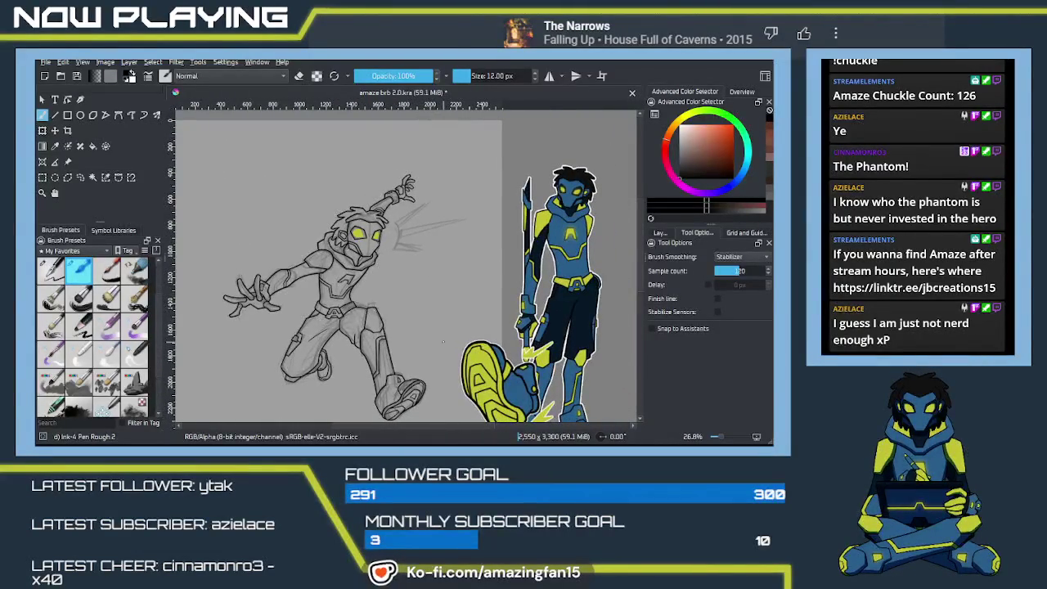
pyautogui.press('p')
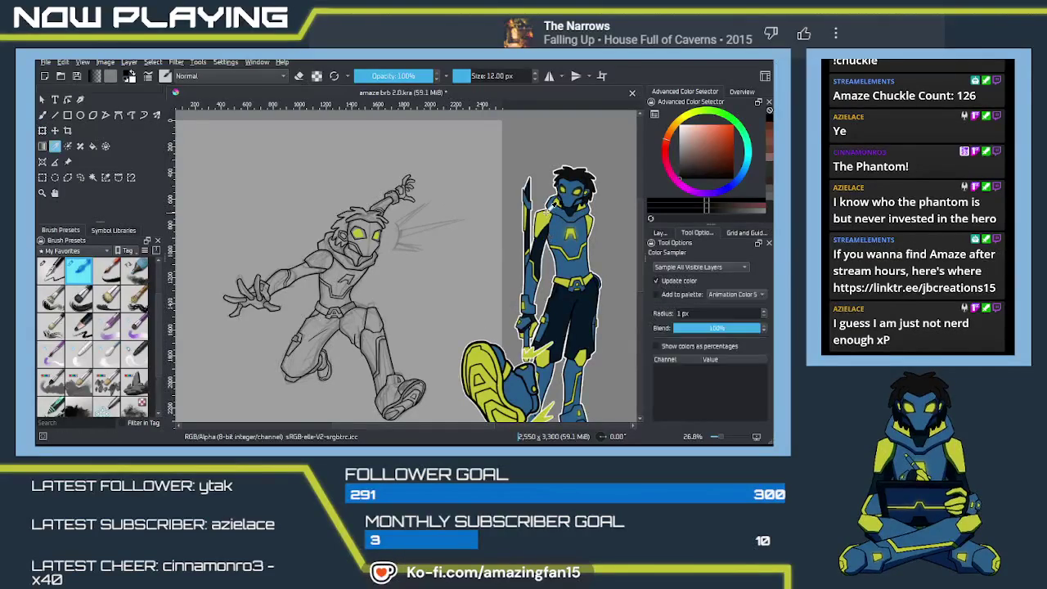
pyautogui.click(547, 214)
pyautogui.press('b')
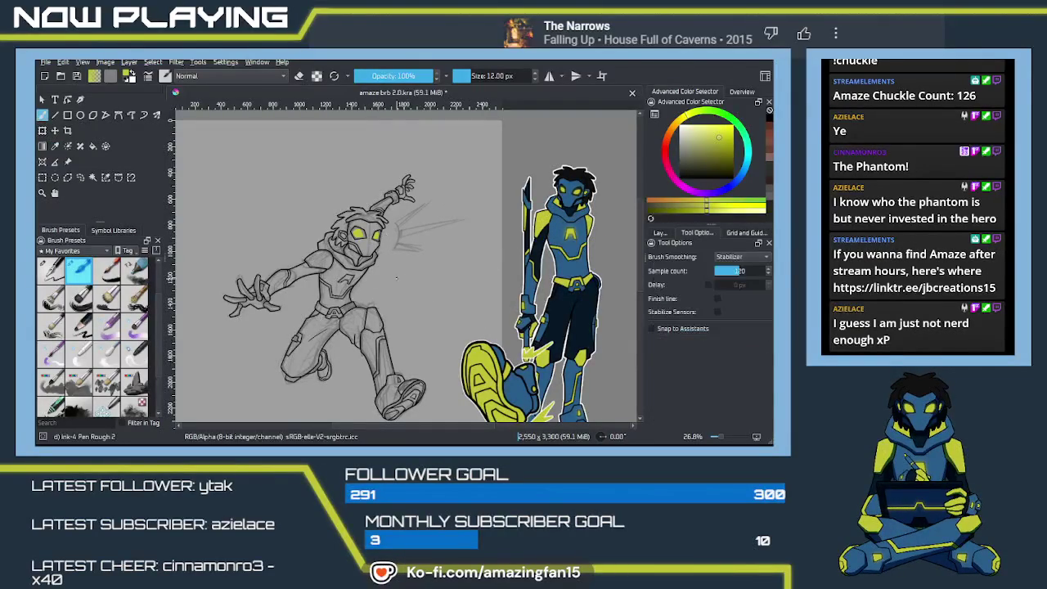
pyautogui.scroll(1, 406, 271)
pyautogui.scroll(2, 407, 270)
pyautogui.scroll(2, 407, 271)
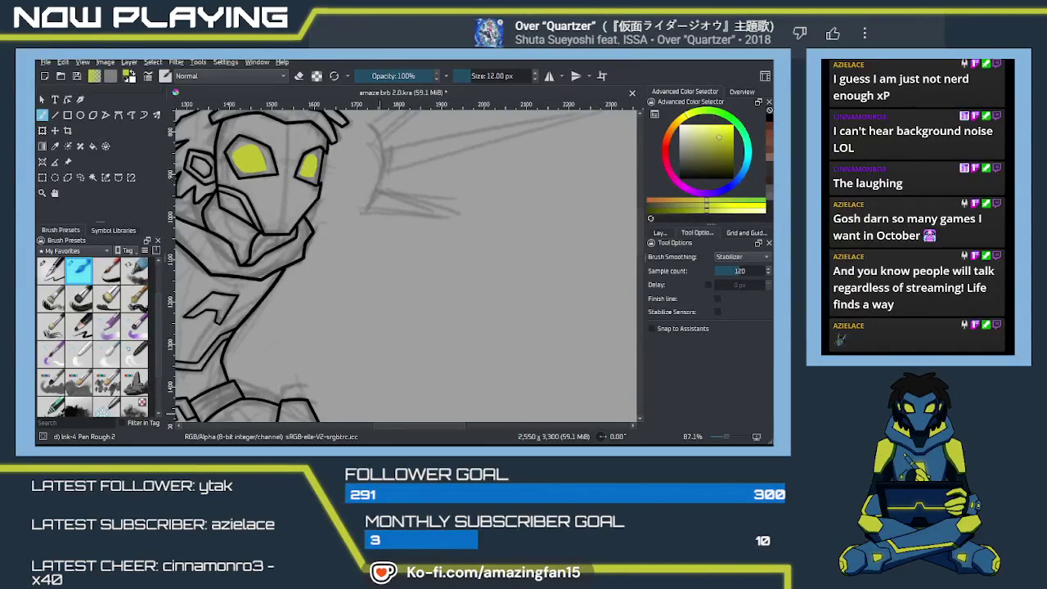
# With the Line tool, outline the middle spike's lower edge, short base and upper edge
pyautogui.click(379, 413)
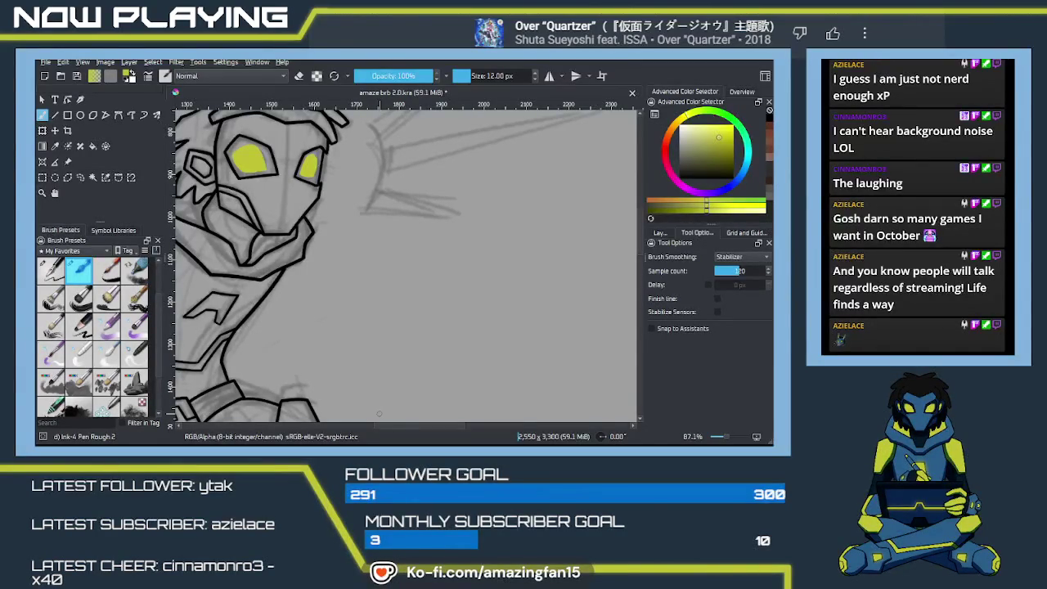
pyautogui.moveTo(421, 234); pyautogui.dragTo(359, 344)
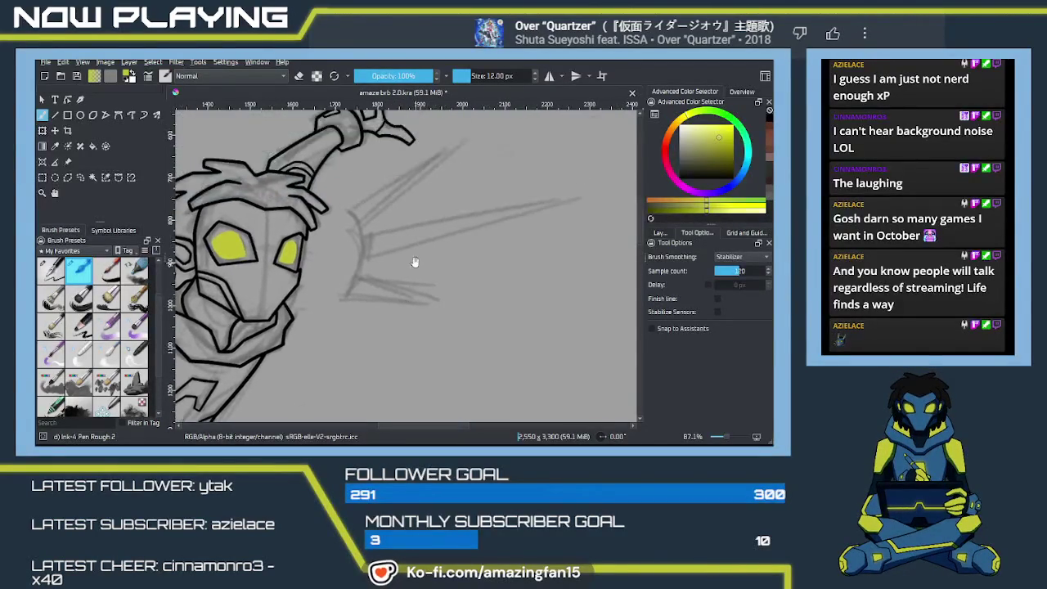
pyautogui.click(55, 115)
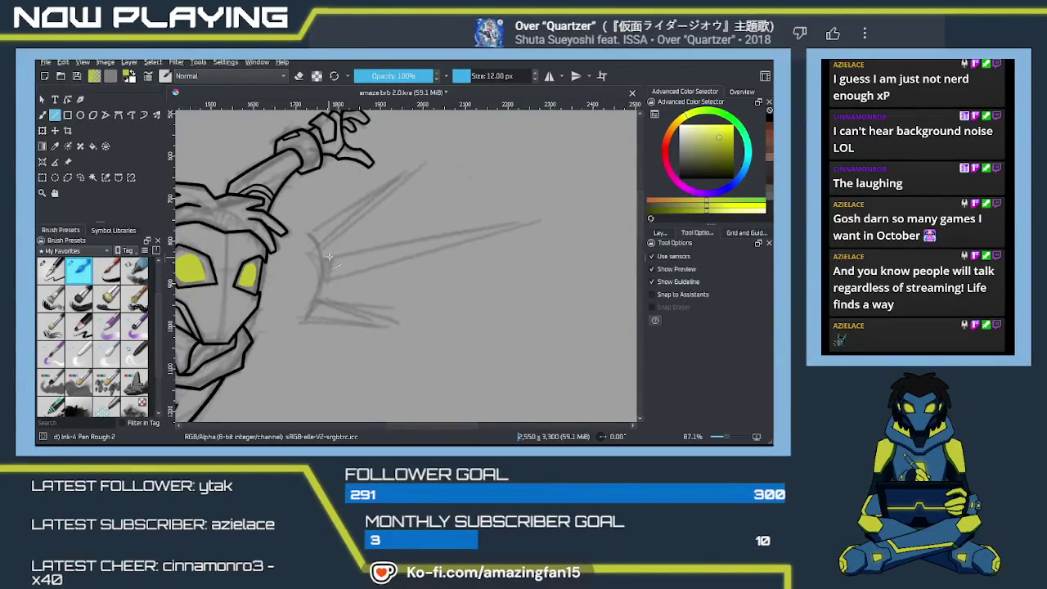
pyautogui.moveTo(531, 221); pyautogui.dragTo(328, 277)
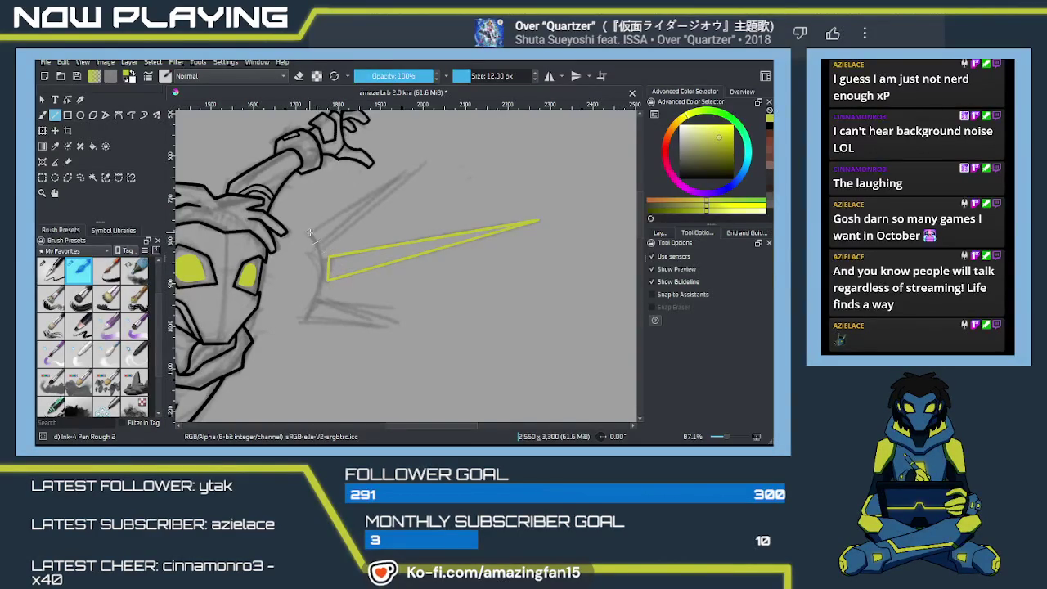
pyautogui.moveTo(319, 245); pyautogui.dragTo(310, 233)
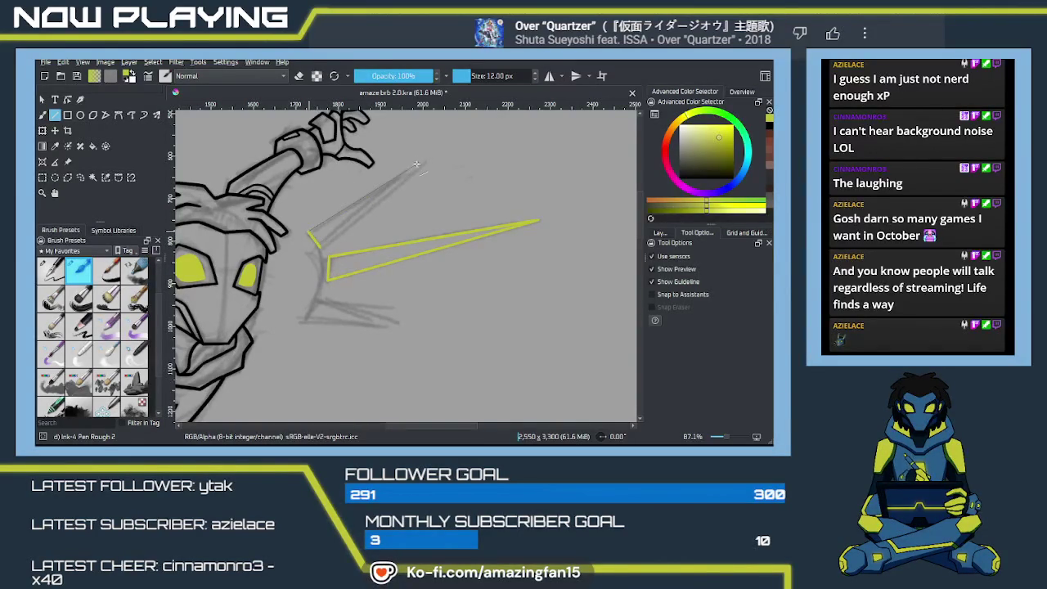
pyautogui.moveTo(422, 161); pyautogui.dragTo(311, 233)
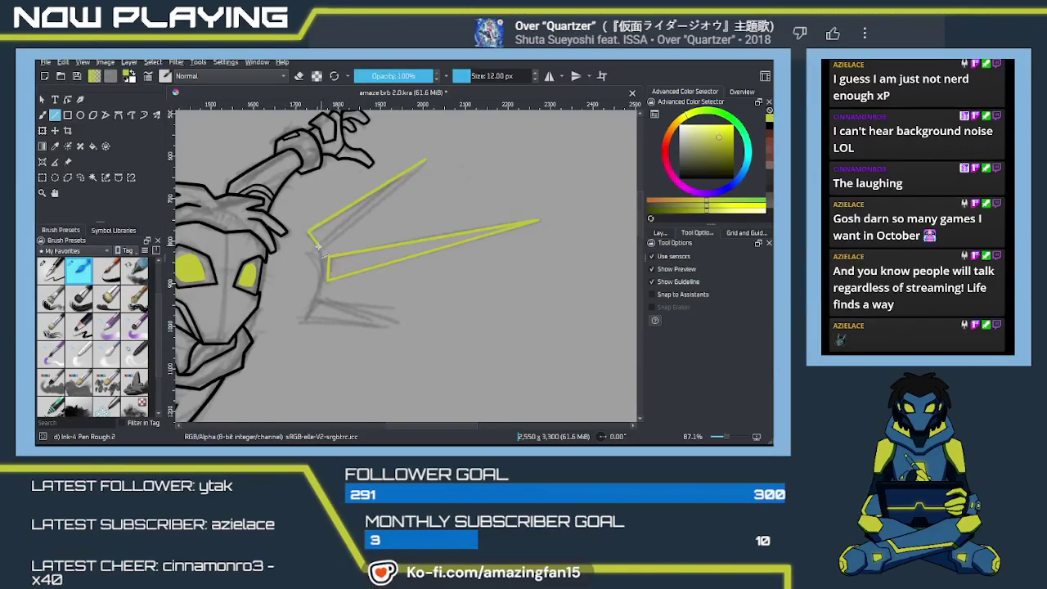
# Outline the lower spike's base, upper and bottom edges, removing a stray line
pyautogui.moveTo(326, 241); pyautogui.dragTo(405, 177)
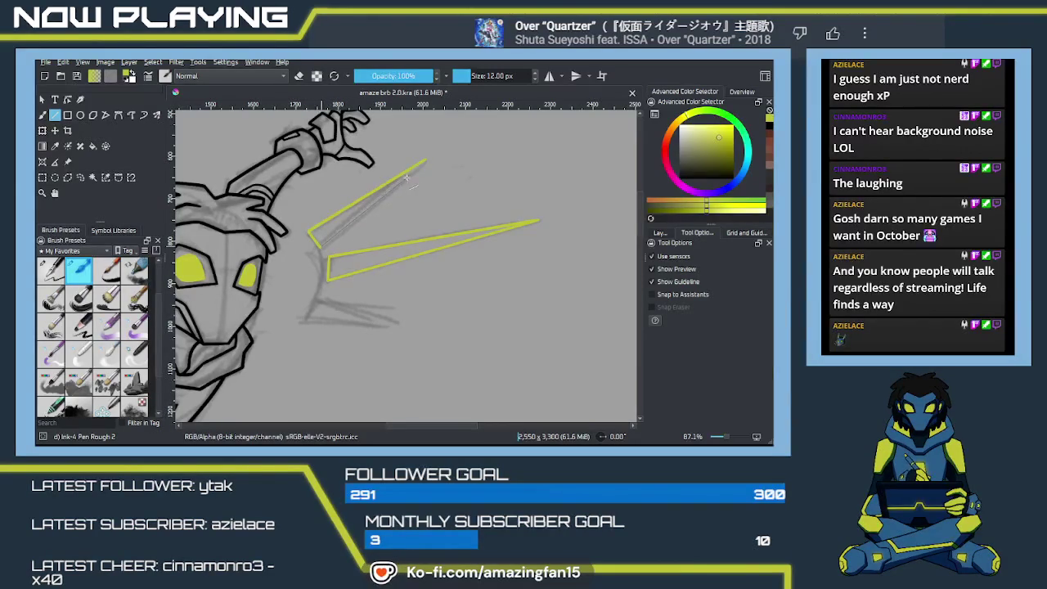
pyautogui.hotkey('ctrl', 'z')
pyautogui.scroll(-3, 342, 218)
pyautogui.moveTo(326, 229); pyautogui.dragTo(342, 205)
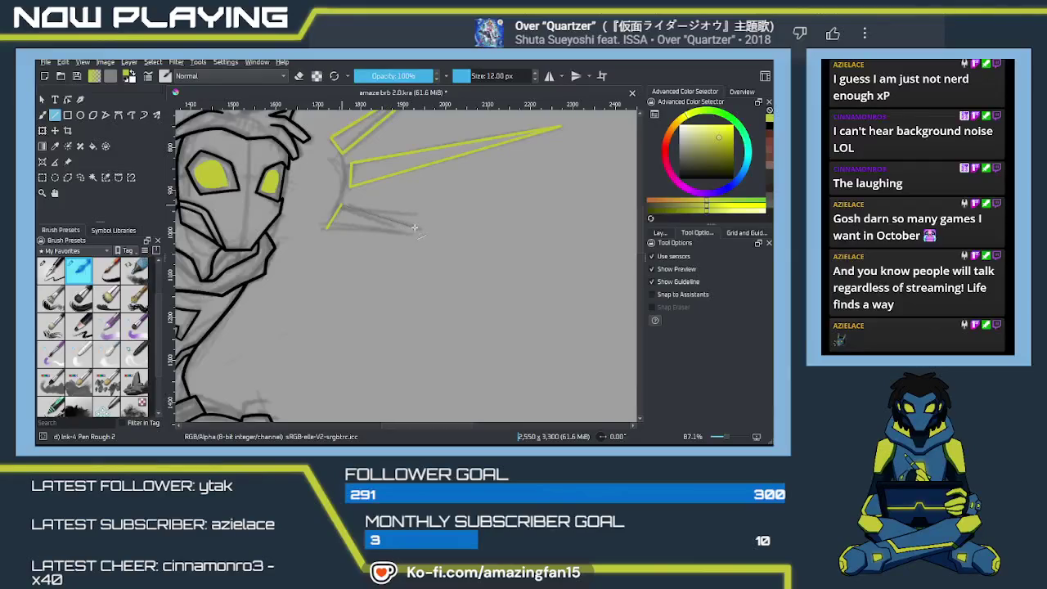
pyautogui.moveTo(442, 236); pyautogui.dragTo(342, 204)
pyautogui.scroll(1, 379, 265)
pyautogui.moveTo(309, 265); pyautogui.dragTo(425, 274)
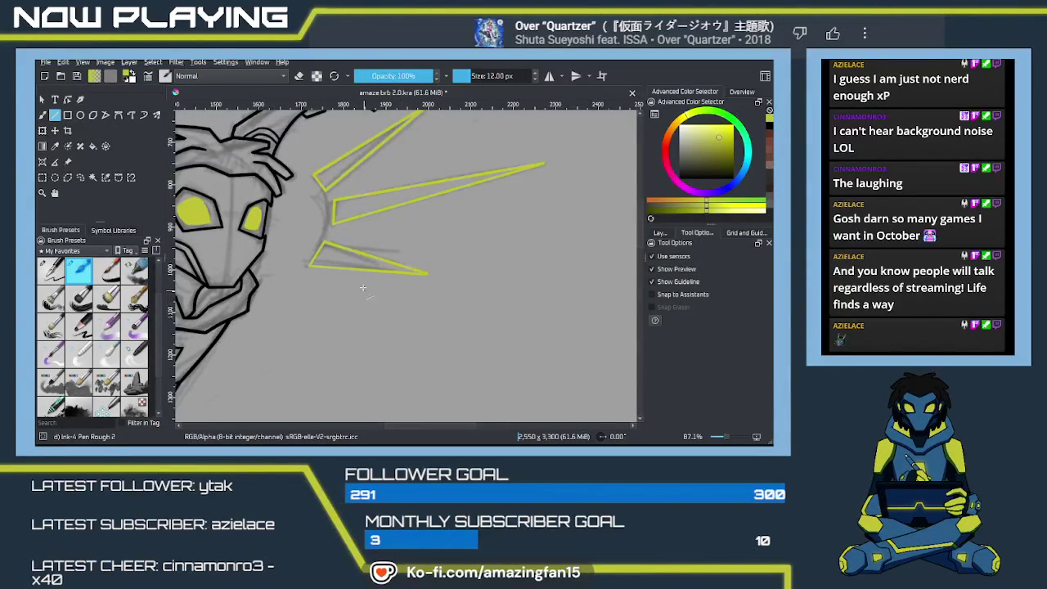
pyautogui.scroll(1, 368, 278)
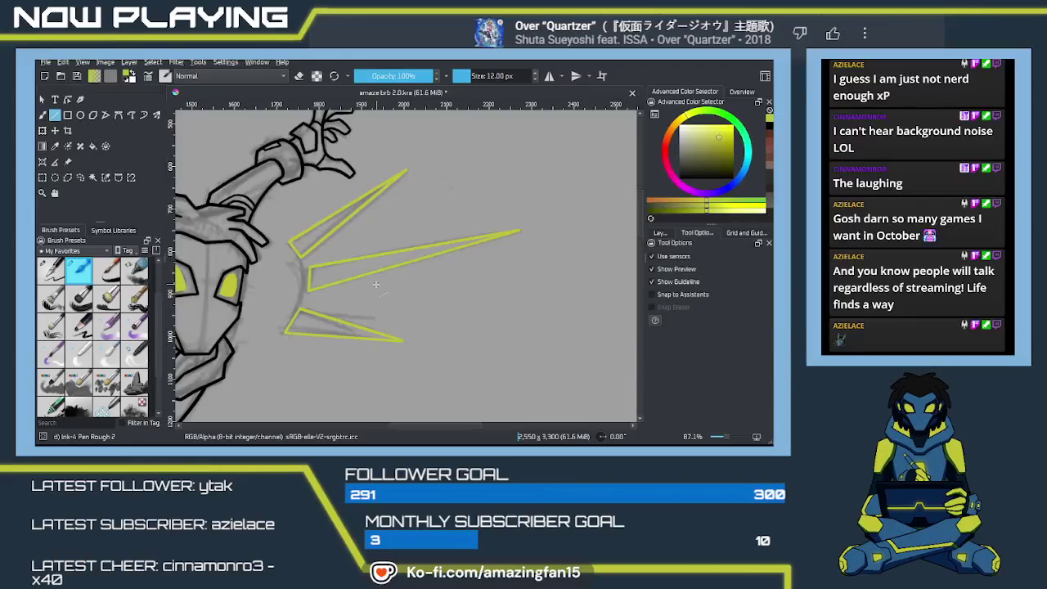
pyautogui.press('f')
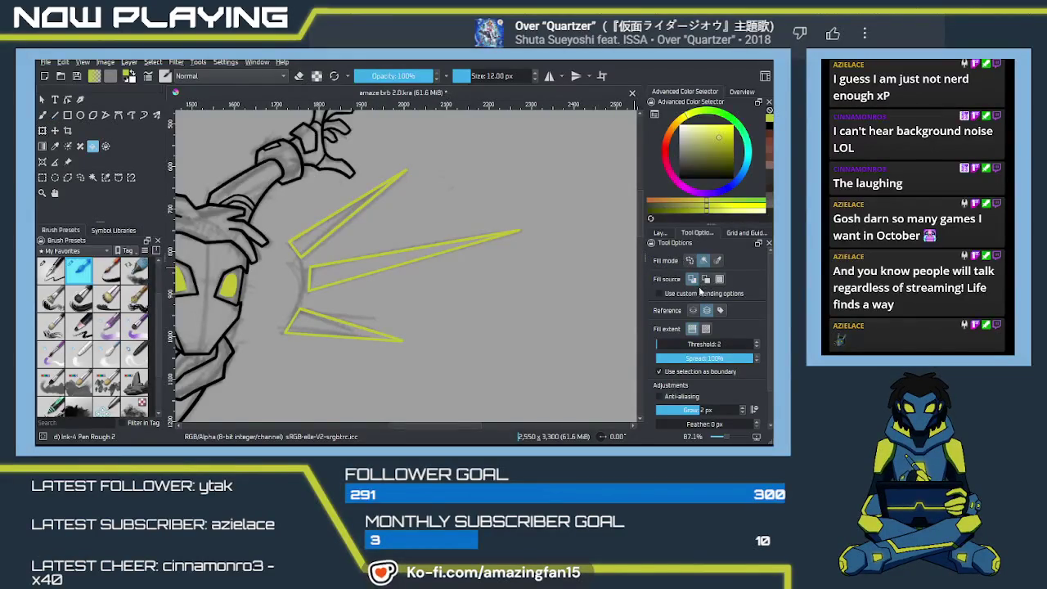
# Fill the upper, middle and lower spike outlines with yellow; test and undo one brush stroke
pyautogui.click(315, 244)
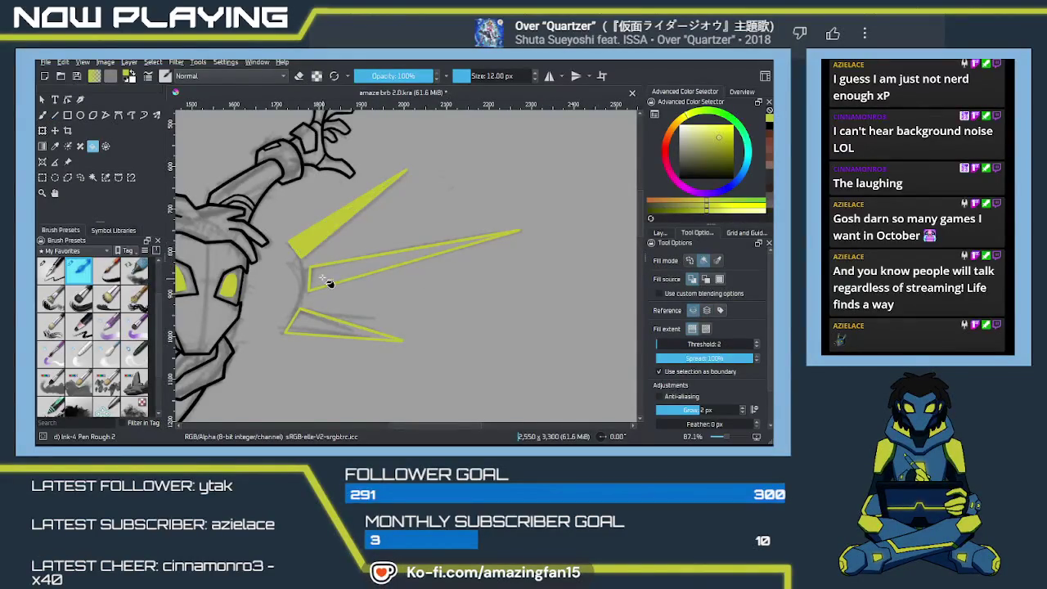
pyautogui.click(327, 282)
pyautogui.click(315, 328)
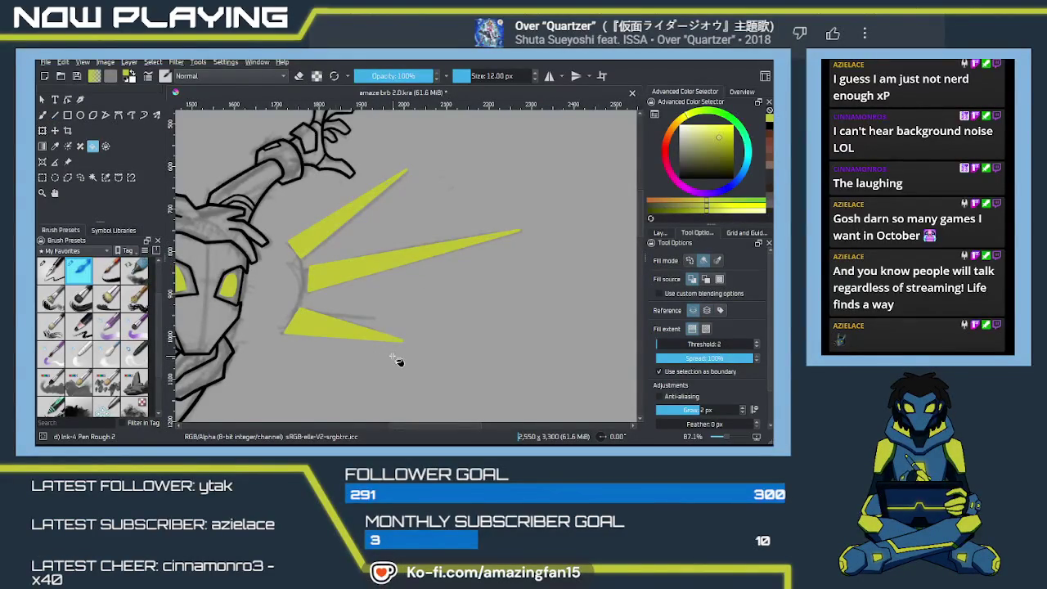
pyautogui.press('b')
pyautogui.scroll(3, 473, 296)
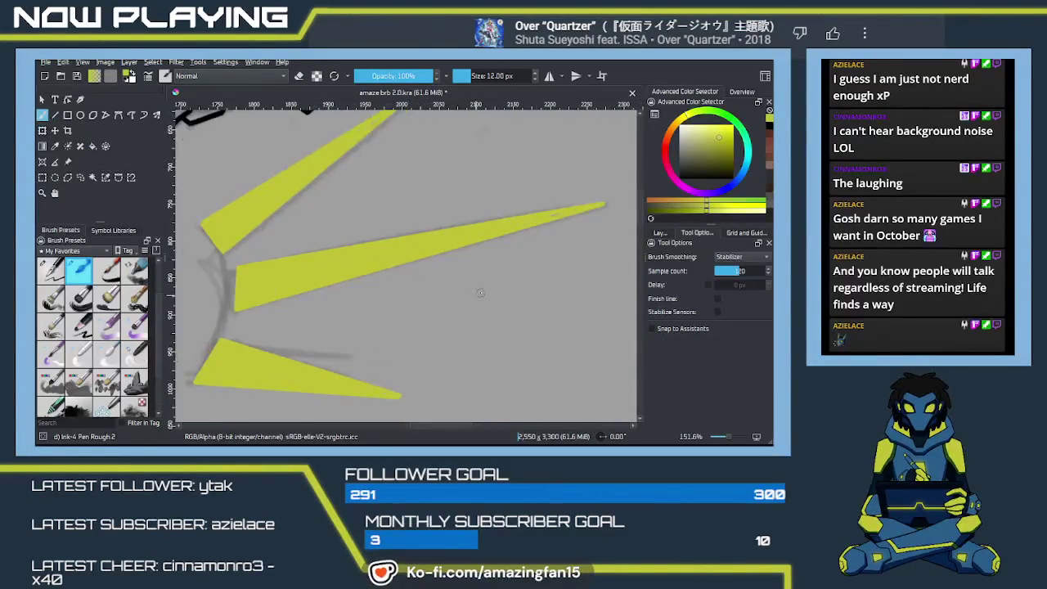
pyautogui.moveTo(537, 254); pyautogui.dragTo(484, 278)
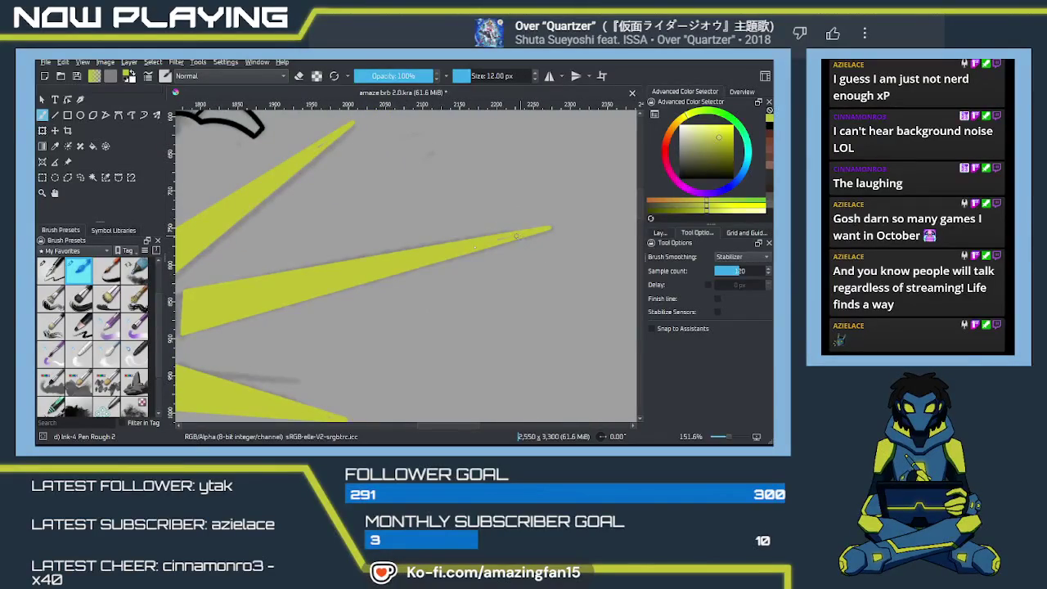
pyautogui.moveTo(332, 141); pyautogui.dragTo(281, 172)
pyautogui.hotkey('ctrl', 'z')
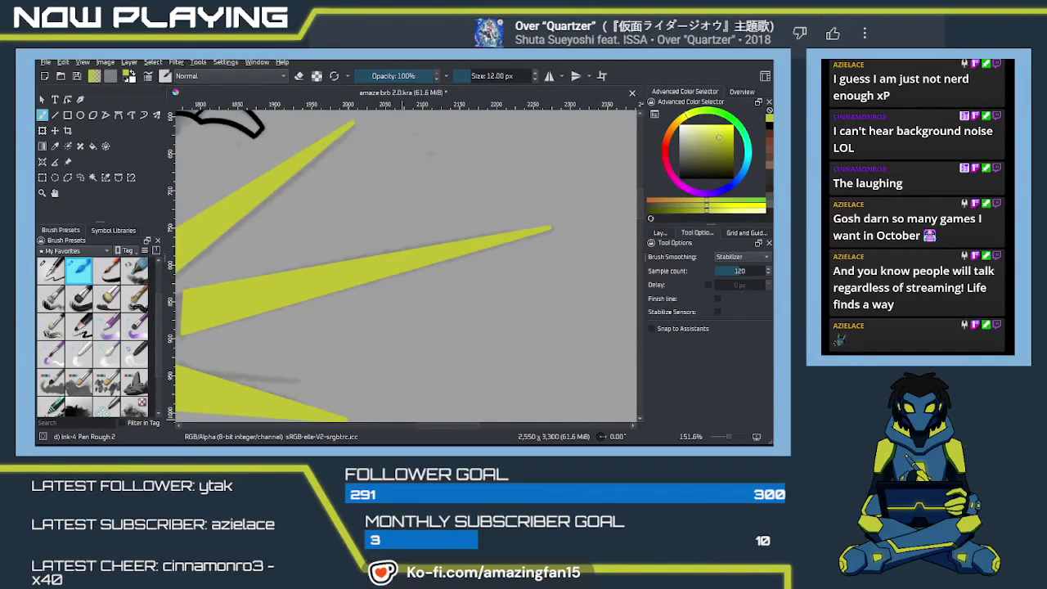
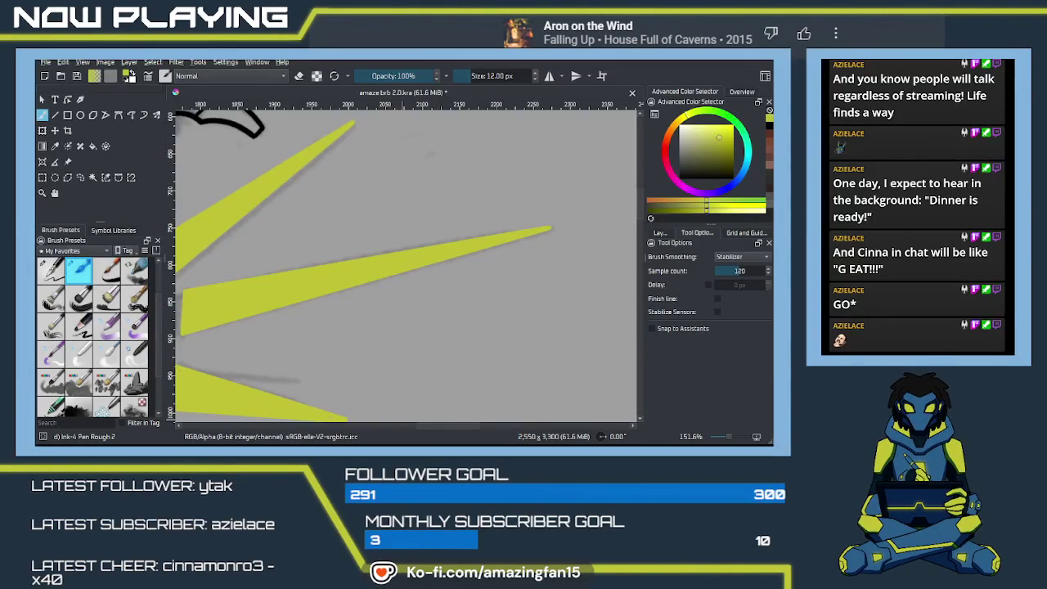
# Erase and clean up the edges of the yellow light rays beside the head
pyautogui.hotkey('alt', 'Tab')
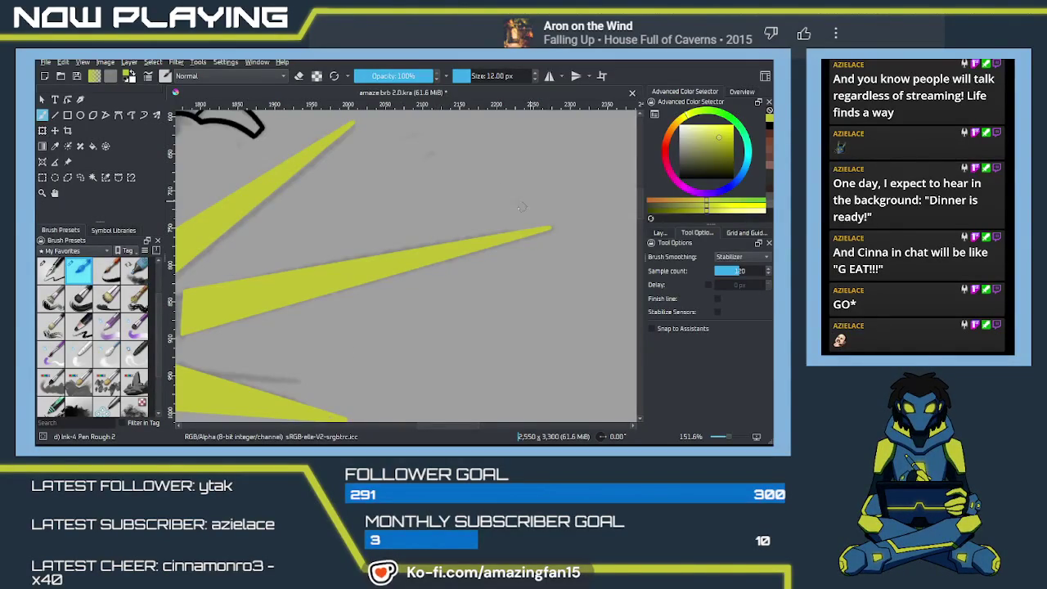
pyautogui.hscroll(-5, 360, 265)
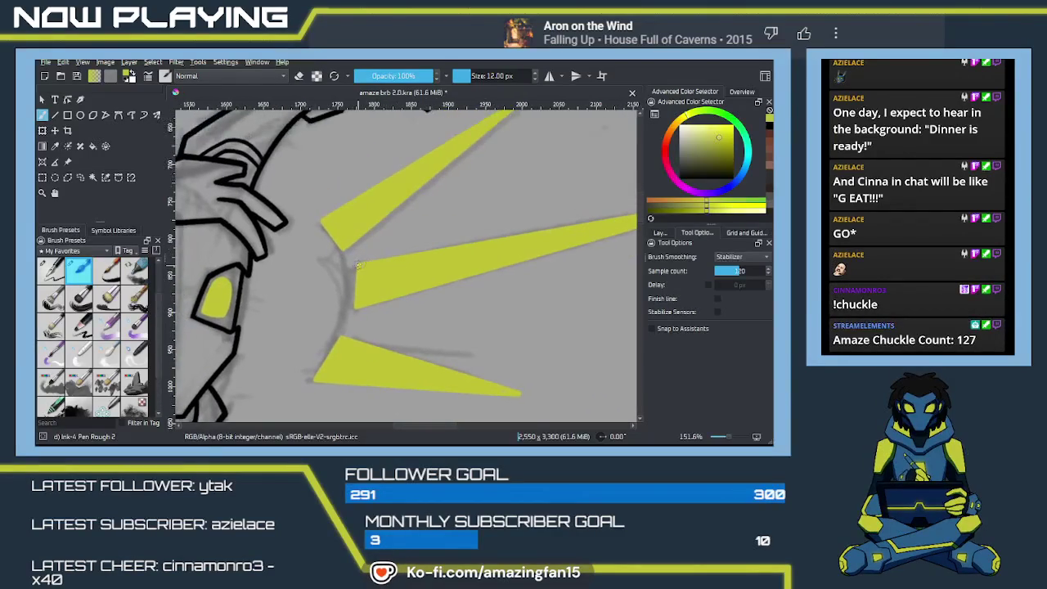
pyautogui.press('e')
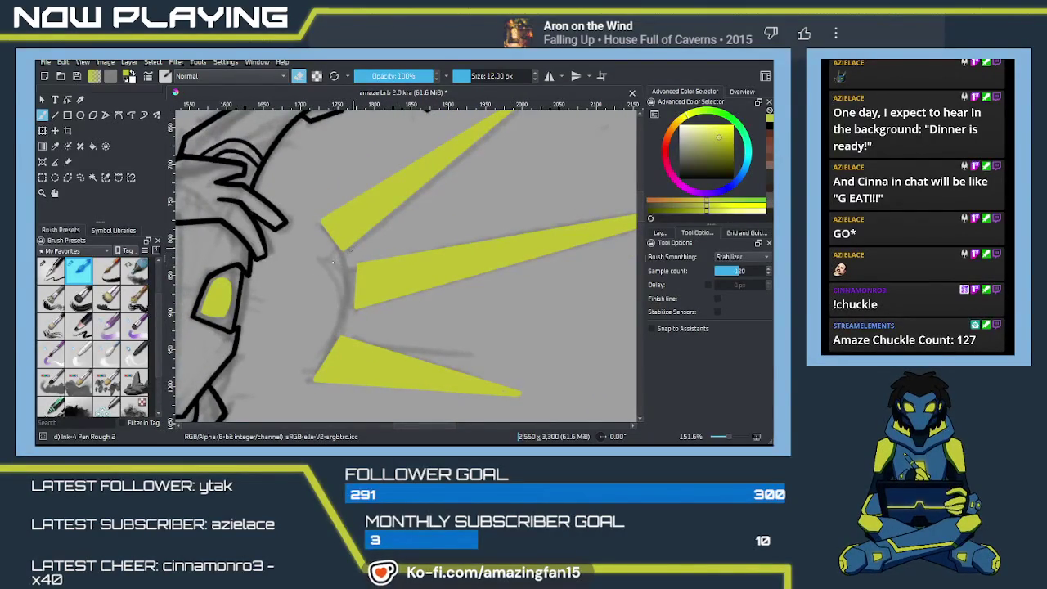
pyautogui.scroll(-3, 362, 271)
pyautogui.scroll(3, 363, 270)
pyautogui.press('e')
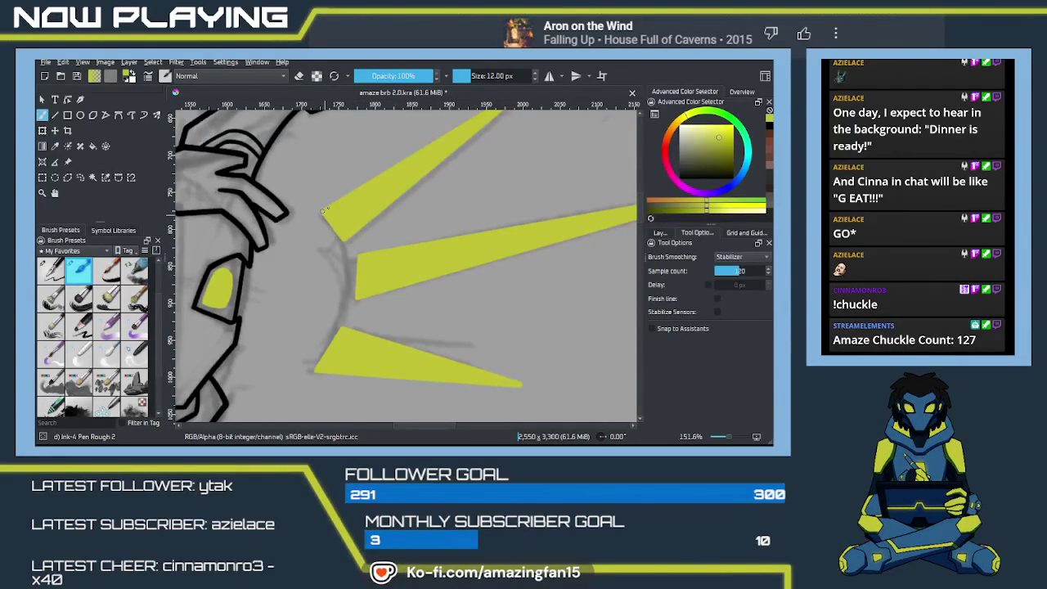
# Pan to the lower ray's tip, then zoom out to see the whole canvas
pyautogui.moveTo(385, 255); pyautogui.dragTo(318, 233)
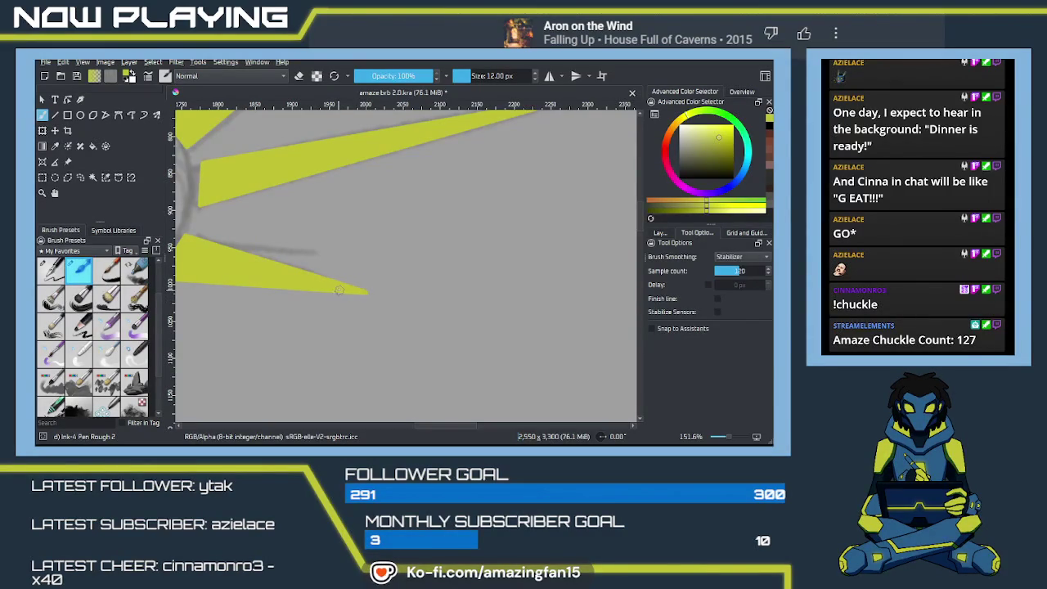
pyautogui.moveTo(439, 234); pyautogui.dragTo(387, 311)
pyautogui.hscroll(-2, 452, 257)
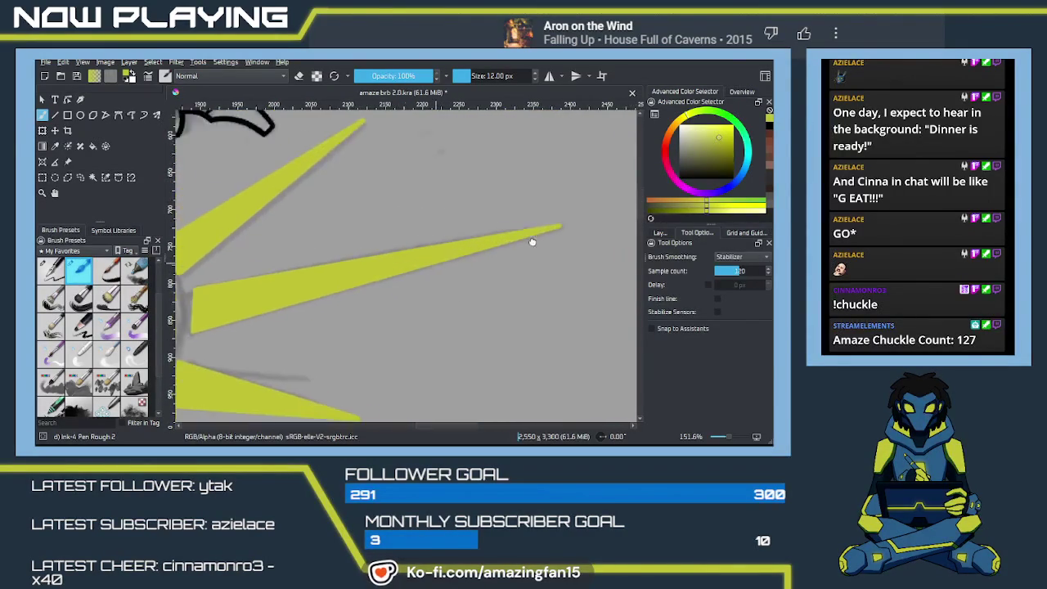
pyautogui.hscroll(-2, 453, 257)
pyautogui.hscroll(-2, 450, 262)
pyautogui.scroll(-2, 451, 264)
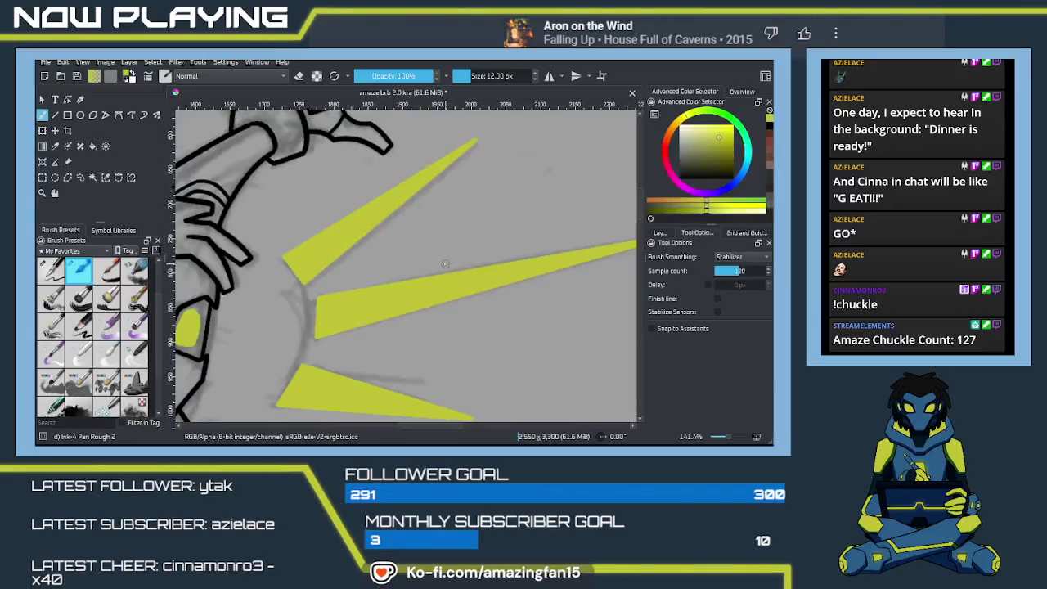
pyautogui.scroll(-2, 474, 266)
pyautogui.scroll(-1, 499, 267)
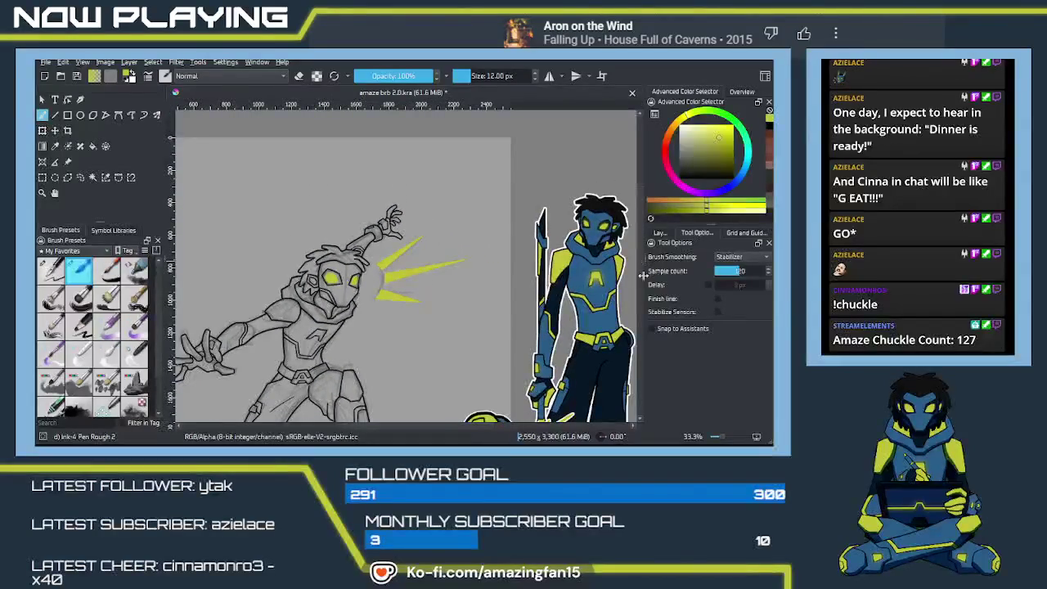
# Save the document and hide the rough sketch layer
pyautogui.hotkey('ctrl', 's')
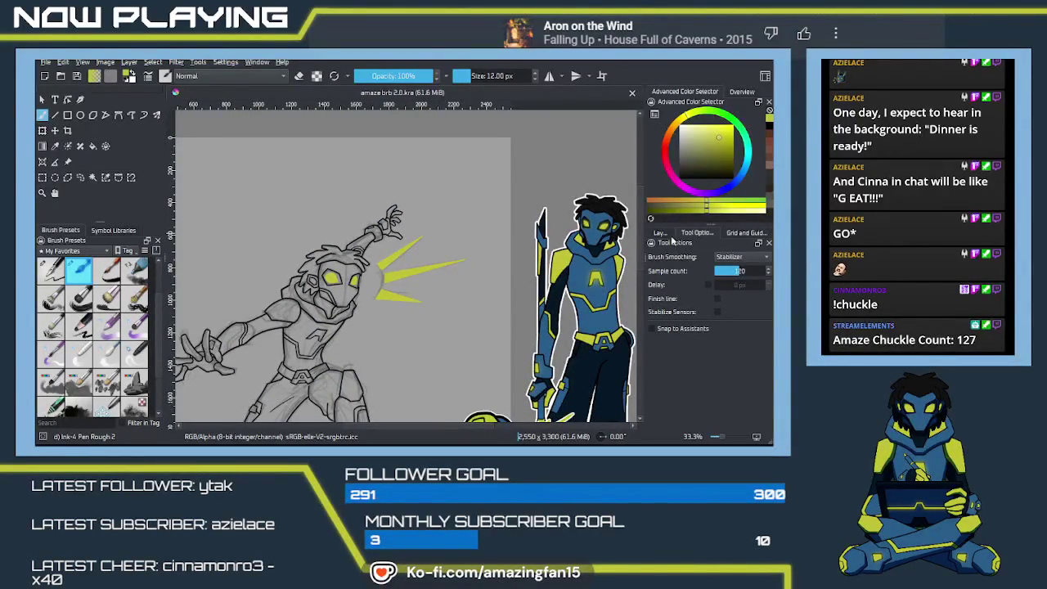
pyautogui.click(667, 233)
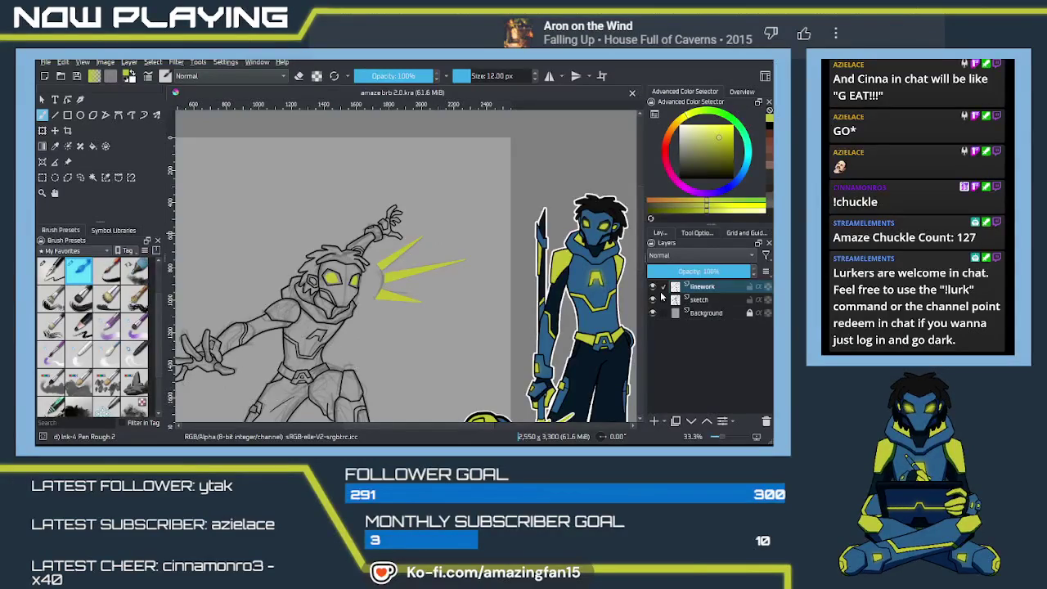
pyautogui.click(654, 301)
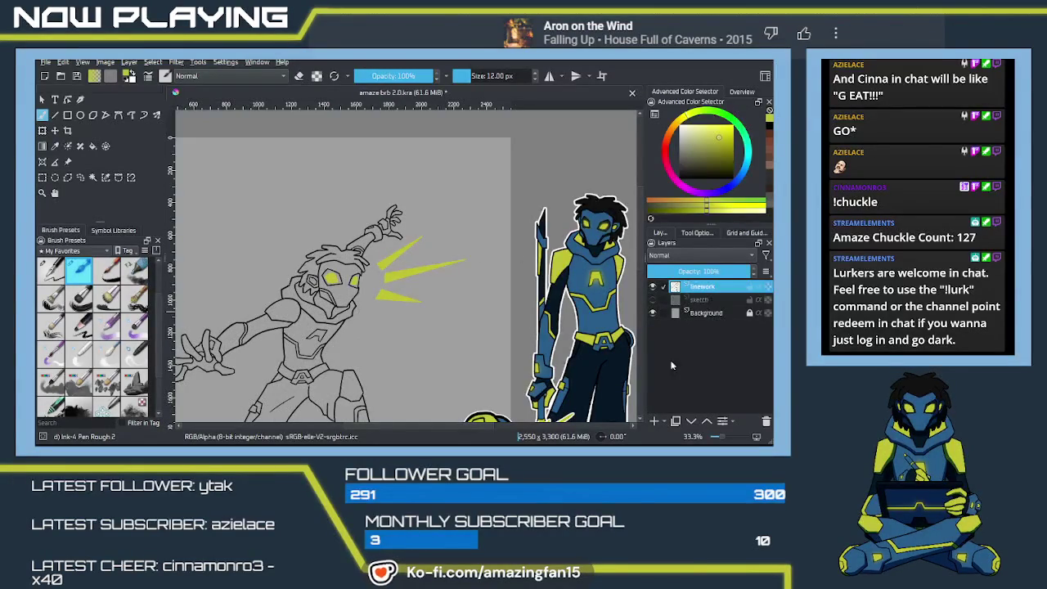
pyautogui.click(705, 300)
# Add a paint layer named 'color' above the sketch and pick blue from the reference
pyautogui.click(654, 422)
pyautogui.doubleClick(713, 300)
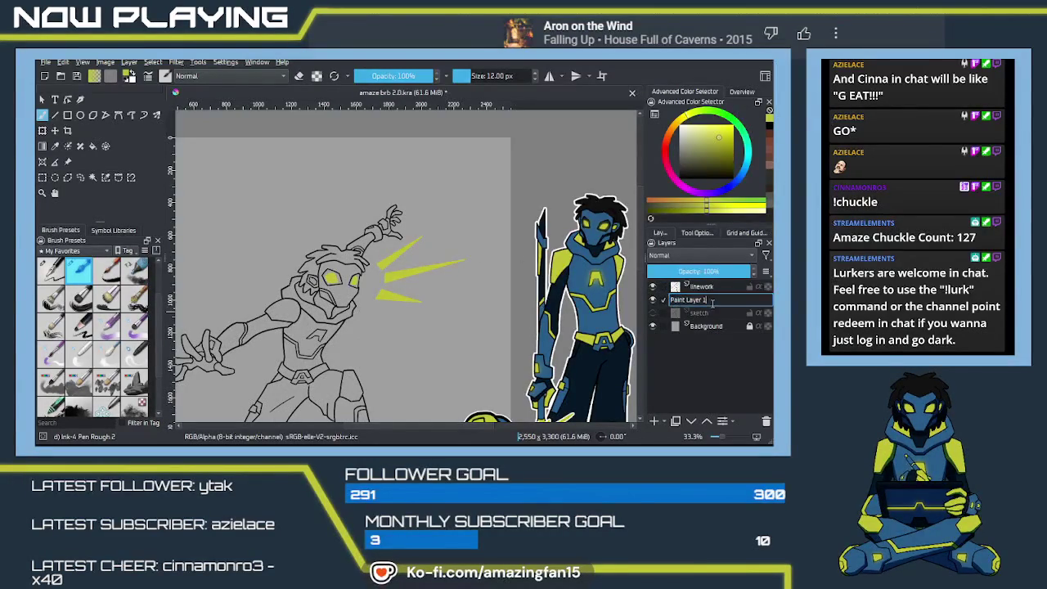
pyautogui.hotkey('ctrl', 'a')
pyautogui.write('color')
pyautogui.press('Return')
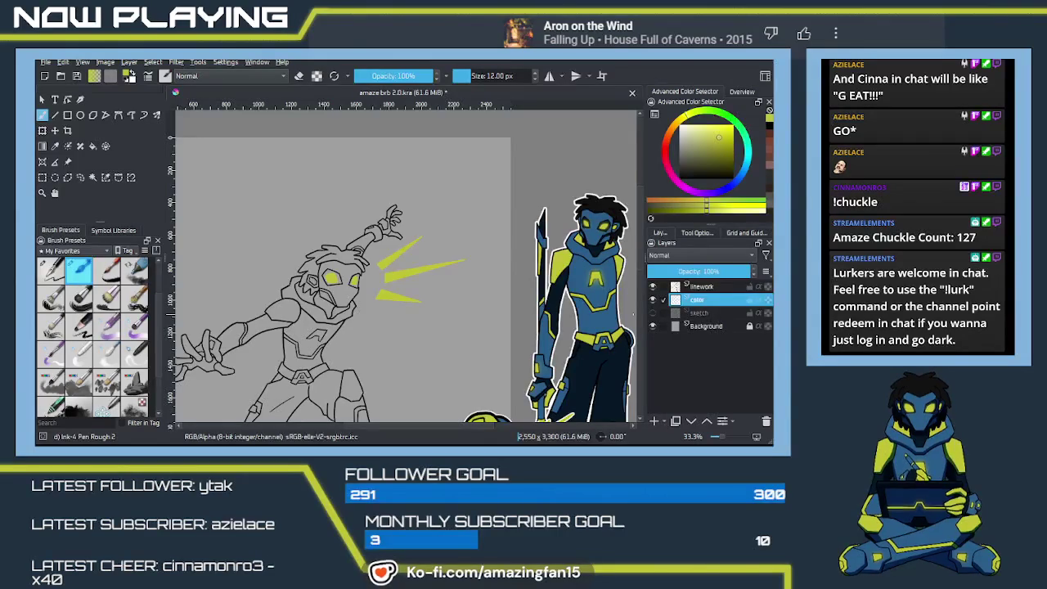
pyautogui.press('f')
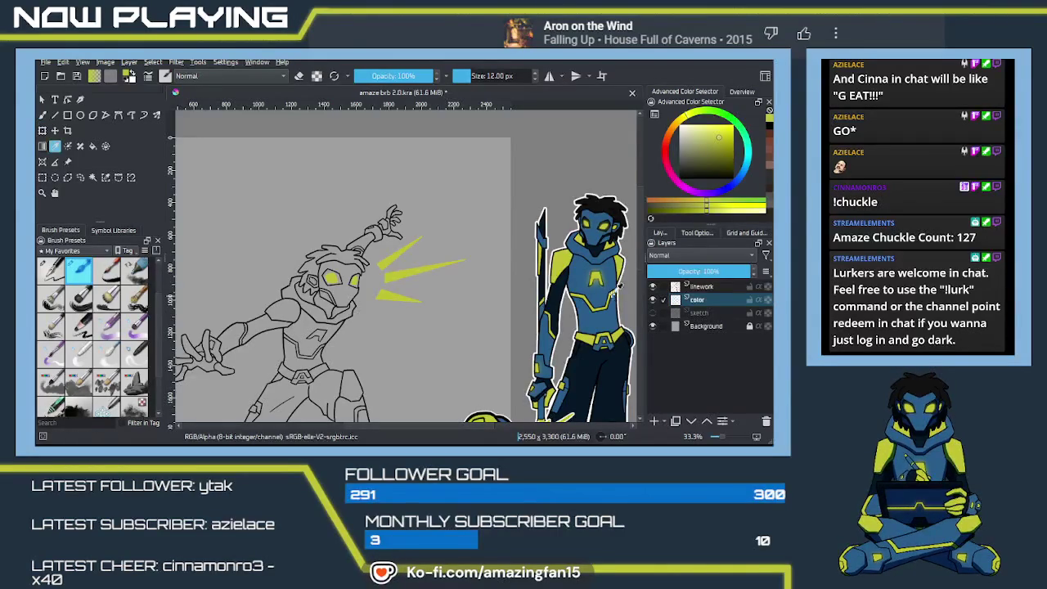
pyautogui.keyDown('ctrl'); pyautogui.click(610, 303); pyautogui.keyUp('ctrl')
# With fill set to respect all layers' linework, fill the torso and arm blue
pyautogui.moveTo(376, 325); pyautogui.dragTo(452, 284)
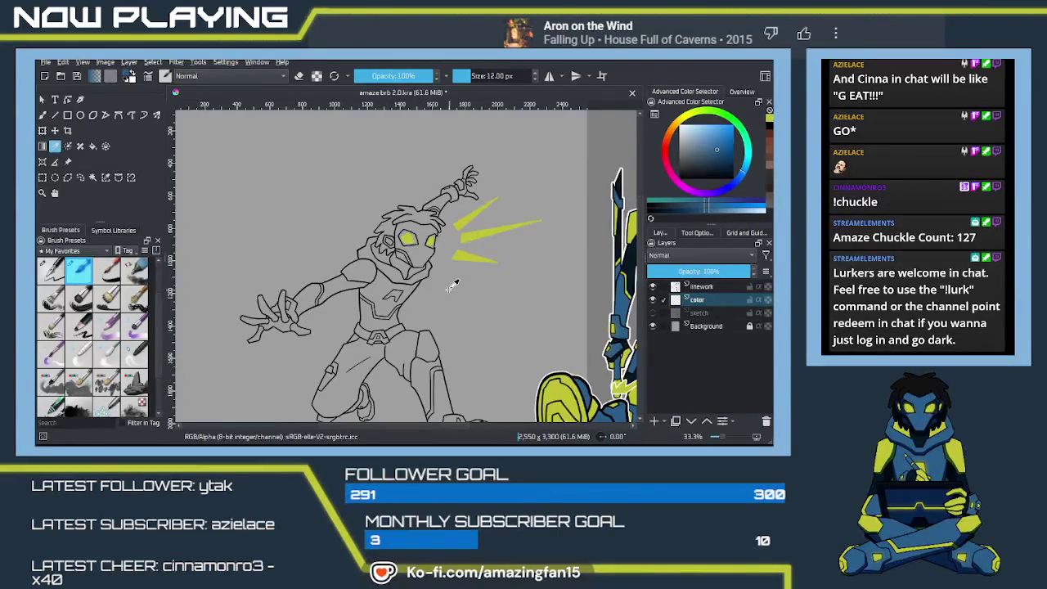
pyautogui.press('p')
pyautogui.click(374, 329)
pyautogui.hotkey('ctrl', 'z')
pyautogui.click(697, 233)
pyautogui.click(706, 310)
pyautogui.click(369, 318)
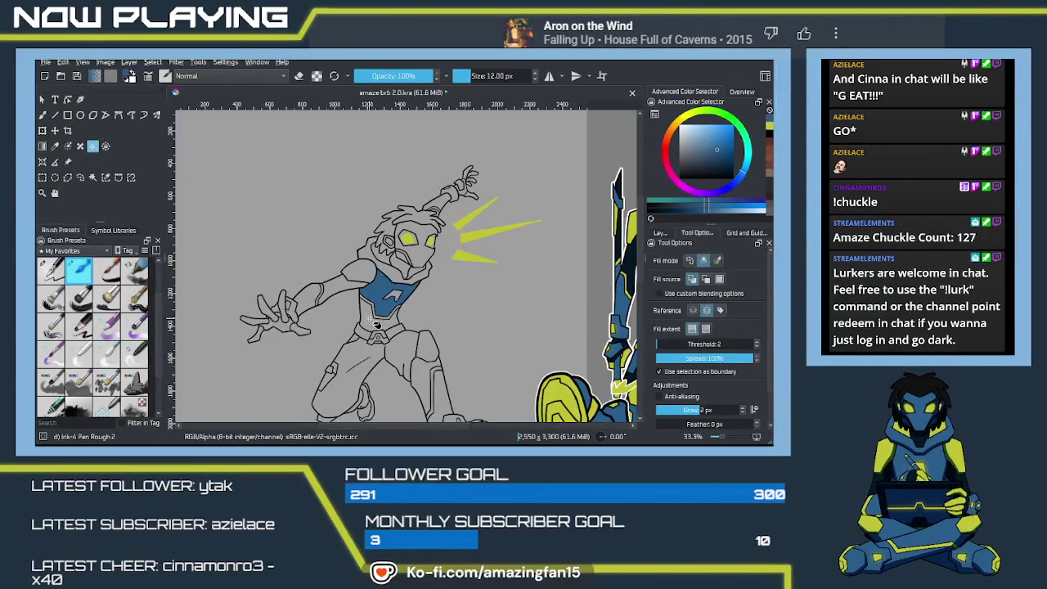
pyautogui.click(317, 299)
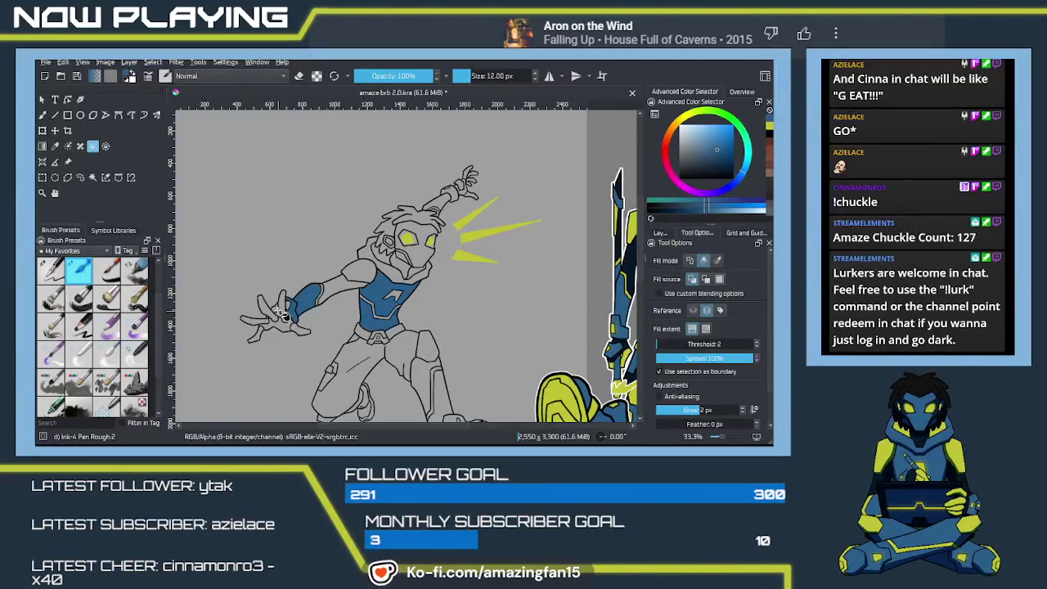
# Zoom in on the outstretched hand and reset the painting colour to black
pyautogui.moveTo(343, 351); pyautogui.dragTo(363, 319)
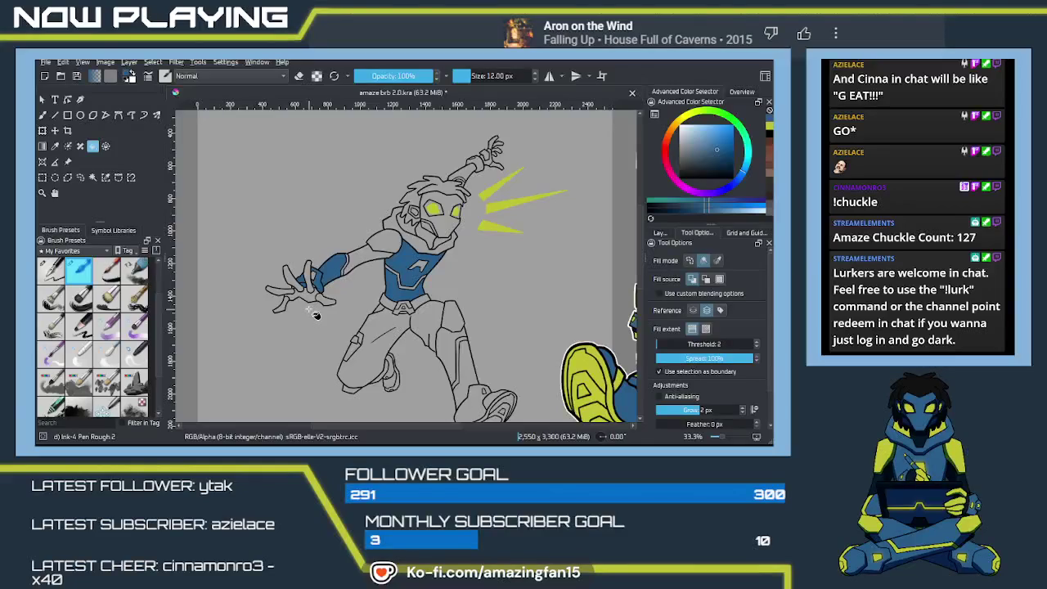
pyautogui.scroll(1, 315, 315)
pyautogui.scroll(1, 315, 315)
pyautogui.scroll(1, 315, 315)
pyautogui.scroll(2, 379, 301)
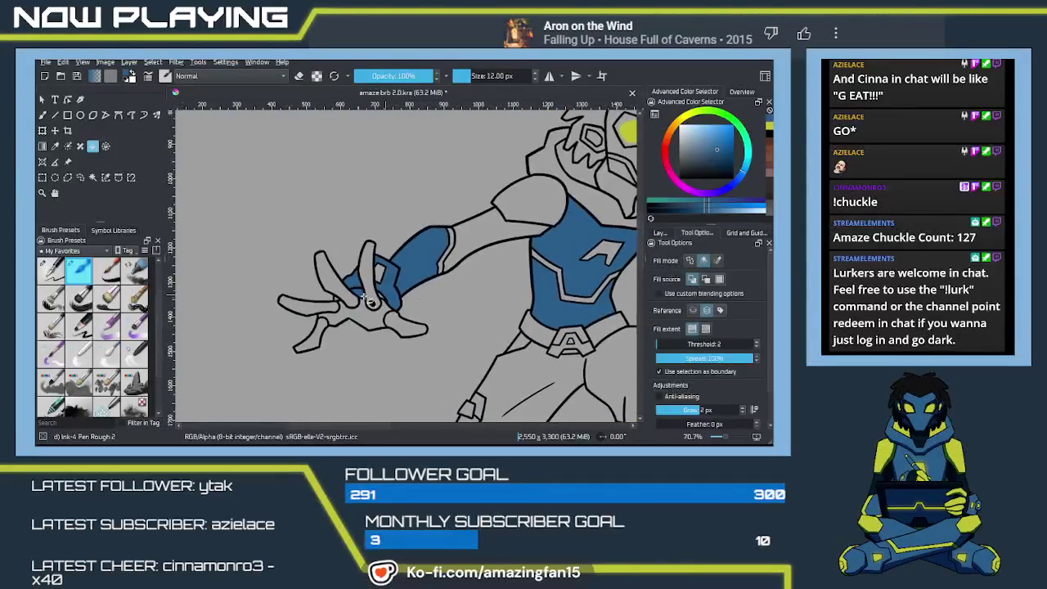
pyautogui.moveTo(378, 294); pyautogui.dragTo(391, 319)
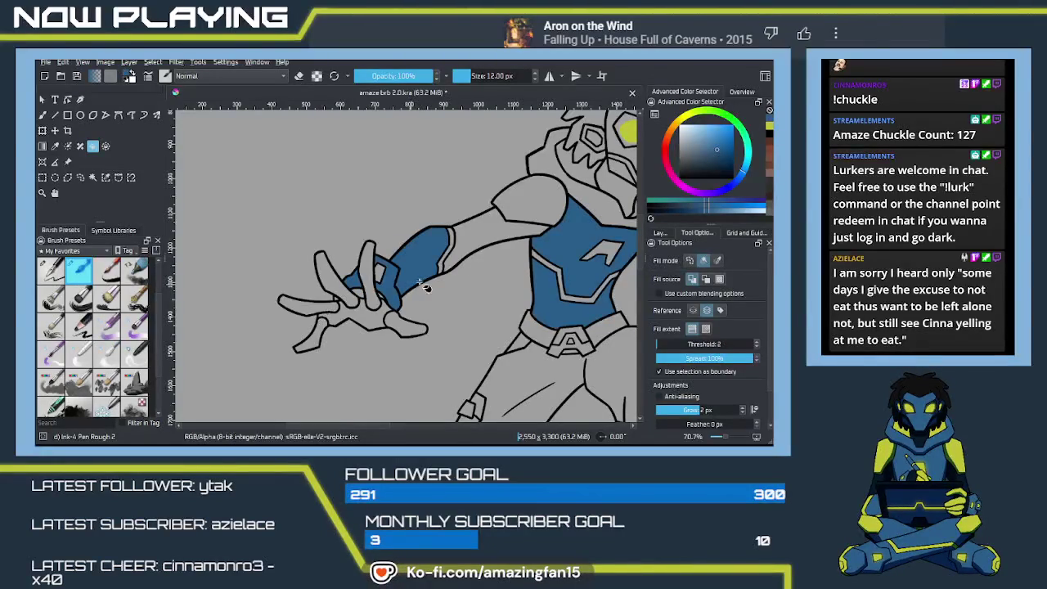
pyautogui.press('x')
pyautogui.press('d')
pyautogui.click(665, 234)
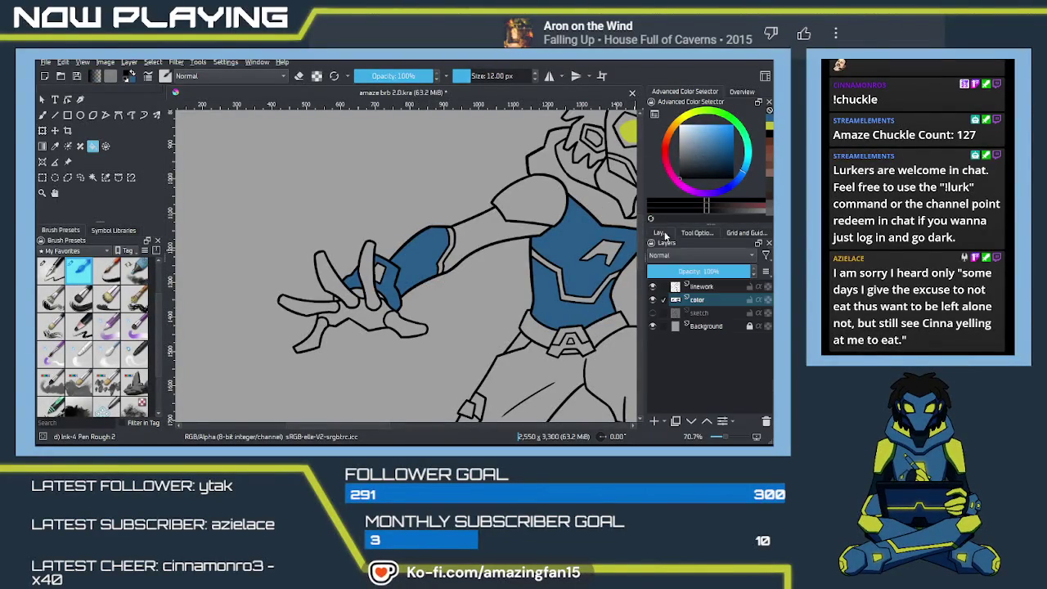
# On the linework layer, draw and erase black lines to close gaps around the wrist and hand
pyautogui.click(702, 287)
pyautogui.scroll(1, 389, 297)
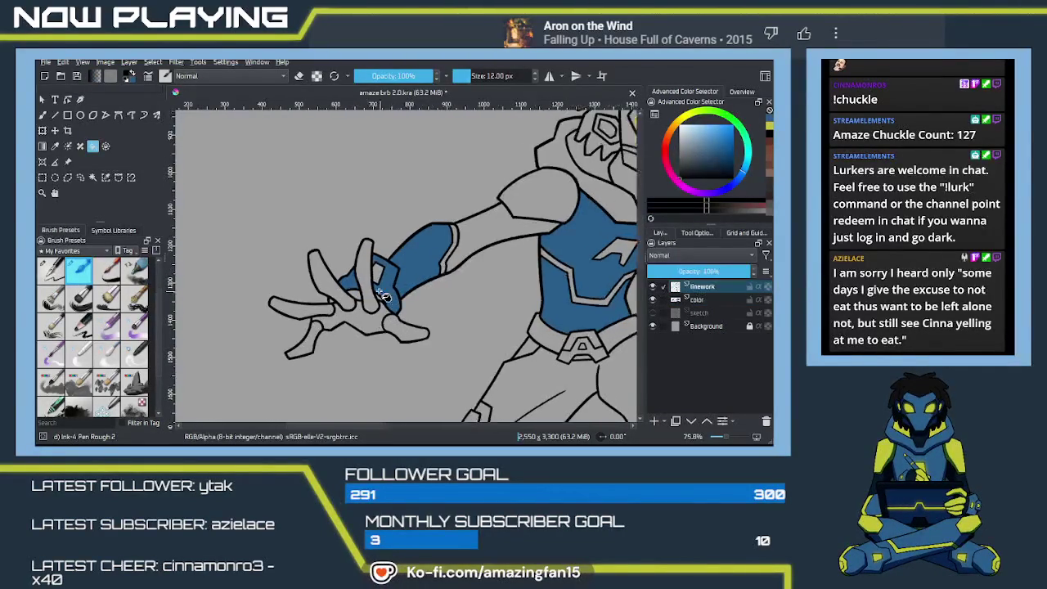
pyautogui.scroll(3, 385, 299)
pyautogui.scroll(3, 343, 311)
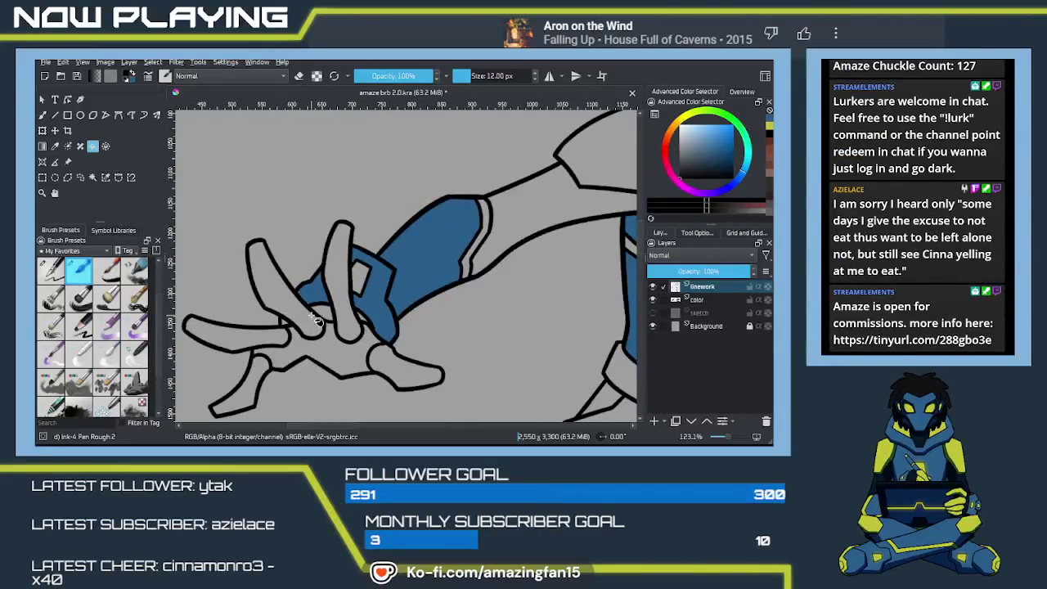
pyautogui.press('b')
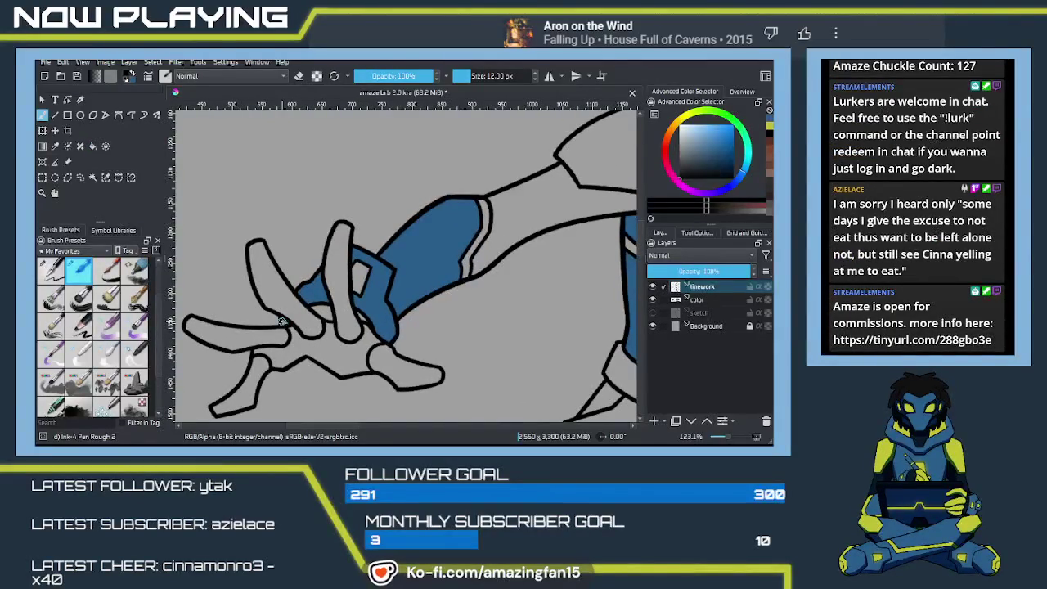
pyautogui.press('e')
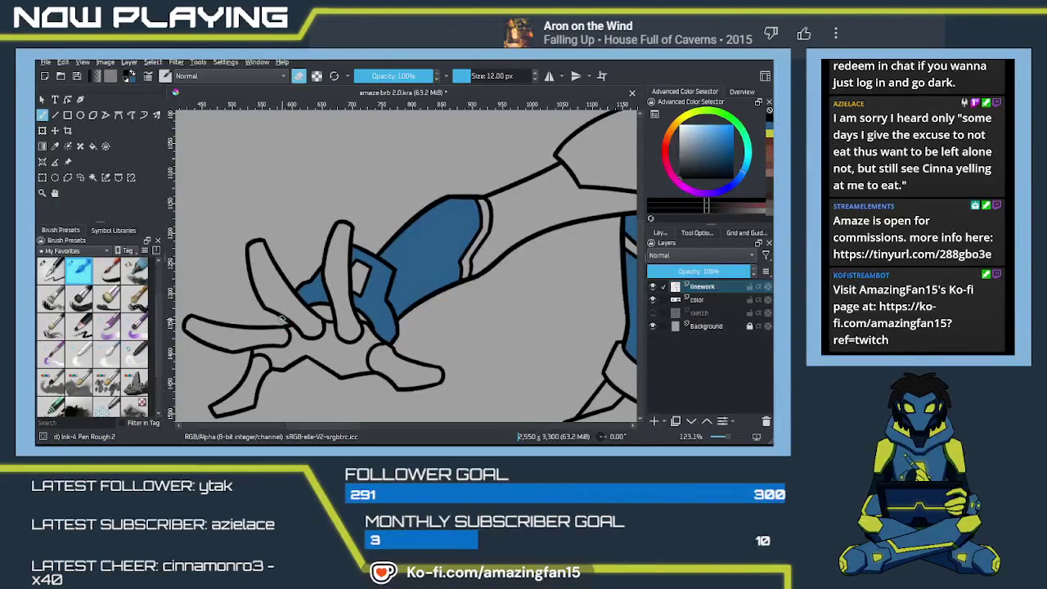
pyautogui.press('e')
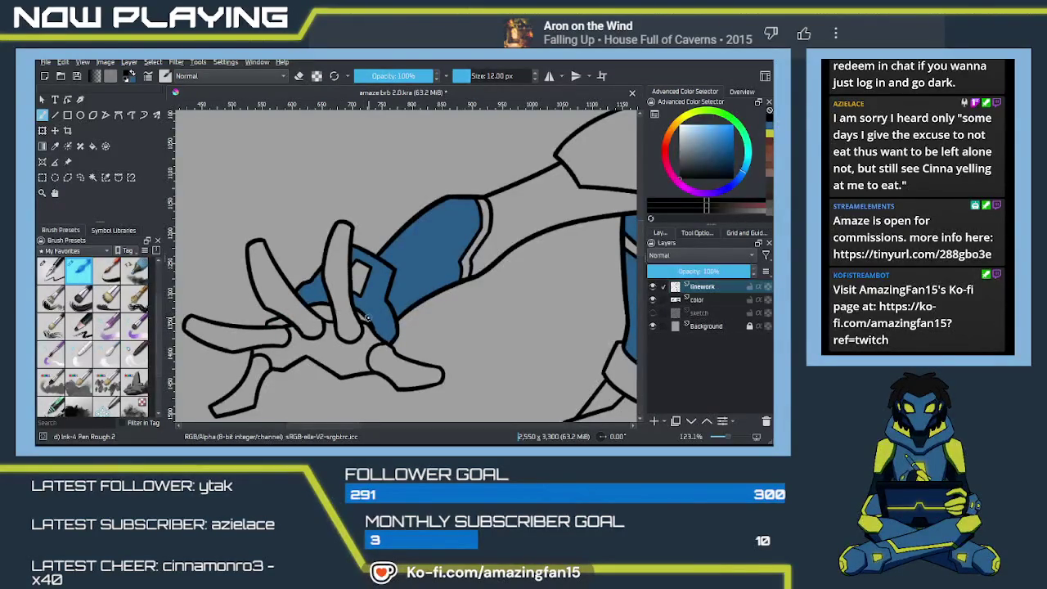
pyautogui.press('e')
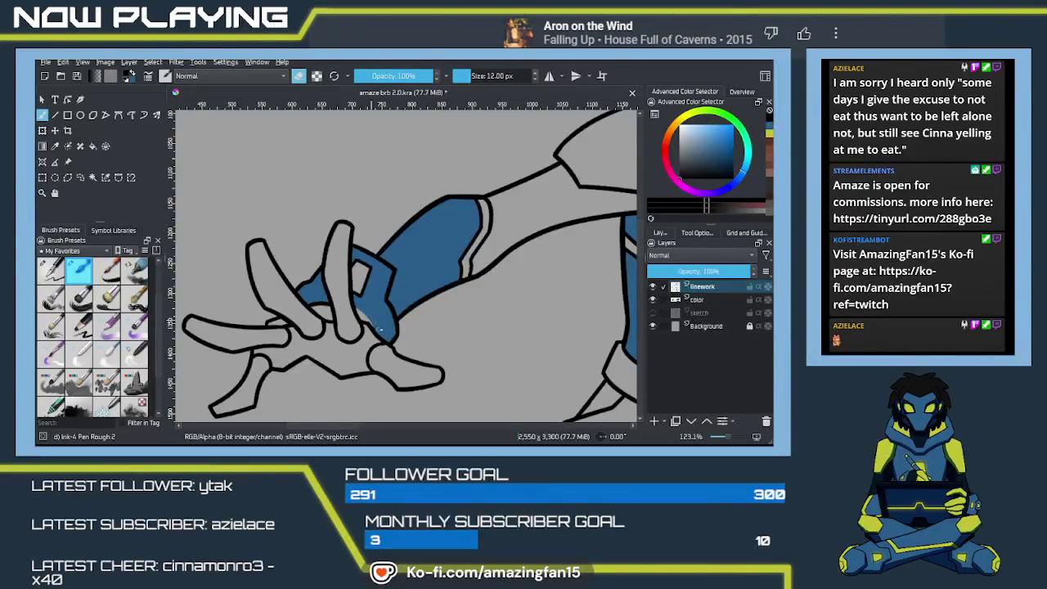
pyautogui.press('e')
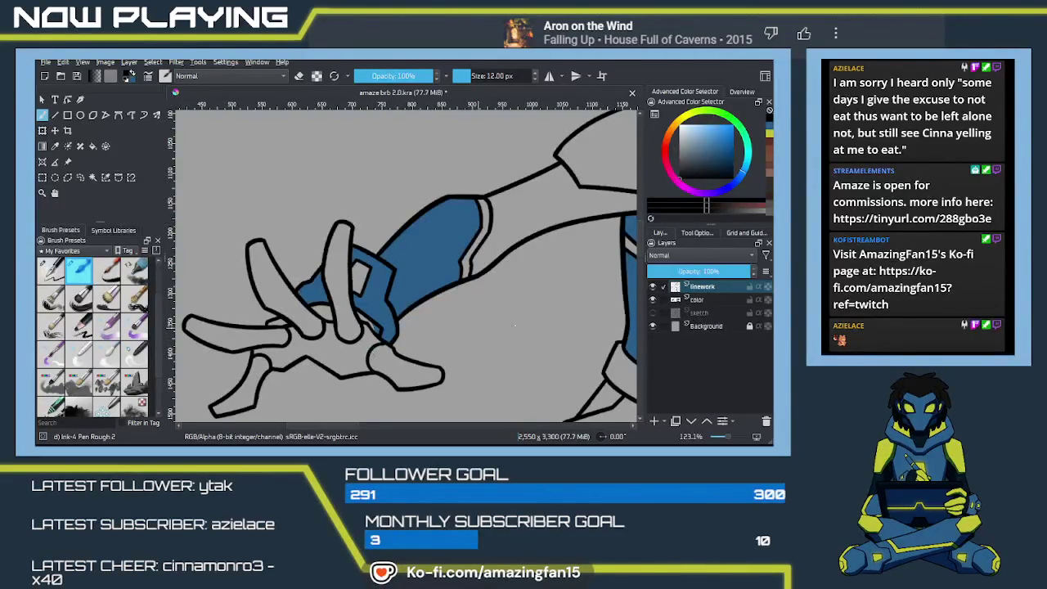
pyautogui.click(723, 302)
# Pick the arm's blue and fill the two small gaps between the fingers
pyautogui.press('f')
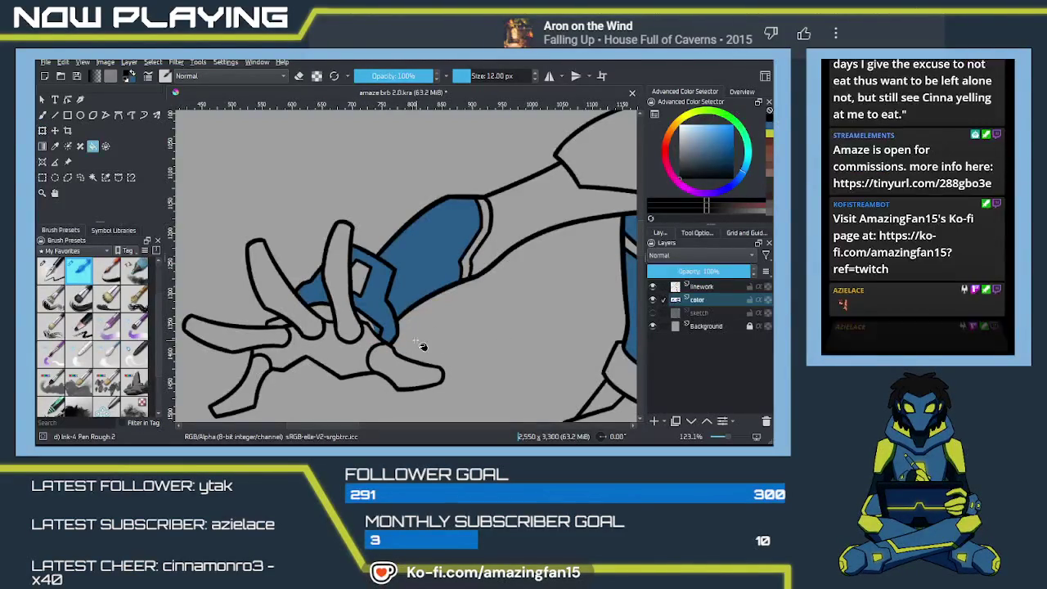
pyautogui.keyDown('ctrl'); pyautogui.click(391, 305); pyautogui.keyUp('ctrl')
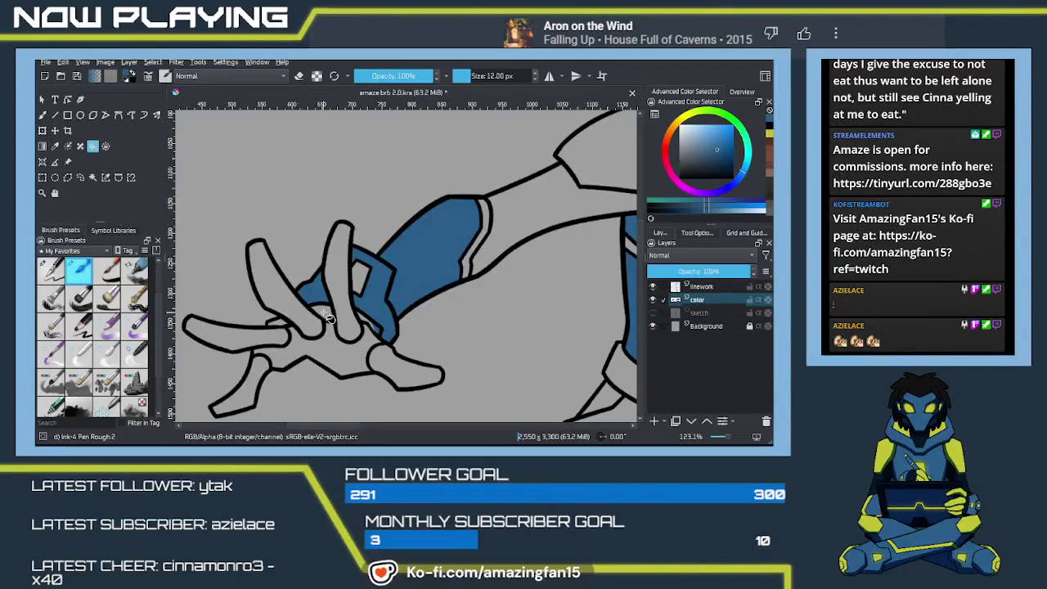
pyautogui.click(282, 324)
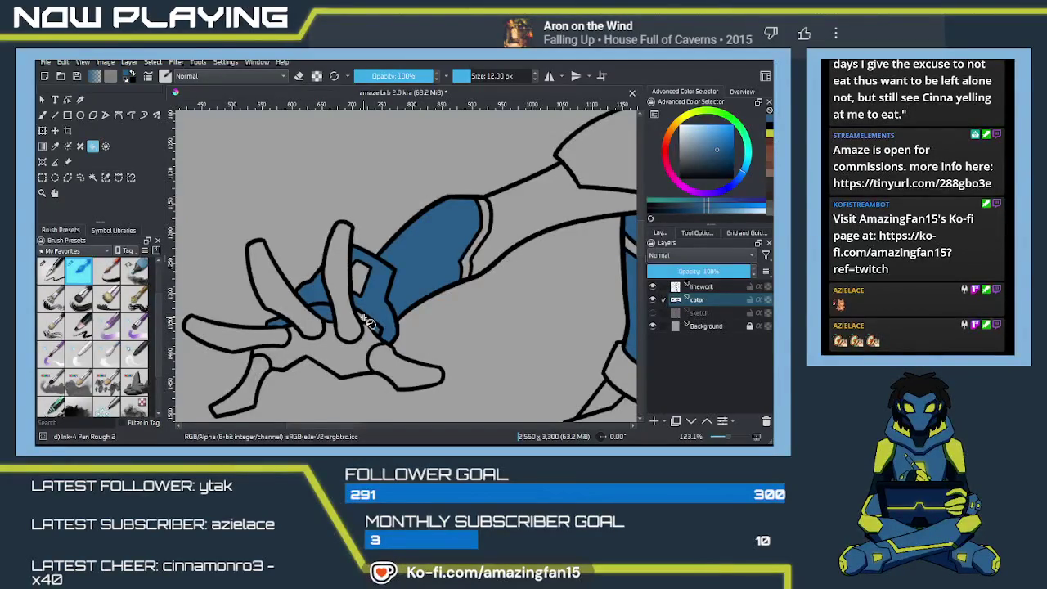
pyautogui.click(367, 327)
pyautogui.press('b')
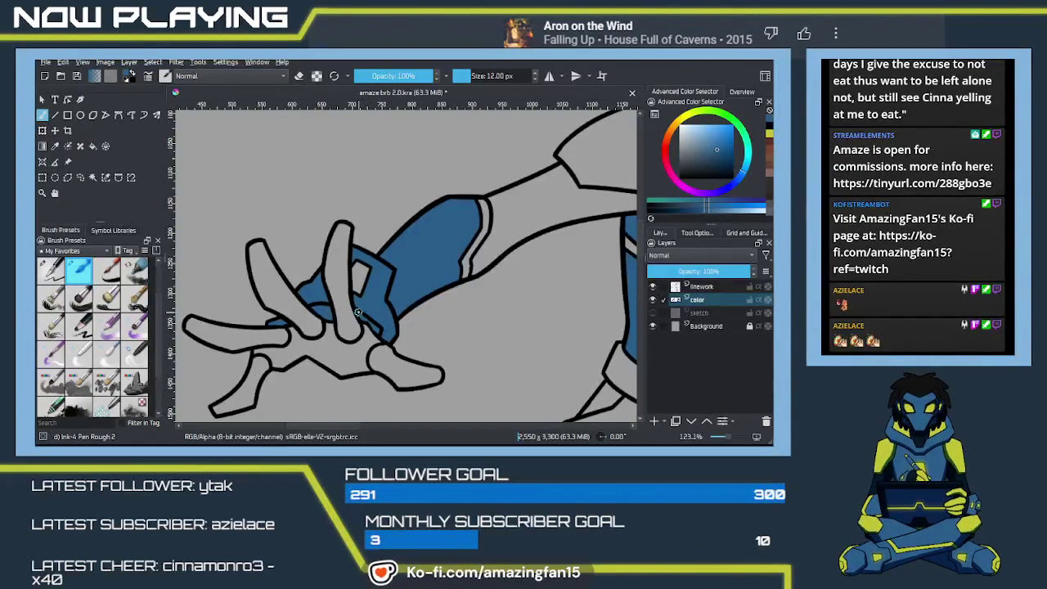
# Fill the robot's face and the area left of the mouth line blue
pyautogui.moveTo(460, 306)
pyautogui.mouseDown()
pyautogui.moveTo(300, 354)
pyautogui.moveTo(386, 299)
pyautogui.mouseUp()
pyautogui.press('f')
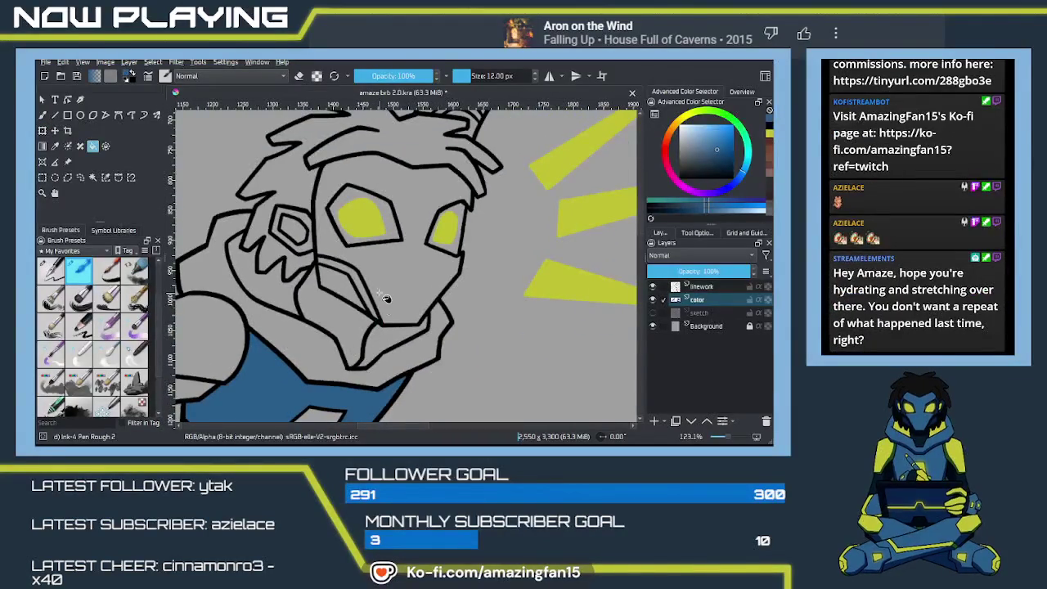
pyautogui.click(386, 299)
pyautogui.click(342, 310)
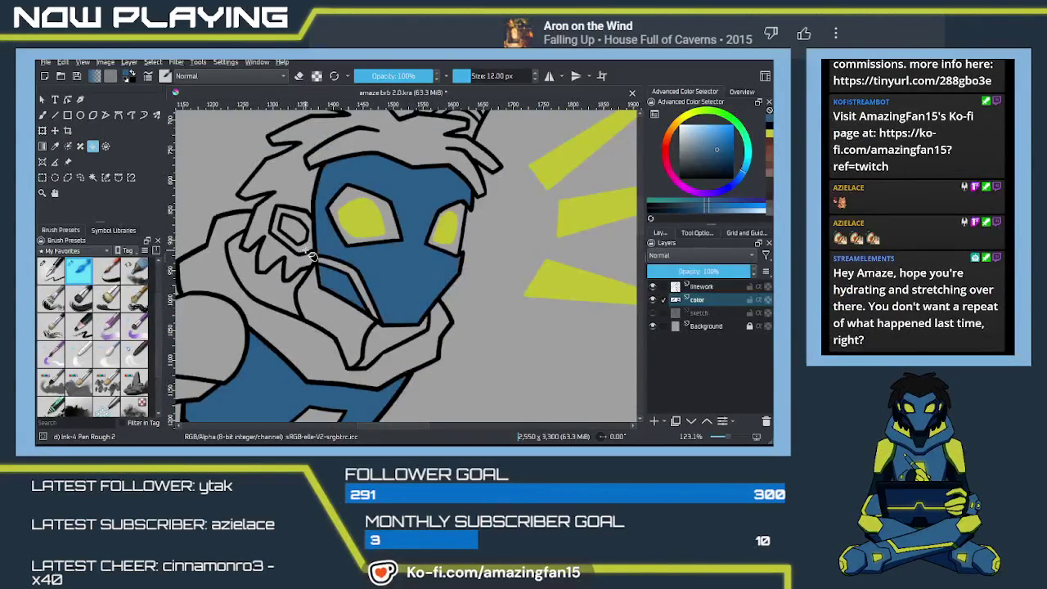
pyautogui.moveTo(352, 358)
pyautogui.mouseDown()
pyautogui.moveTo(493, 255)
pyautogui.moveTo(634, 237)
pyautogui.mouseUp()
pyautogui.press('b')
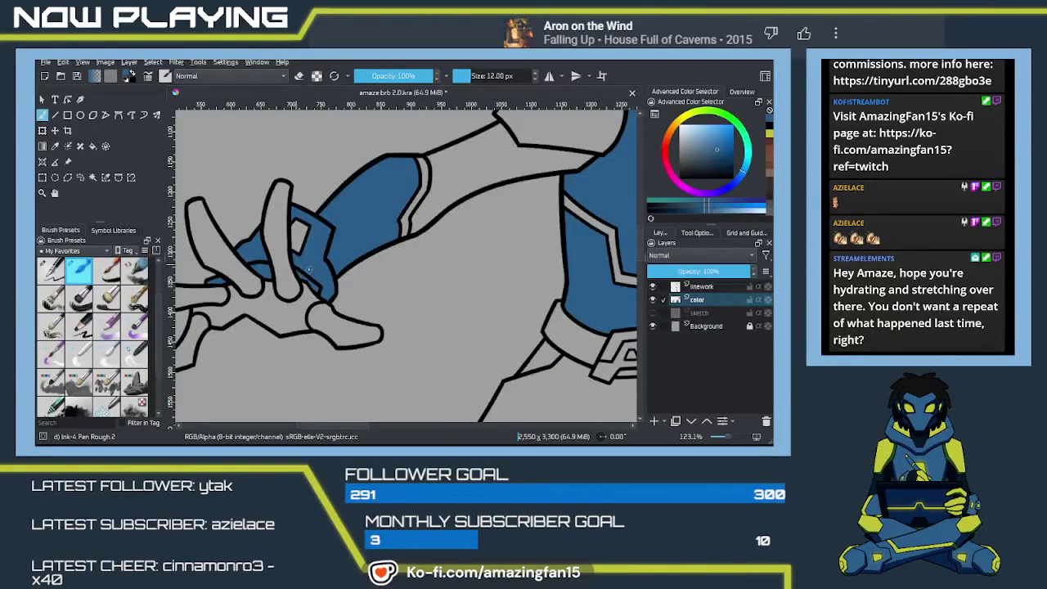
pyautogui.moveTo(484, 287); pyautogui.dragTo(171, 262)
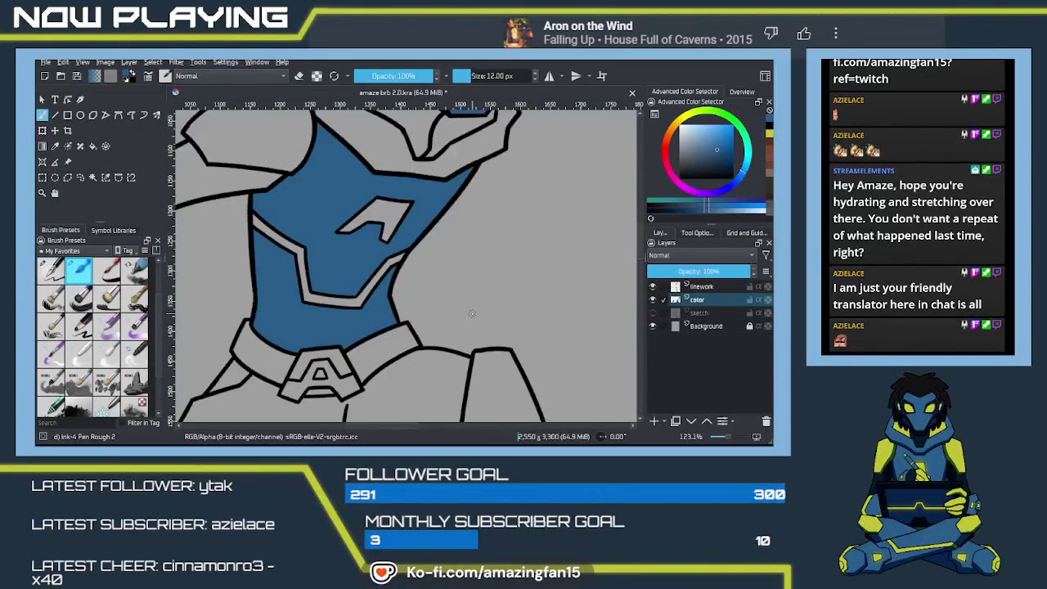
# Fill the raised arm, wrist cuff, hand segment and collar emblem around the A blue
pyautogui.moveTo(517, 257)
pyautogui.mouseDown()
pyautogui.moveTo(458, 236)
pyautogui.moveTo(442, 318)
pyautogui.moveTo(434, 276)
pyautogui.moveTo(431, 293)
pyautogui.mouseUp()
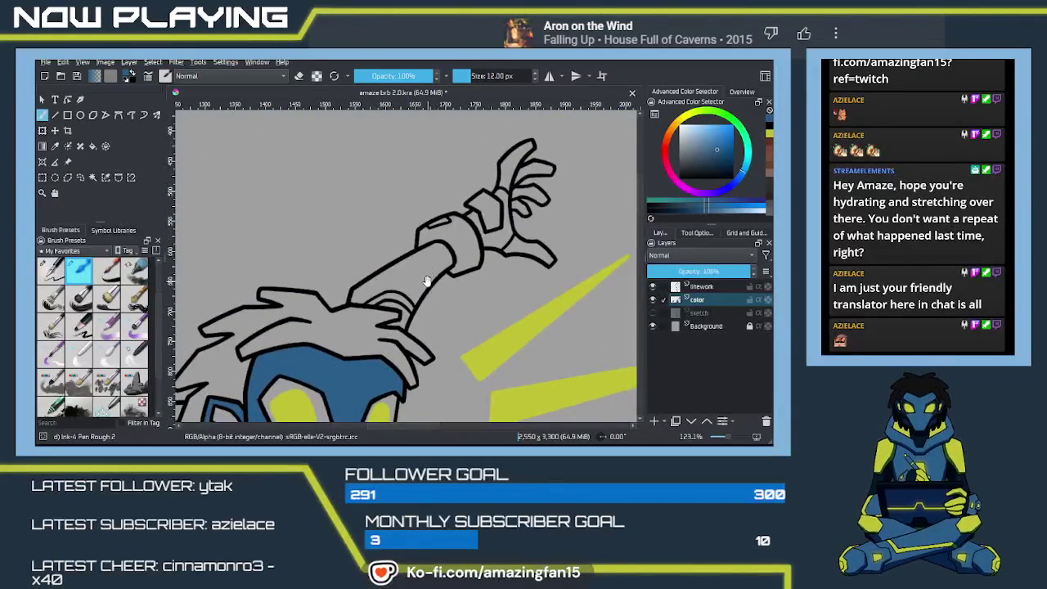
pyautogui.press('f')
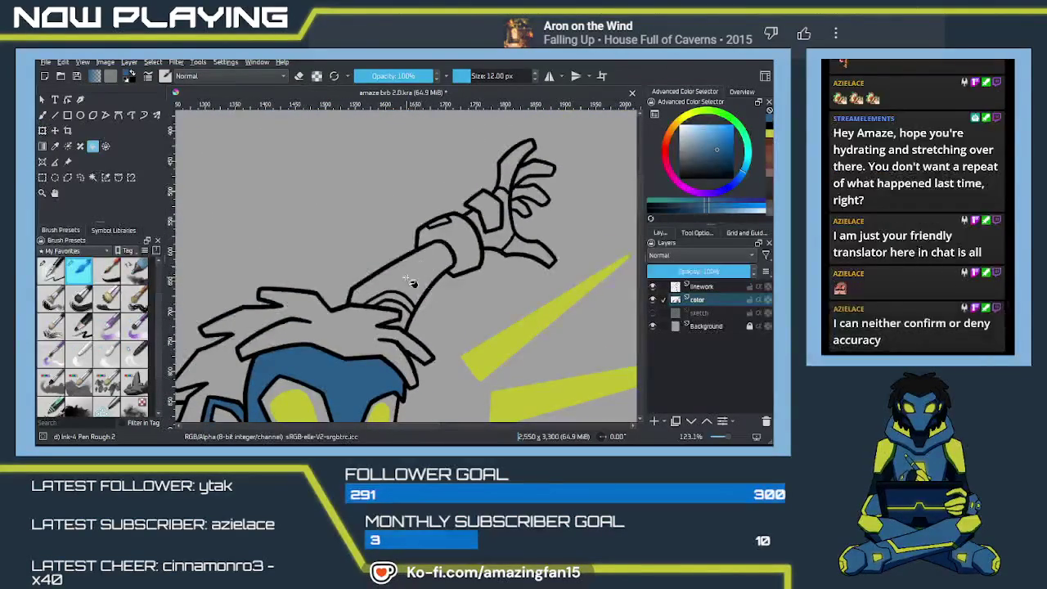
pyautogui.click(442, 260)
pyautogui.click(464, 238)
pyautogui.click(486, 211)
pyautogui.moveTo(464, 287)
pyautogui.mouseDown()
pyautogui.moveTo(432, 298)
pyautogui.moveTo(405, 385)
pyautogui.moveTo(427, 301)
pyautogui.moveTo(421, 270)
pyautogui.moveTo(411, 314)
pyautogui.mouseUp()
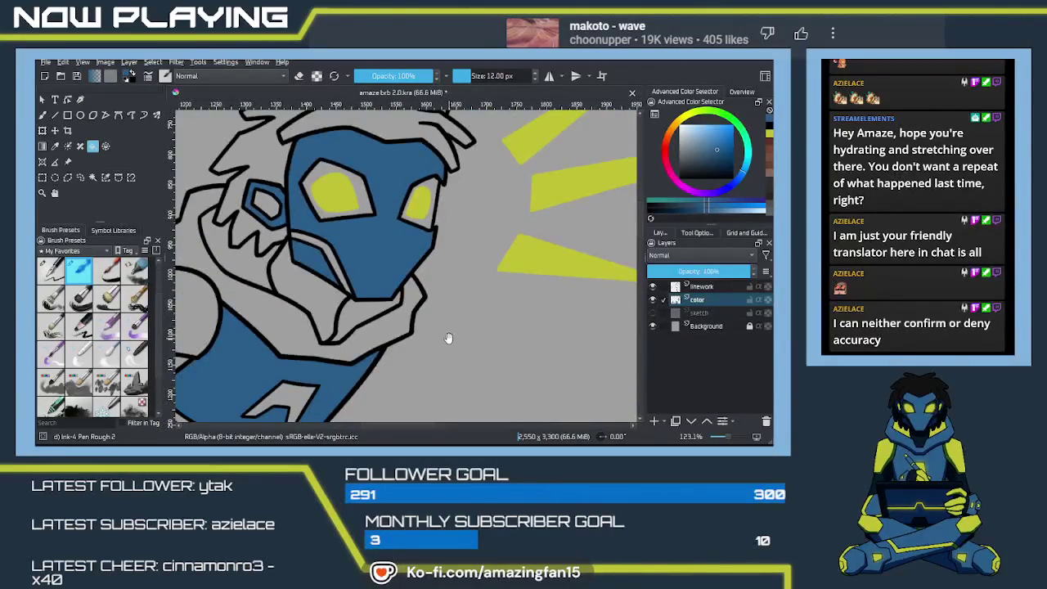
pyautogui.moveTo(446, 344)
pyautogui.mouseDown()
pyautogui.moveTo(532, 265)
pyautogui.moveTo(458, 352)
pyautogui.moveTo(425, 270)
pyautogui.moveTo(391, 248)
pyautogui.mouseUp()
pyautogui.click(385, 247)
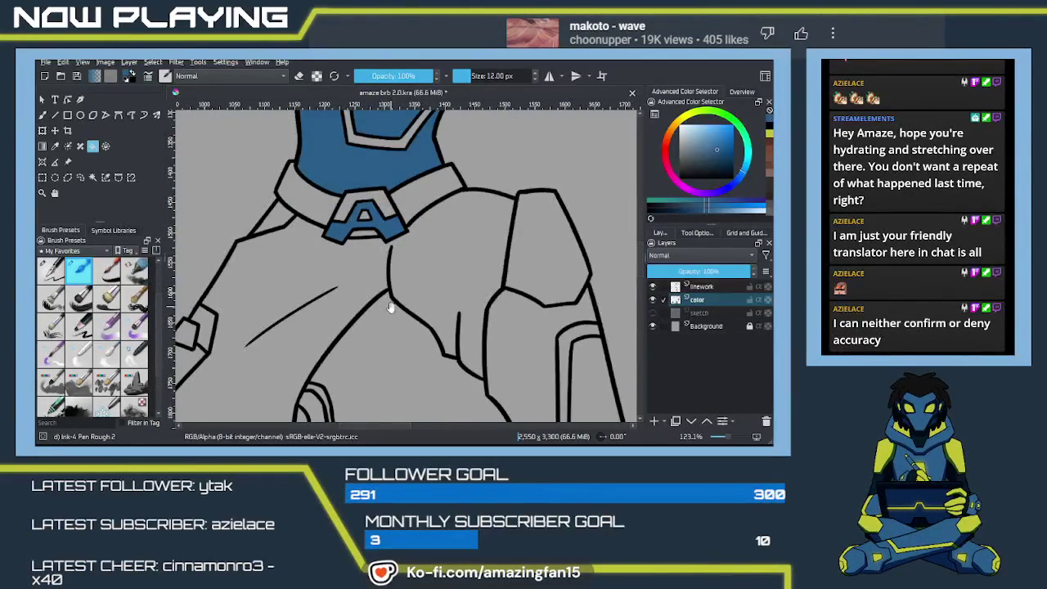
# Fill the shoulder armor patch, leg-to-boot strip and upper and lower boot sections blue
pyautogui.moveTo(390, 303); pyautogui.dragTo(540, 188)
pyautogui.click(327, 262)
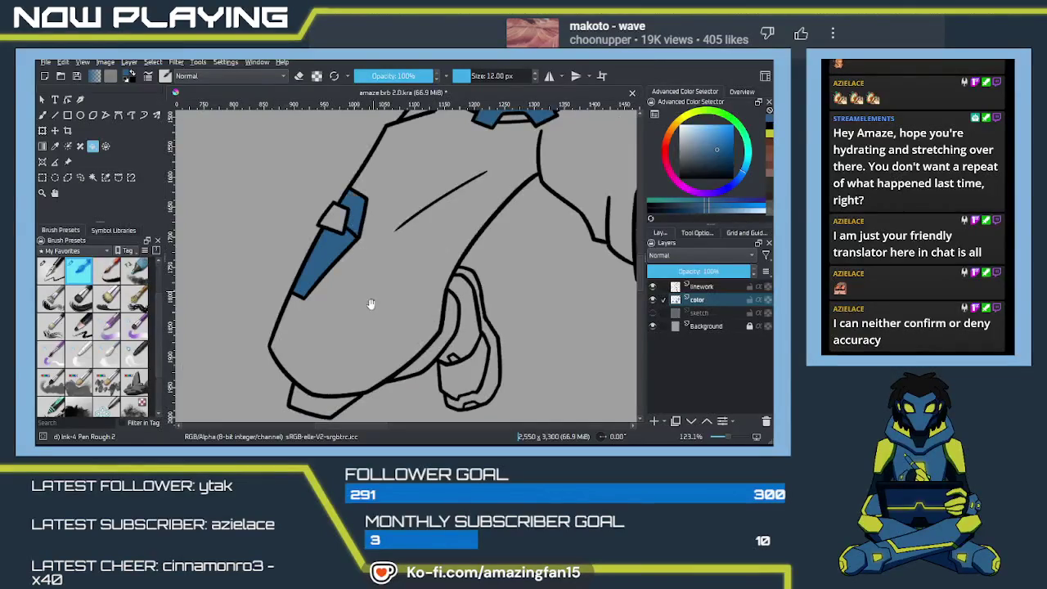
pyautogui.moveTo(373, 293); pyautogui.dragTo(364, 191)
pyautogui.click(420, 264)
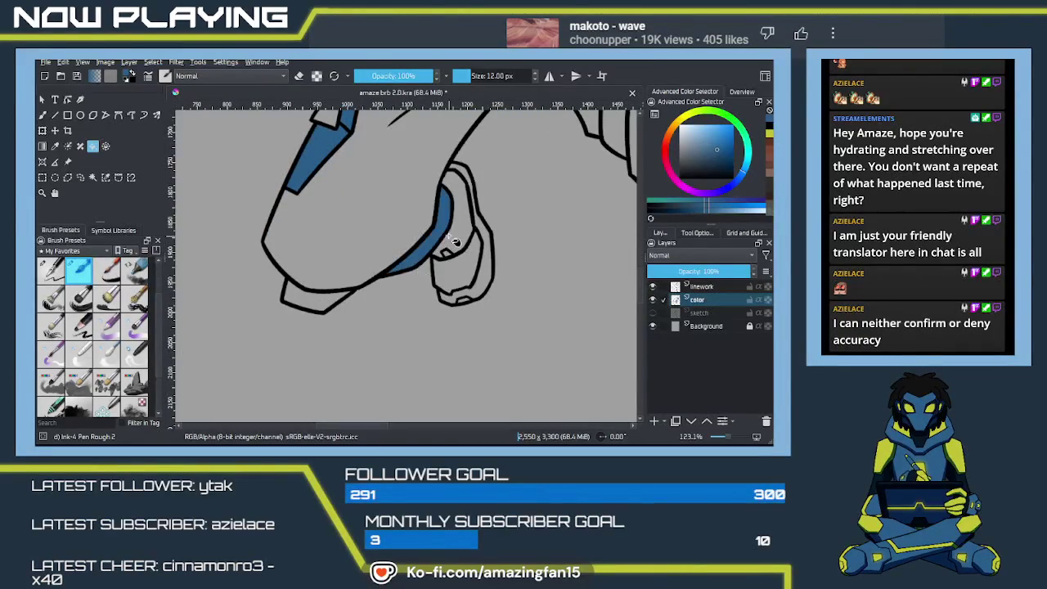
pyautogui.click(461, 232)
pyautogui.click(454, 283)
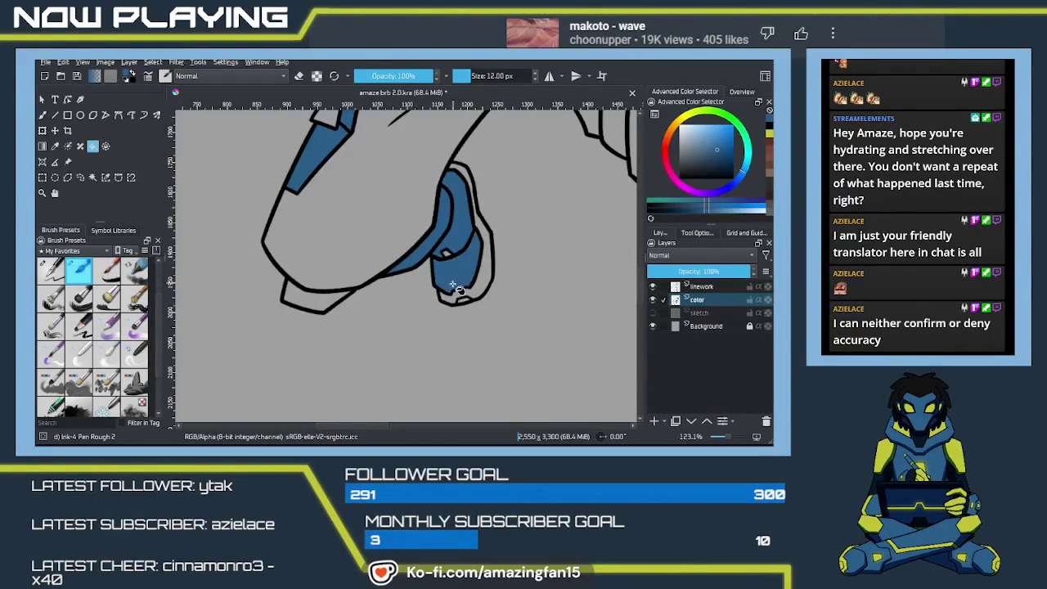
# Fill both leg regions, the other lower boot and its toe cap blue
pyautogui.moveTo(501, 278); pyautogui.dragTo(415, 280)
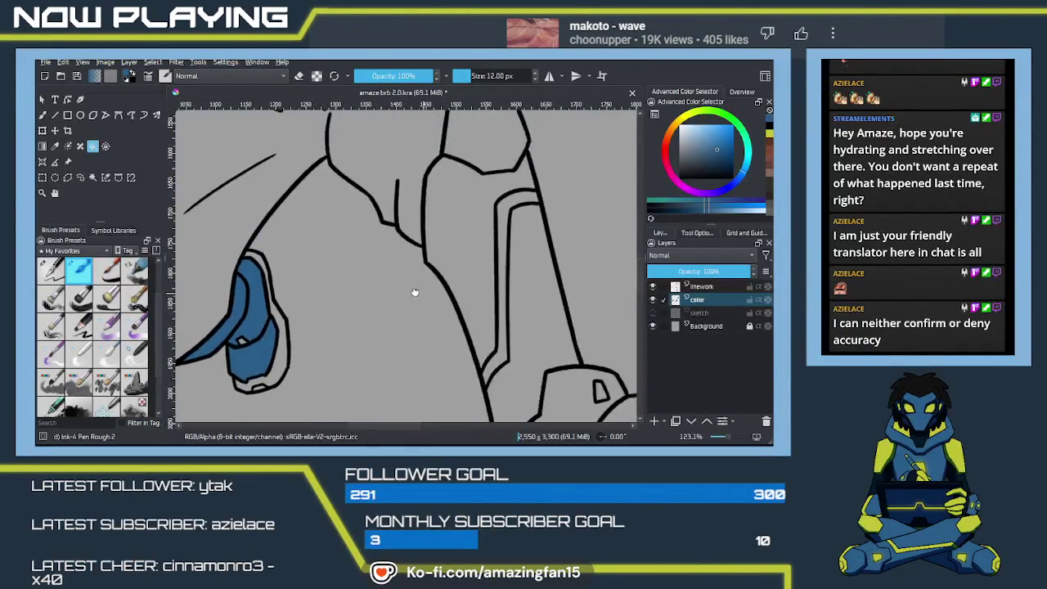
pyautogui.click(415, 280)
pyautogui.click(471, 357)
pyautogui.moveTo(472, 357); pyautogui.dragTo(409, 234)
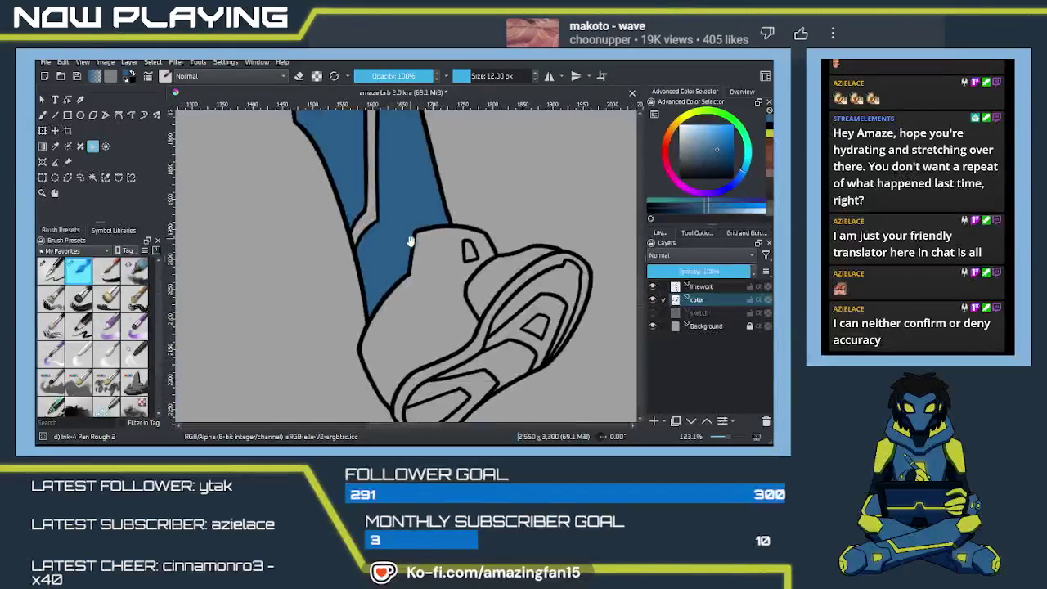
pyautogui.click(452, 300)
pyautogui.click(503, 282)
pyautogui.moveTo(442, 329)
pyautogui.mouseDown()
pyautogui.moveTo(439, 271)
pyautogui.moveTo(444, 304)
pyautogui.mouseUp()
pyautogui.moveTo(386, 281); pyautogui.dragTo(399, 333)
pyautogui.moveTo(362, 248)
pyautogui.mouseDown()
pyautogui.moveTo(392, 273)
pyautogui.moveTo(364, 281)
pyautogui.moveTo(444, 276)
pyautogui.moveTo(482, 303)
pyautogui.moveTo(509, 224)
pyautogui.moveTo(575, 252)
pyautogui.moveTo(428, 246)
pyautogui.moveTo(369, 227)
pyautogui.moveTo(331, 360)
pyautogui.moveTo(313, 336)
pyautogui.mouseUp()
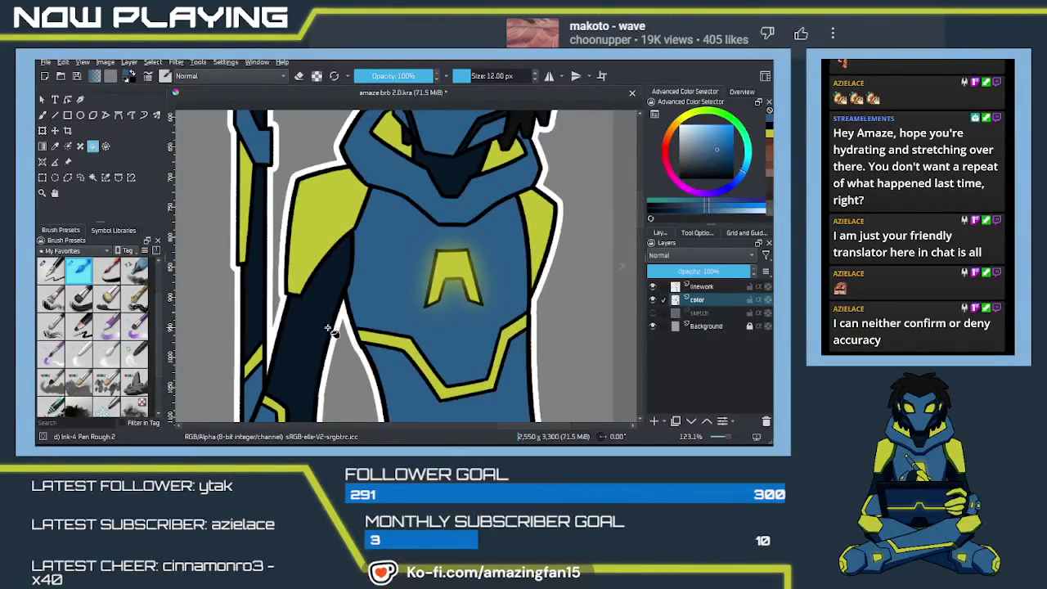
# Add dark navy to the lower face and both eye sockets
pyautogui.moveTo(325, 327)
pyautogui.mouseDown()
pyautogui.moveTo(335, 288)
pyautogui.moveTo(384, 282)
pyautogui.mouseUp()
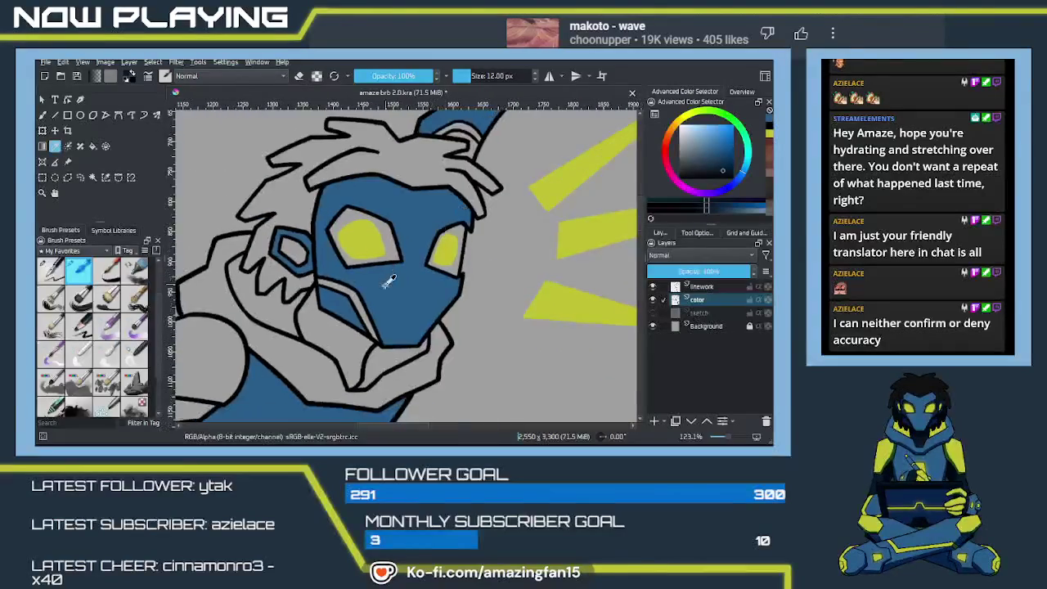
pyautogui.click(351, 296)
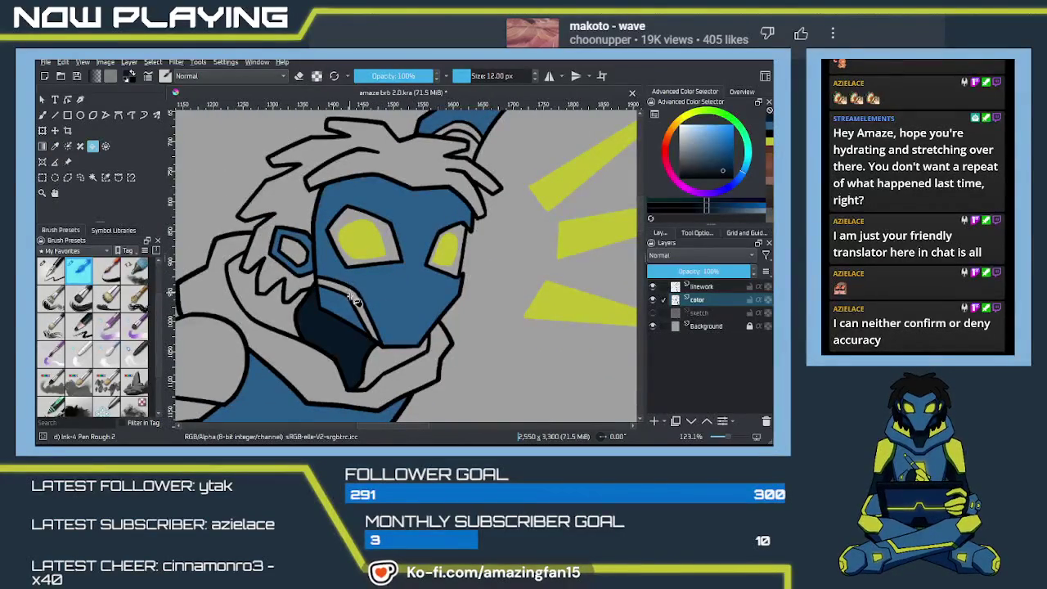
pyautogui.click(352, 221)
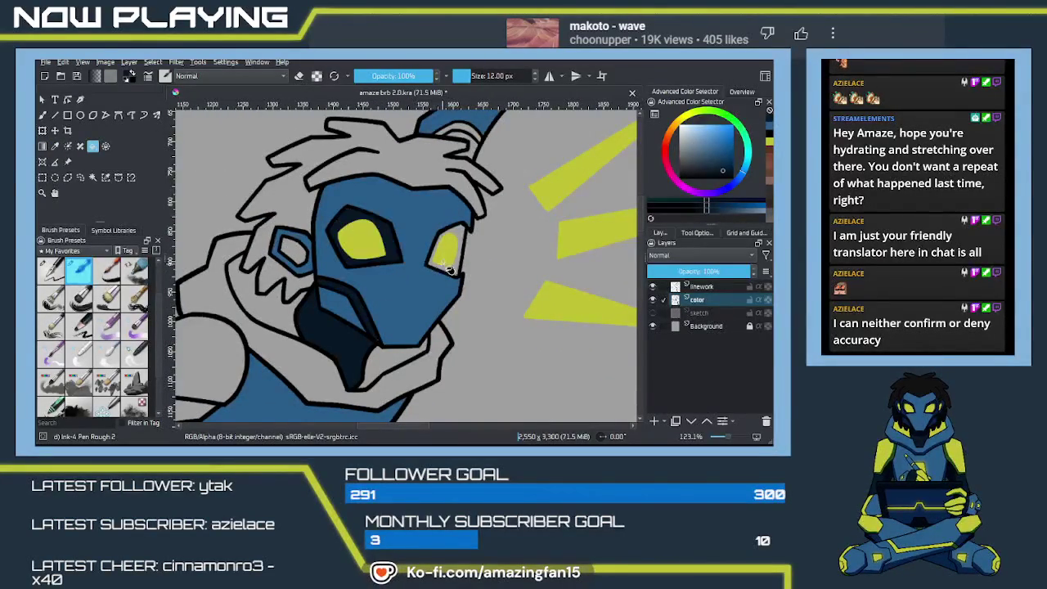
pyautogui.click(456, 260)
pyautogui.scroll(-3, 439, 292)
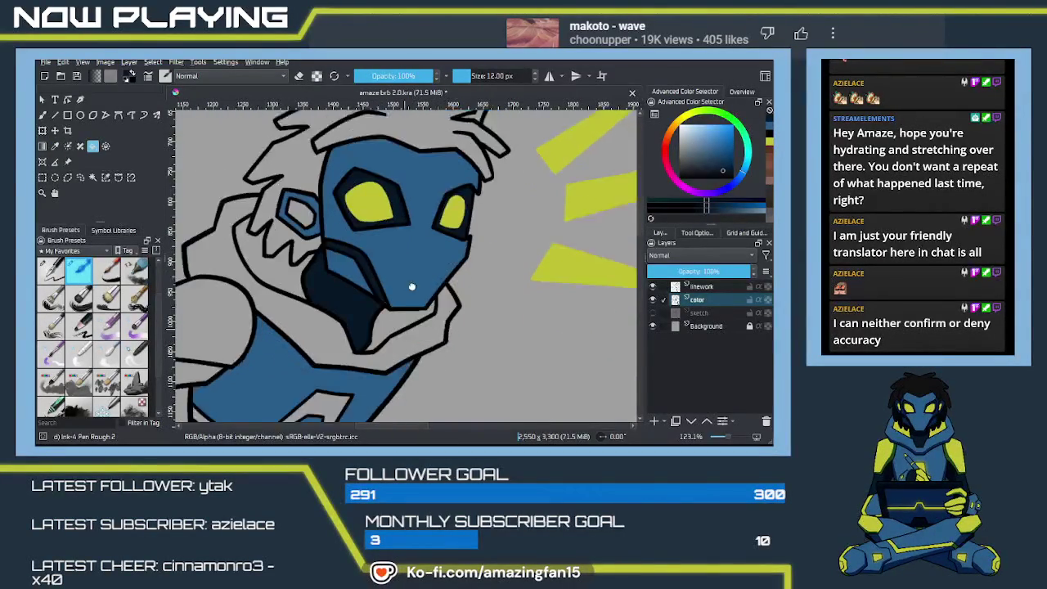
# Fill the palm of the hand blue
pyautogui.press('b')
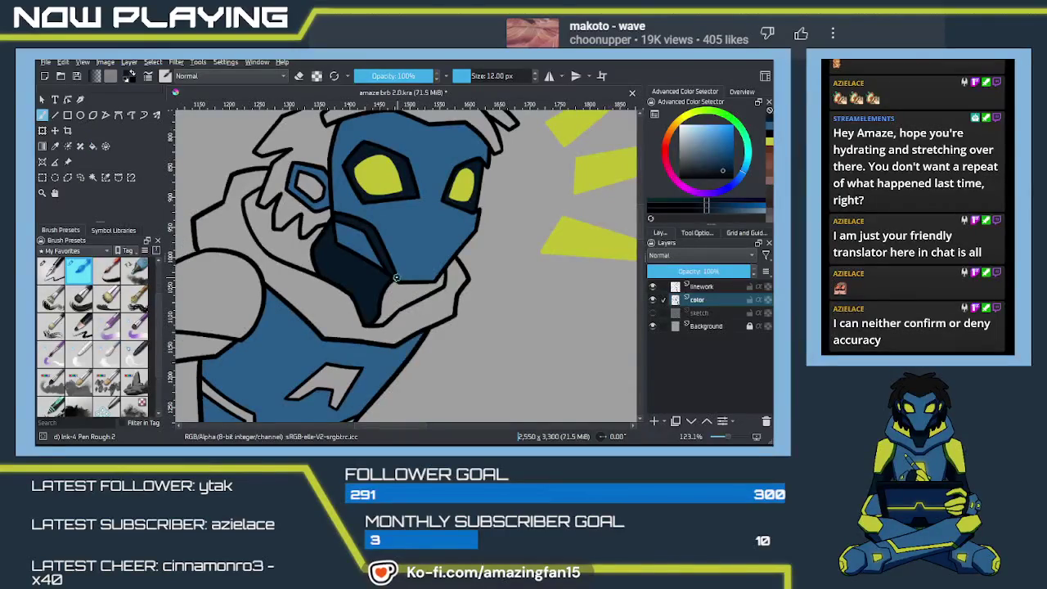
pyautogui.hscroll(-5, 392, 288)
pyautogui.scroll(-3, 392, 289)
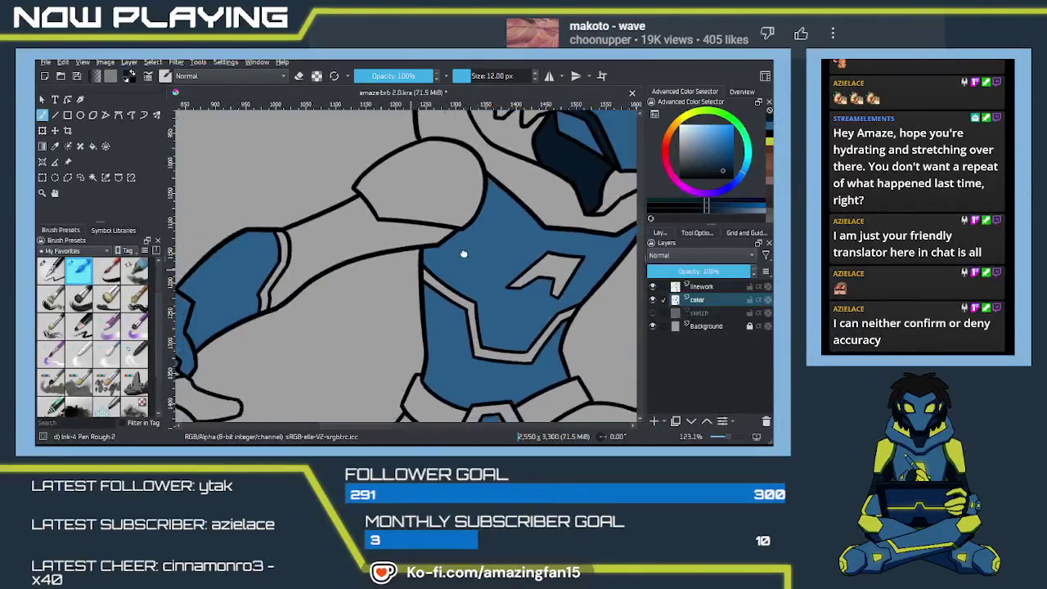
pyautogui.press('f')
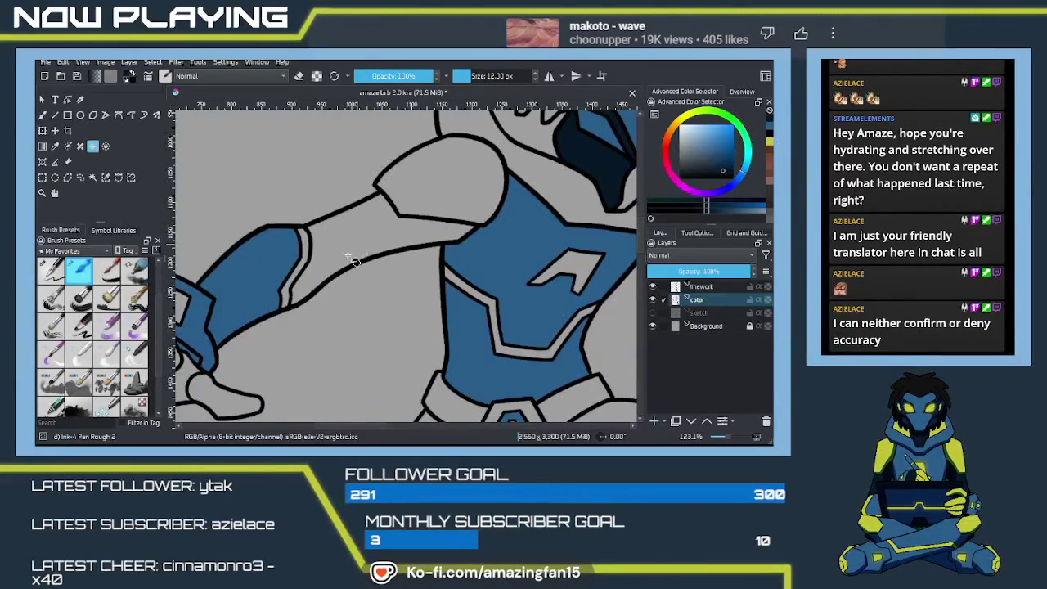
pyautogui.scroll(2, 355, 256)
pyautogui.hscroll(-5, 360, 260)
pyautogui.click(366, 292)
# Fill the gap between the hair and the arm blue
pyautogui.scroll(-2, 385, 319)
pyautogui.hscroll(3, 385, 319)
pyautogui.hscroll(3, 328, 352)
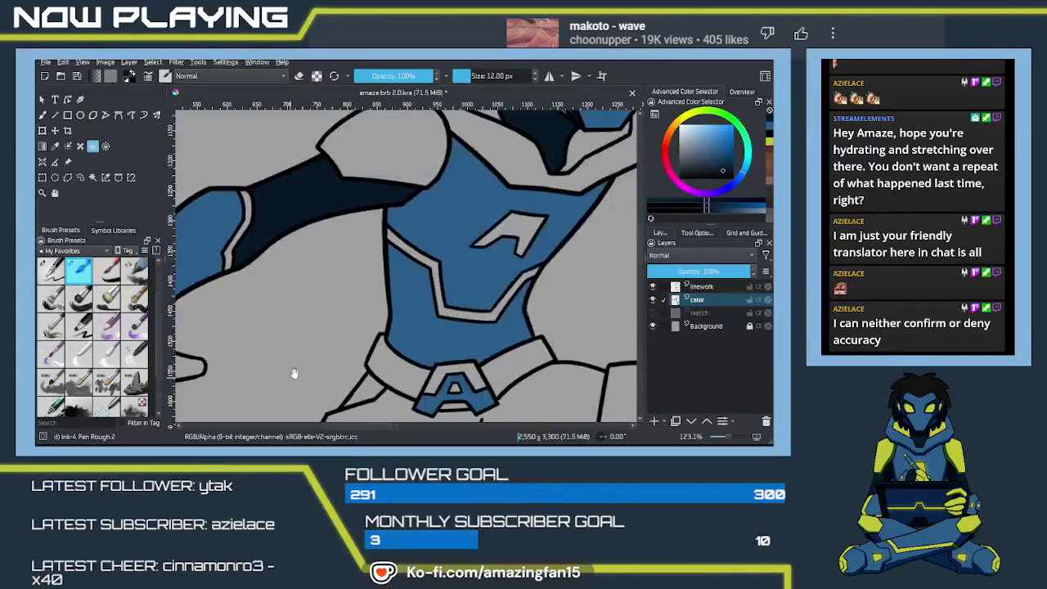
pyautogui.scroll(3, 286, 378)
pyautogui.hscroll(8, 410, 292)
pyautogui.scroll(2, 393, 302)
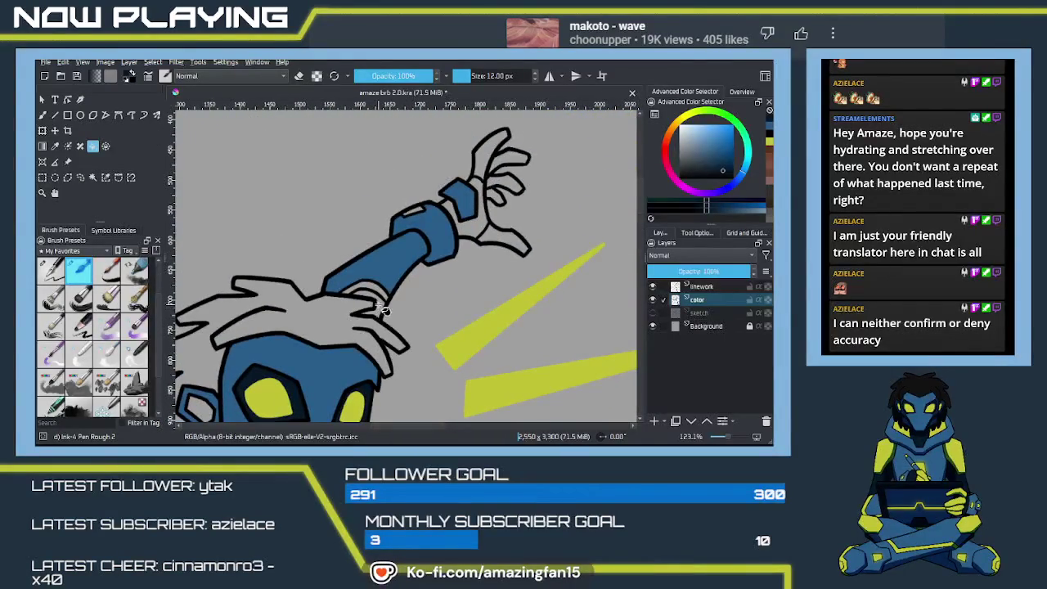
pyautogui.click(383, 319)
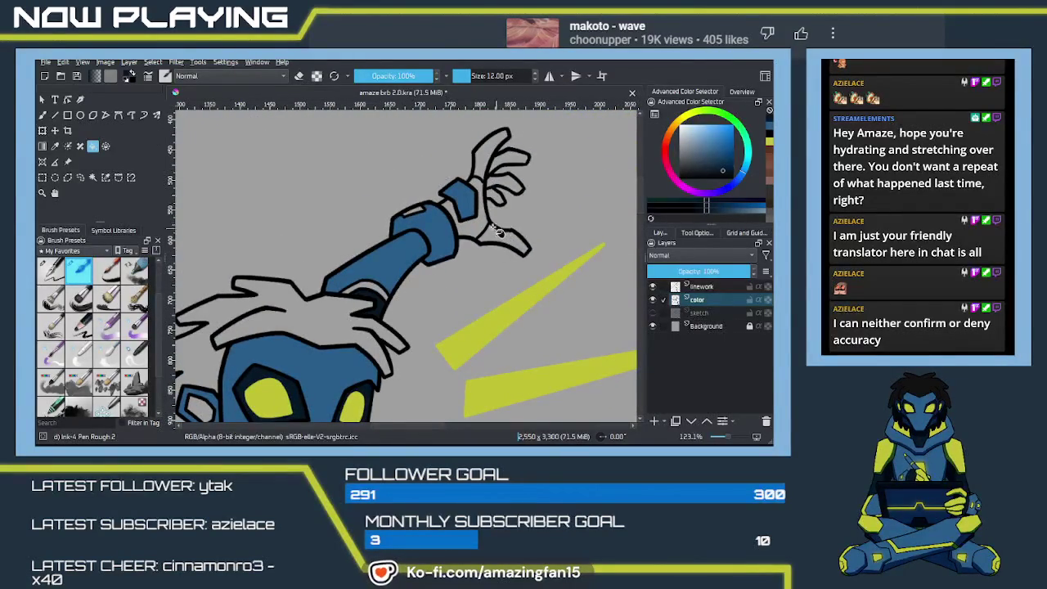
# Fill the torso's shirt dark navy to match the reference figure
pyautogui.scroll(-3, 414, 348)
pyautogui.scroll(-4, 414, 349)
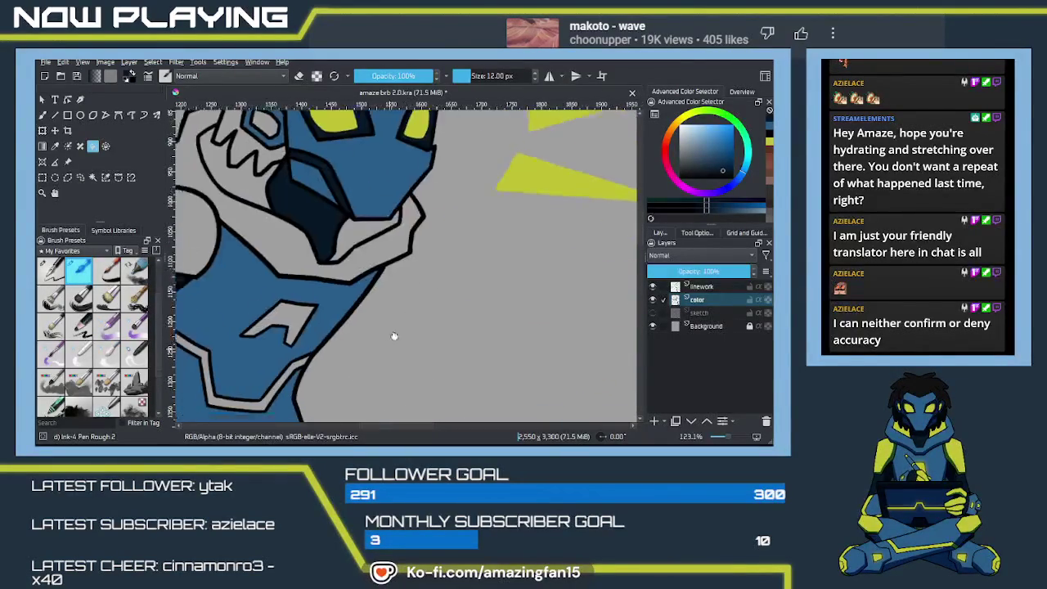
pyautogui.hscroll(-5, 417, 319)
pyautogui.scroll(-2, 424, 267)
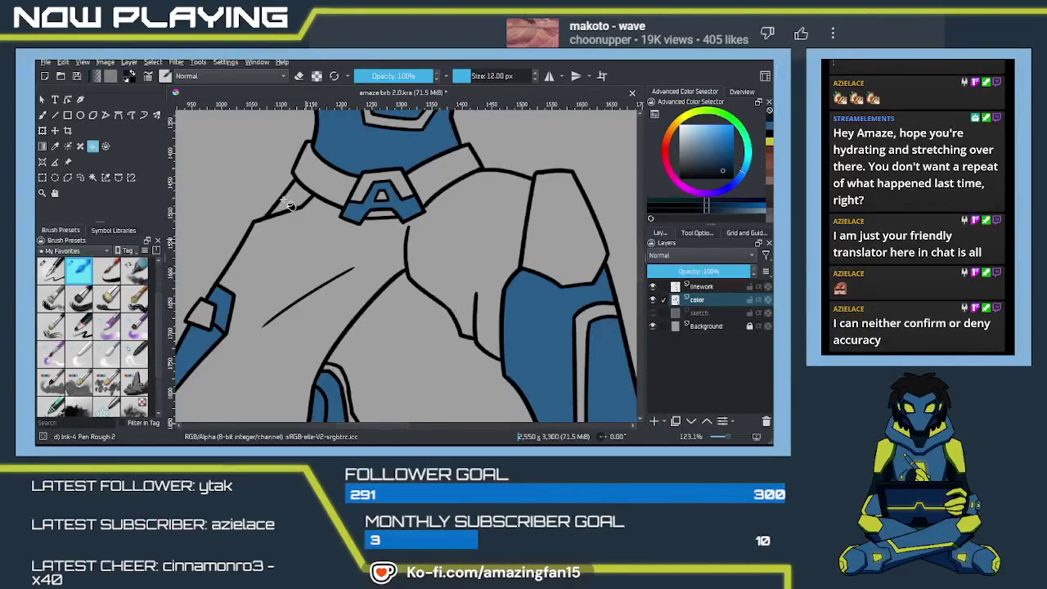
pyautogui.click(342, 254)
pyautogui.scroll(-3, 376, 301)
pyautogui.scroll(2, 376, 301)
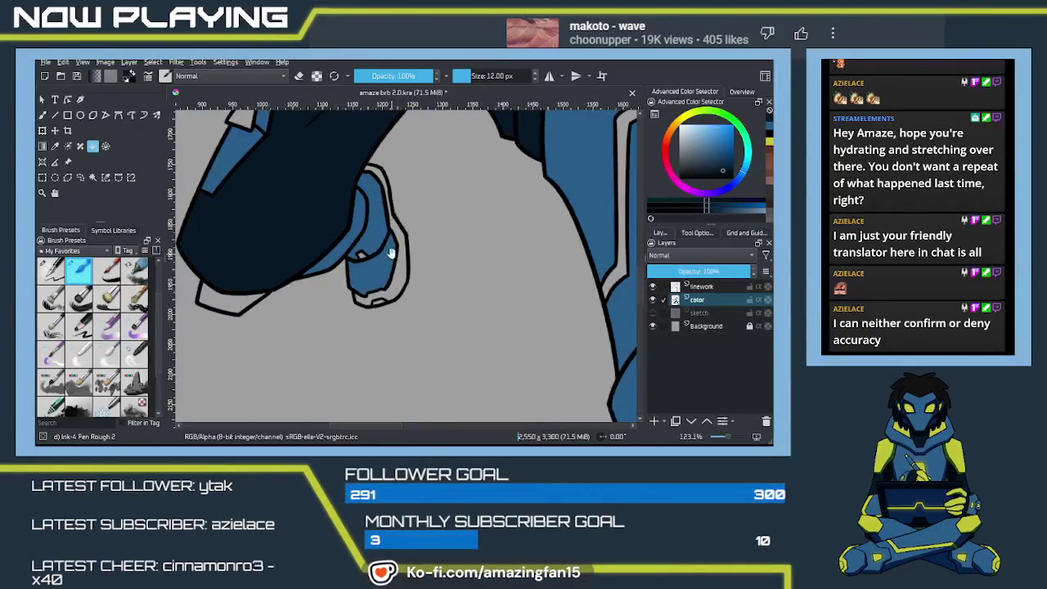
pyautogui.scroll(2, 376, 301)
pyautogui.hscroll(-2, 372, 278)
# Zoom out and pan to review the coloured character beside the reference figure
pyautogui.press('b')
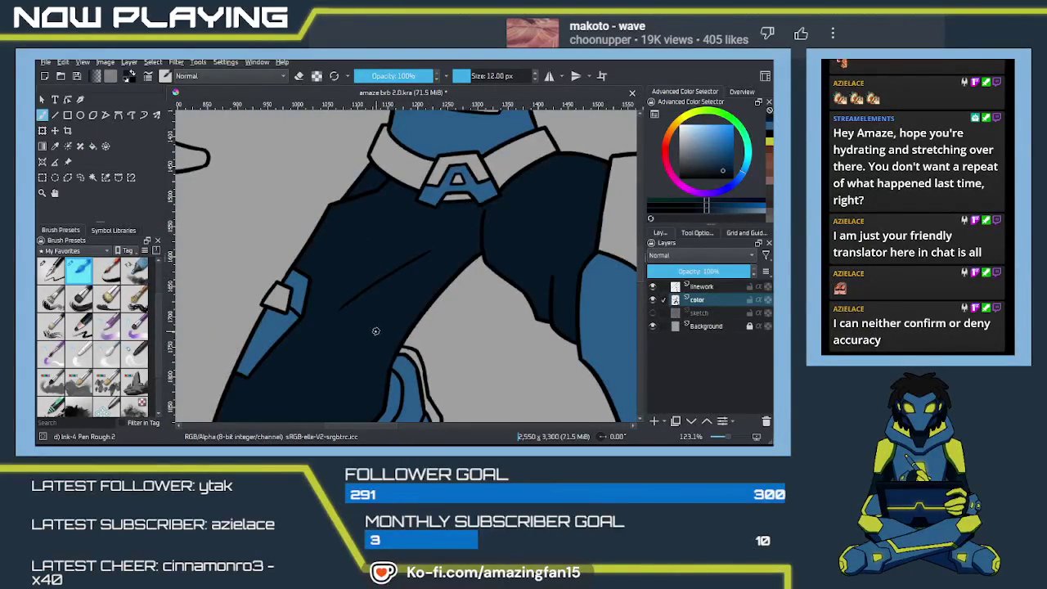
pyautogui.hscroll(2, 328, 324)
pyautogui.scroll(1, 390, 276)
pyautogui.hscroll(2, 386, 278)
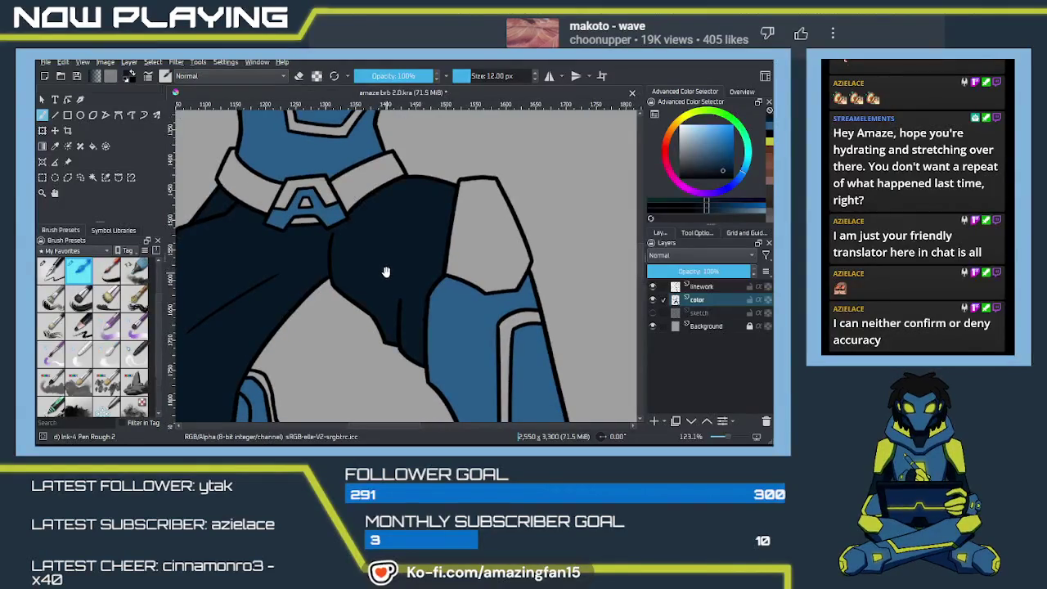
pyautogui.scroll(3, 386, 279)
pyautogui.hscroll(-1, 385, 302)
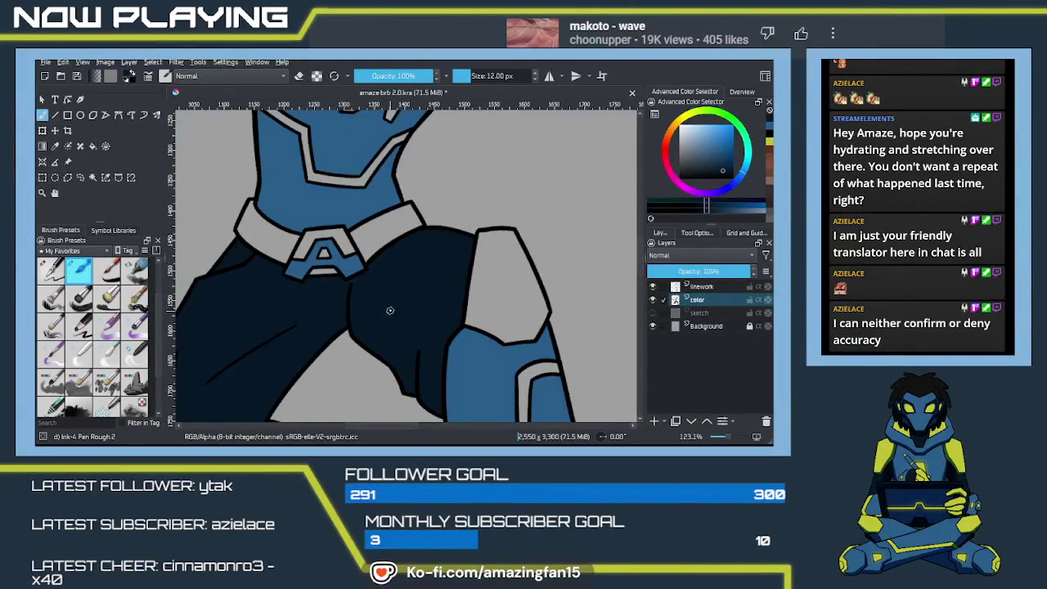
pyautogui.scroll(-1, 388, 307)
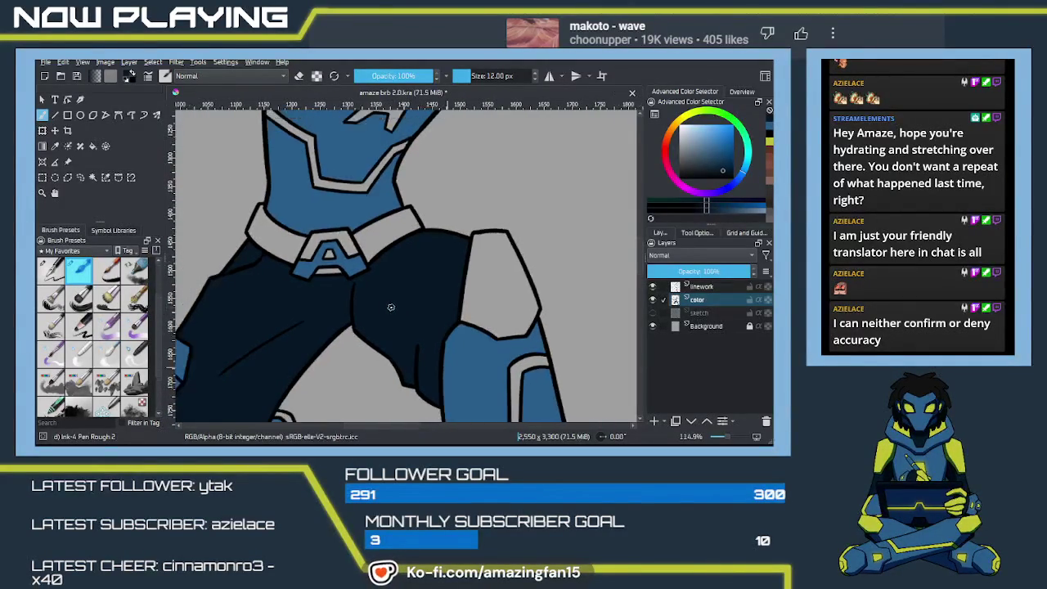
pyautogui.scroll(-2, 384, 304)
pyautogui.scroll(-3, 384, 304)
pyautogui.hscroll(2, 495, 282)
pyautogui.hscroll(2, 426, 281)
pyautogui.hscroll(-1, 449, 278)
pyautogui.hscroll(-2, 318, 275)
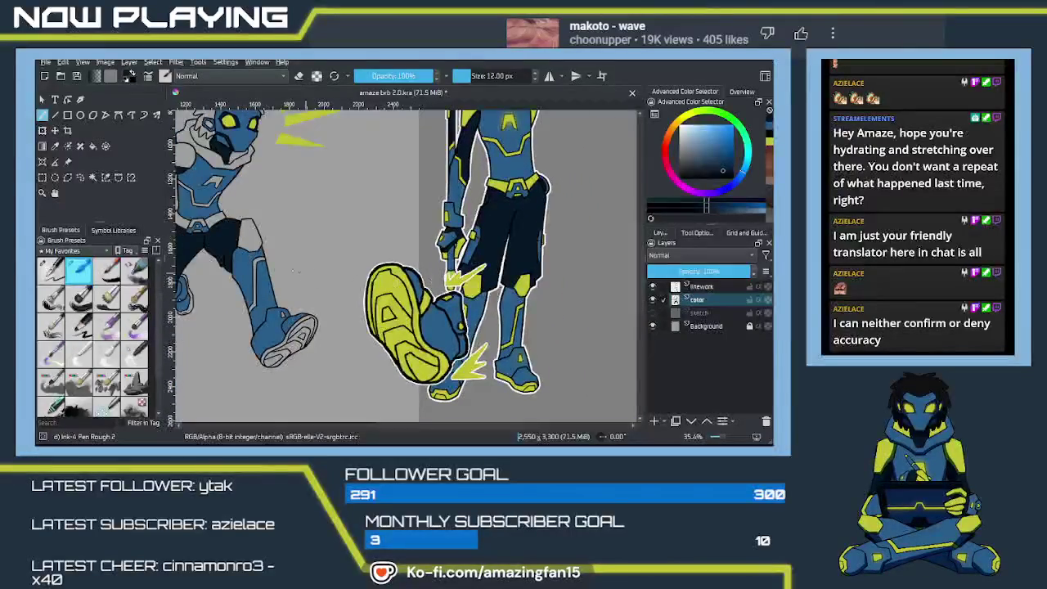
# Cancel the raised-foot transform and reframe the view on both upper bodies
pyautogui.click(69, 162)
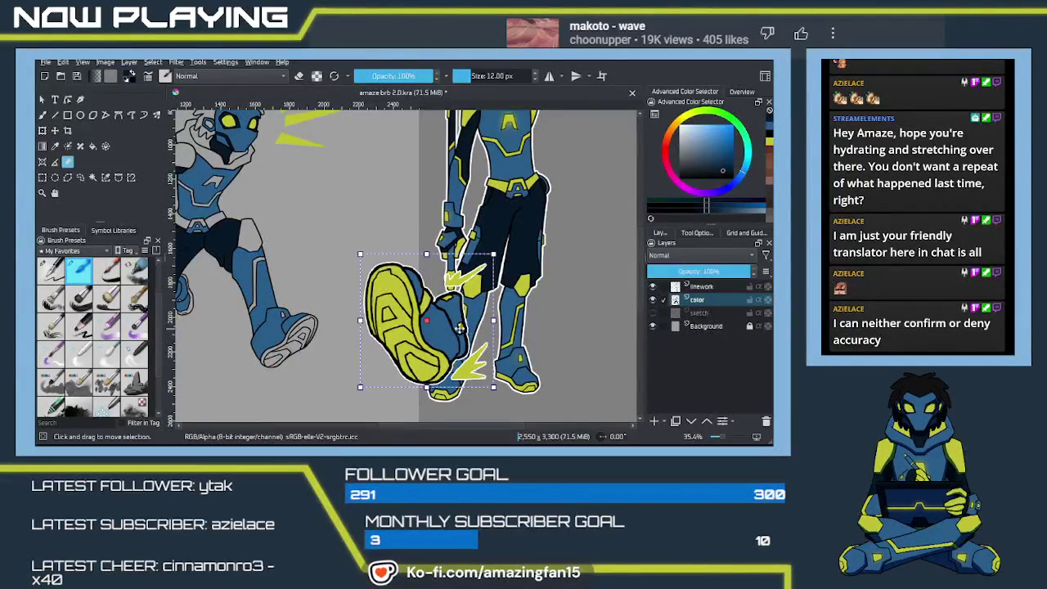
pyautogui.hotkey('ctrl', 'z')
pyautogui.scroll(2, 410, 280)
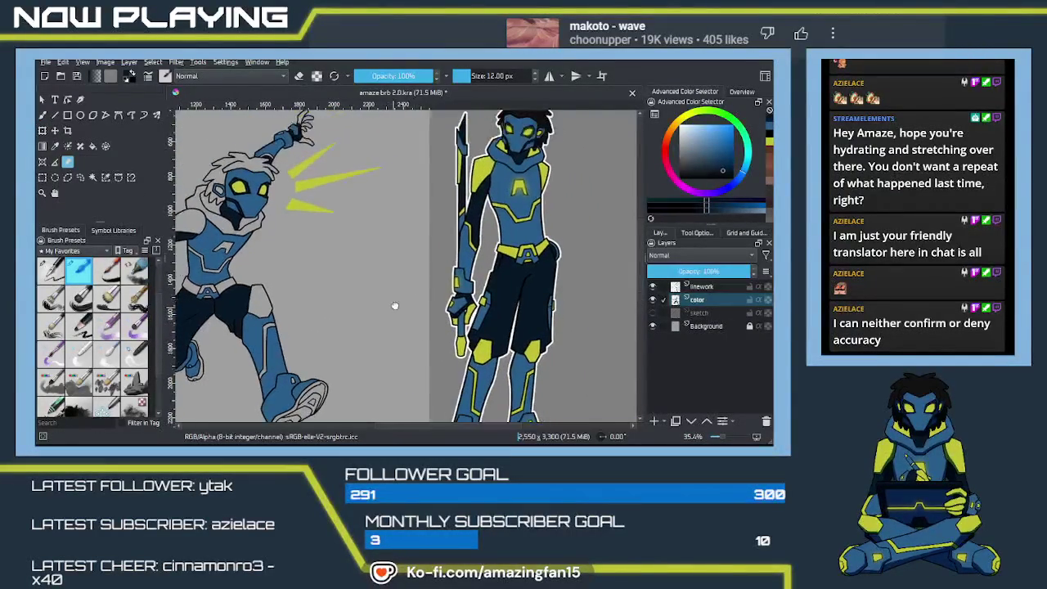
pyautogui.hscroll(-2, 410, 279)
pyautogui.moveTo(410, 280)
pyautogui.mouseDown()
pyautogui.moveTo(439, 279)
pyautogui.moveTo(381, 287)
pyautogui.moveTo(400, 276)
pyautogui.moveTo(405, 292)
pyautogui.moveTo(415, 276)
pyautogui.moveTo(309, 312)
pyautogui.moveTo(297, 301)
pyautogui.moveTo(320, 304)
pyautogui.mouseUp()
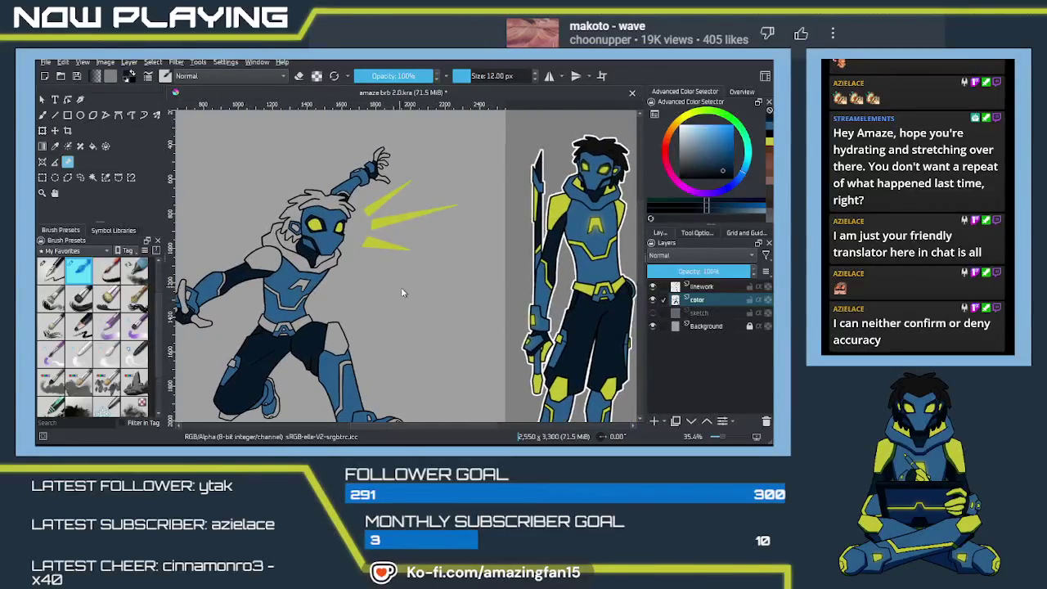
# Sample a colour from the artwork and fill a torso area with it
pyautogui.press('p')
pyautogui.click(286, 280)
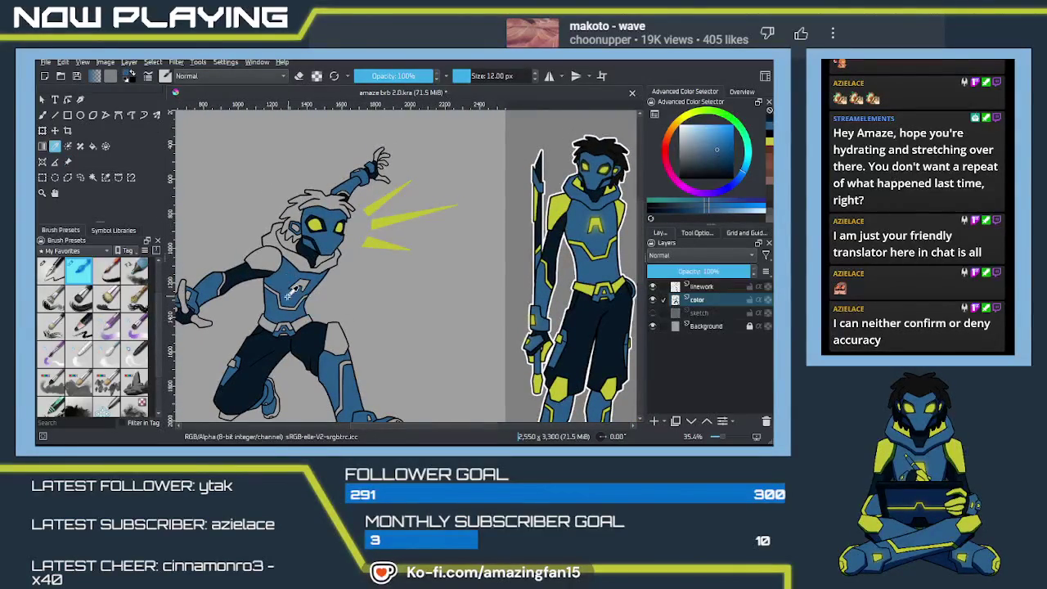
pyautogui.press('f')
pyautogui.click(301, 270)
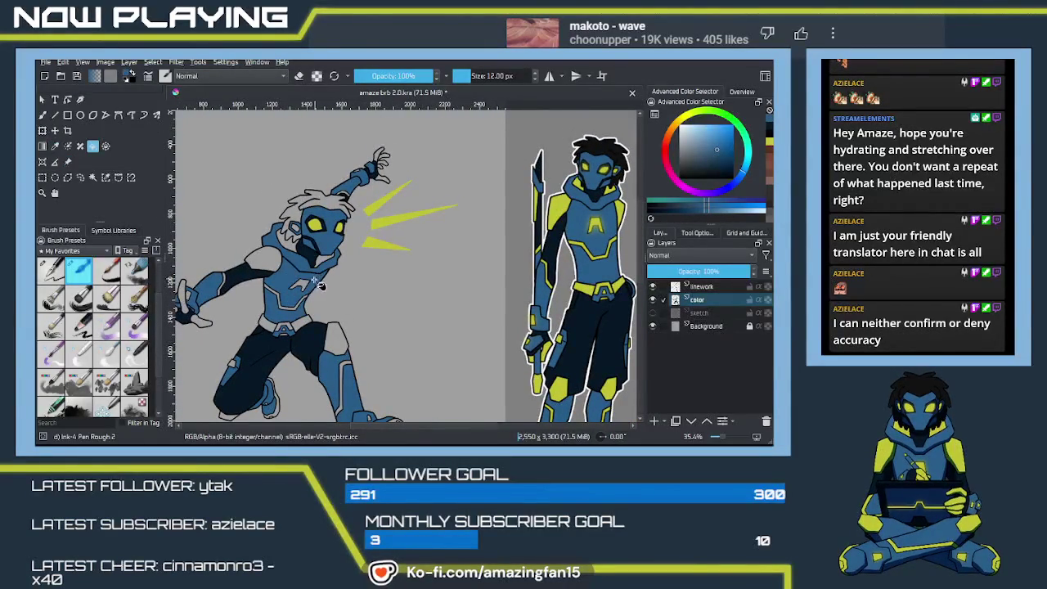
# Sample the navy, then the yellow-green of the reference figure's belt as the current colour
pyautogui.moveTo(321, 283)
pyautogui.mouseDown()
pyautogui.moveTo(343, 319)
pyautogui.moveTo(343, 281)
pyautogui.moveTo(379, 303)
pyautogui.moveTo(314, 292)
pyautogui.mouseUp()
pyautogui.press('p')
pyautogui.click(340, 315)
pyautogui.moveTo(430, 299); pyautogui.dragTo(434, 329)
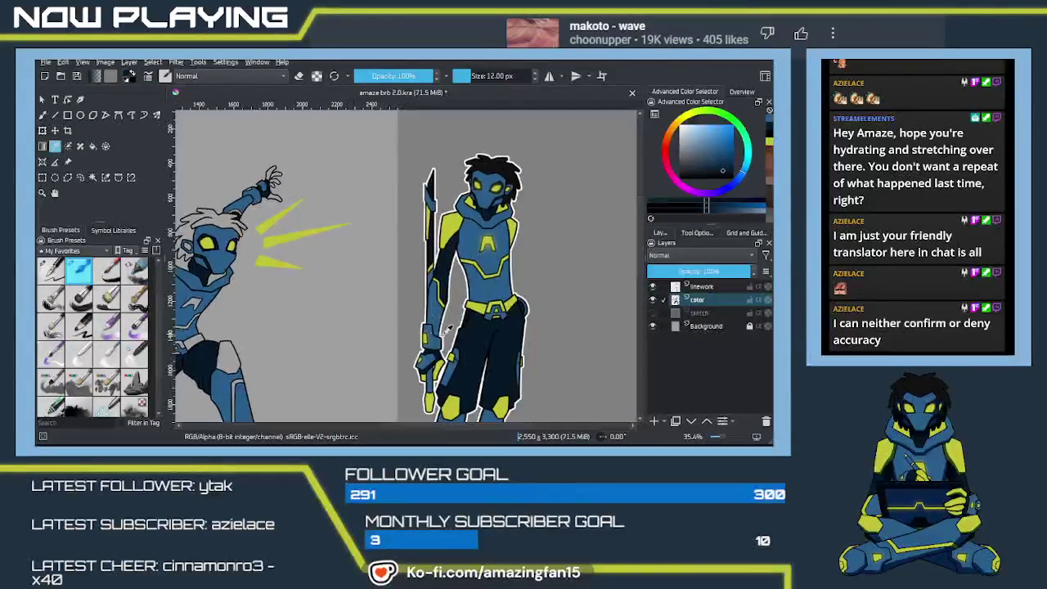
pyautogui.click(485, 301)
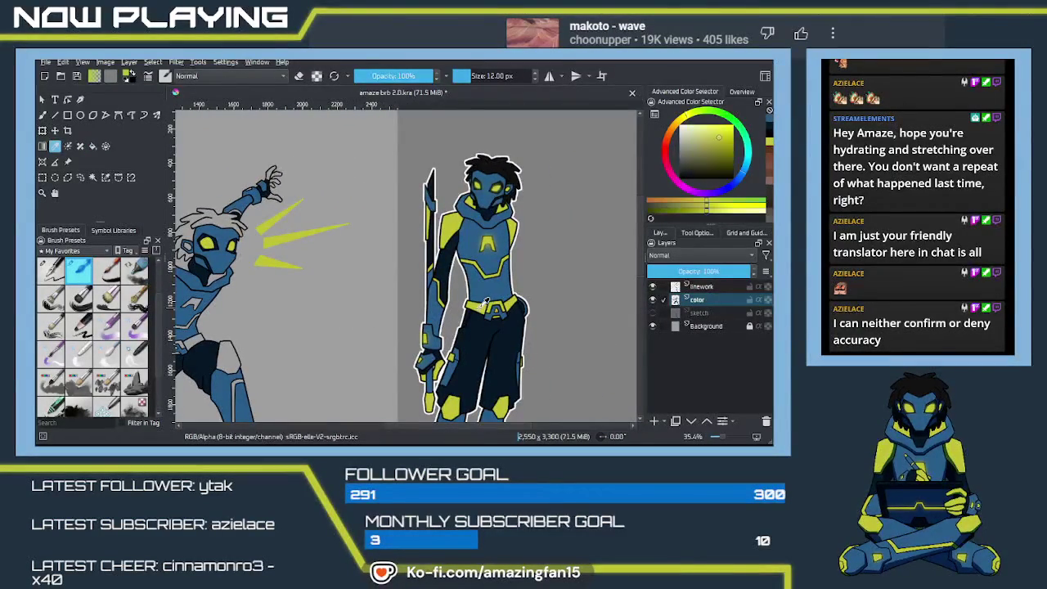
# Fill both sides of the collar and the shoulder pad yellow
pyautogui.moveTo(369, 285)
pyautogui.mouseDown()
pyautogui.moveTo(491, 303)
pyautogui.moveTo(409, 299)
pyautogui.mouseUp()
pyautogui.scroll(1, 424, 311)
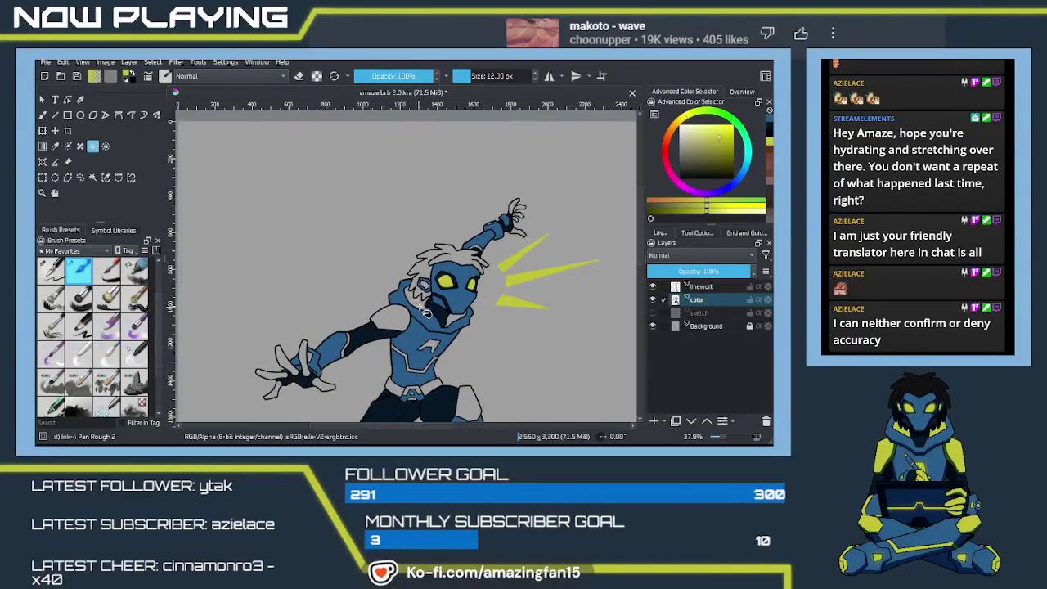
pyautogui.scroll(4, 424, 311)
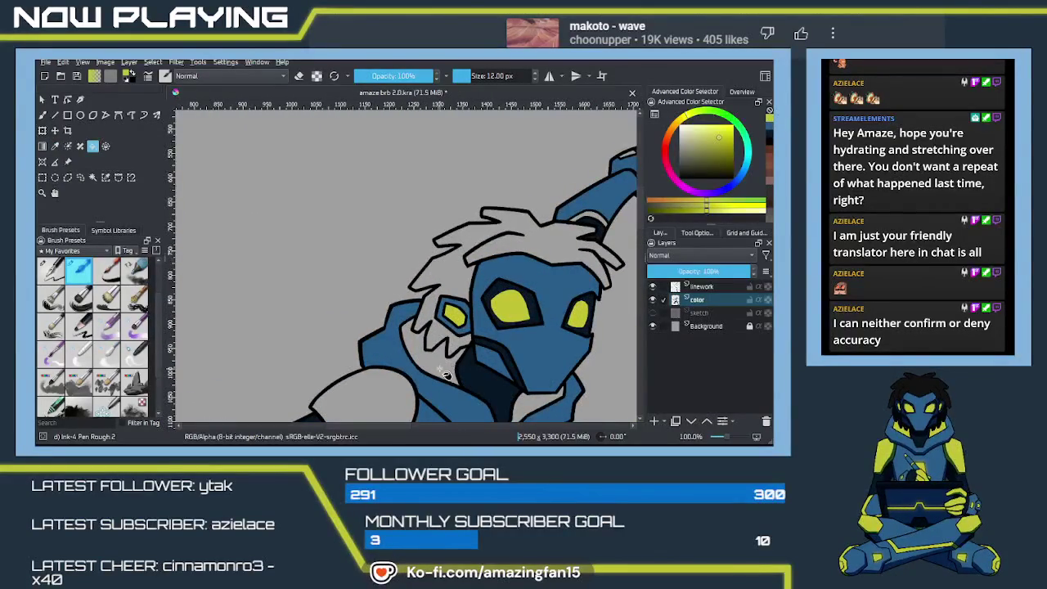
pyautogui.click(447, 370)
pyautogui.moveTo(447, 370); pyautogui.dragTo(382, 280)
pyautogui.click(460, 333)
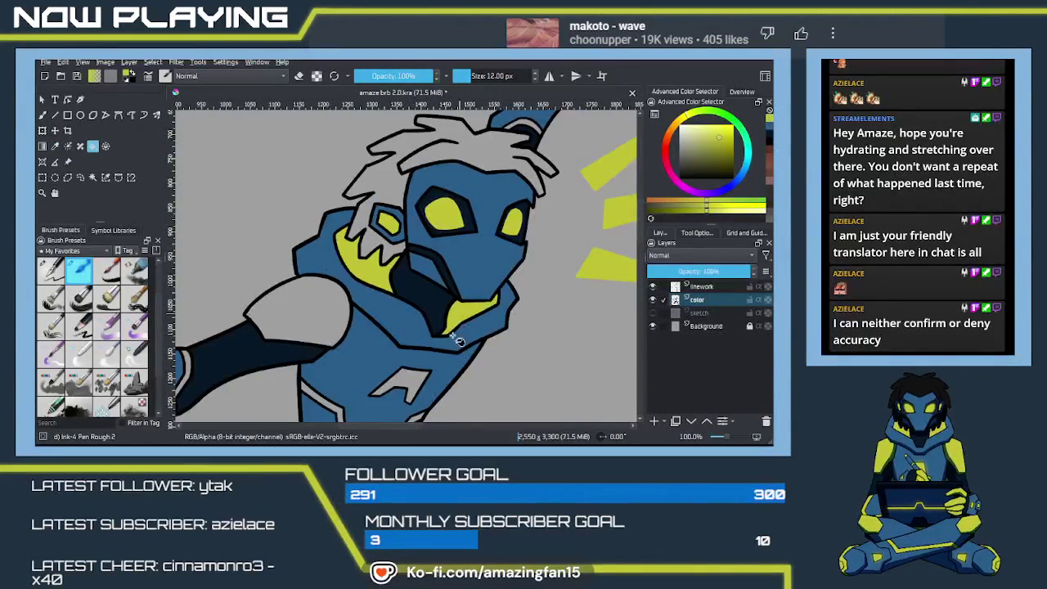
pyautogui.moveTo(443, 350); pyautogui.dragTo(582, 276)
pyautogui.click(434, 245)
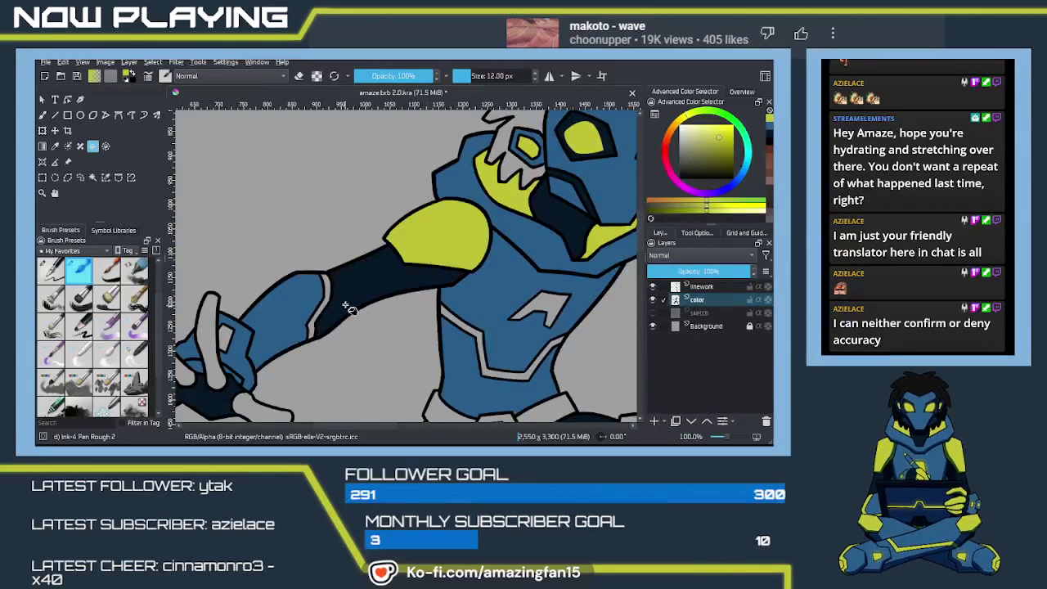
# Fill the forearm stripe, V-shaped chest stripe and belt sections yellow
pyautogui.click(332, 294)
pyautogui.moveTo(327, 334); pyautogui.dragTo(366, 290)
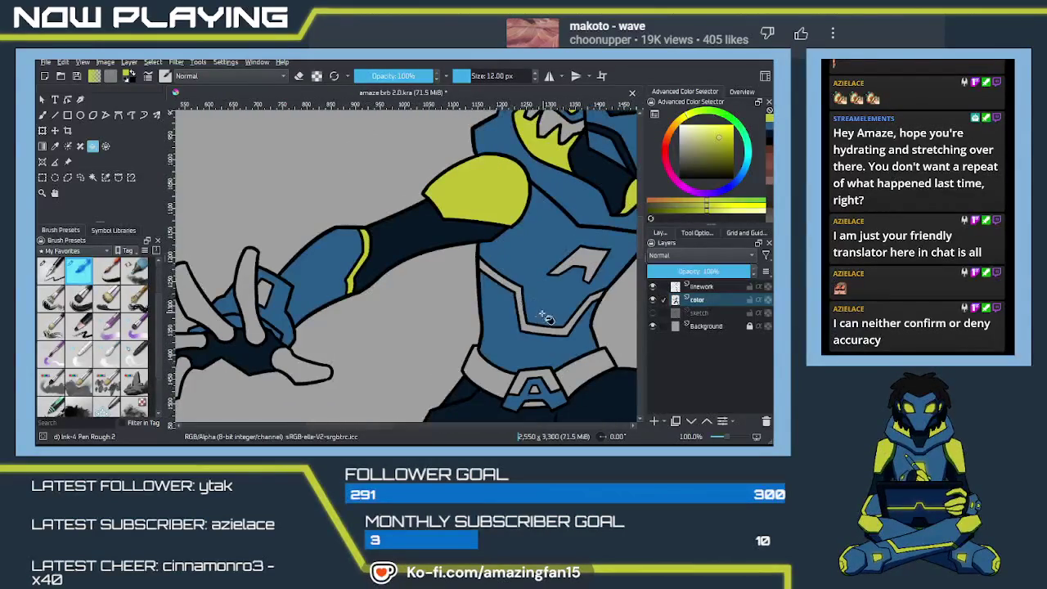
pyautogui.click(527, 330)
pyautogui.click(493, 387)
pyautogui.click(534, 386)
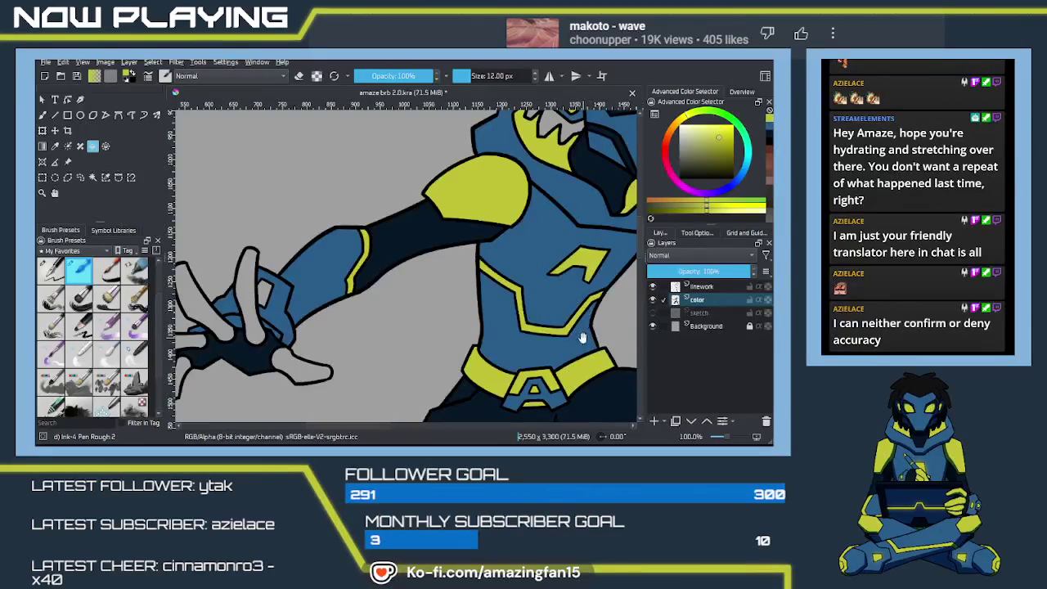
# Fill the patch near the raised wrist and all the raised hand's fingers yellow
pyautogui.moveTo(585, 296); pyautogui.dragTo(515, 281)
pyautogui.scroll(5, 515, 282)
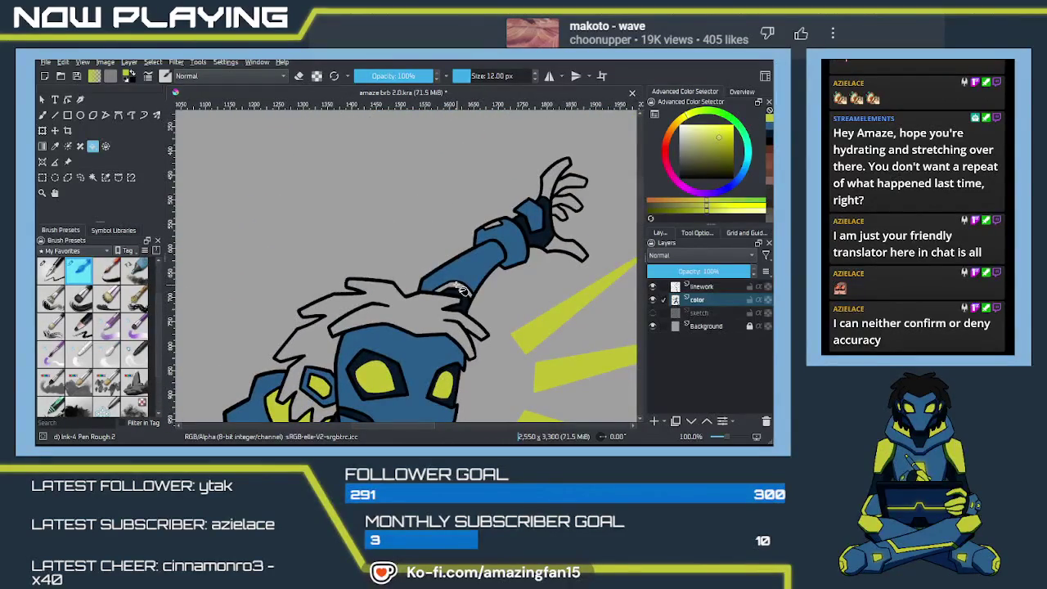
pyautogui.click(494, 227)
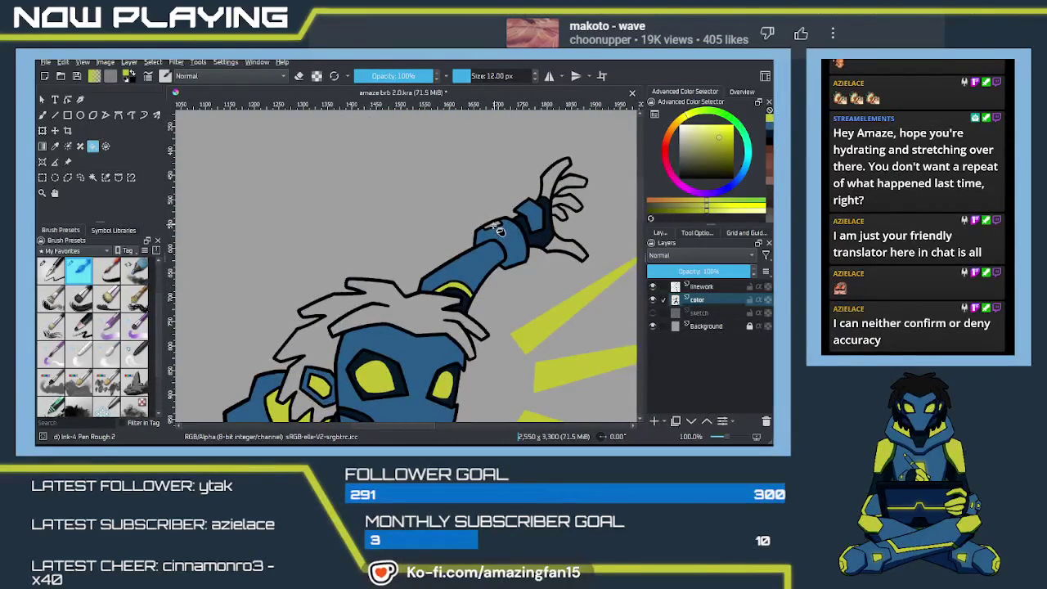
pyautogui.click(565, 252)
pyautogui.click(555, 189)
pyautogui.click(572, 187)
pyautogui.click(573, 210)
pyautogui.press('b')
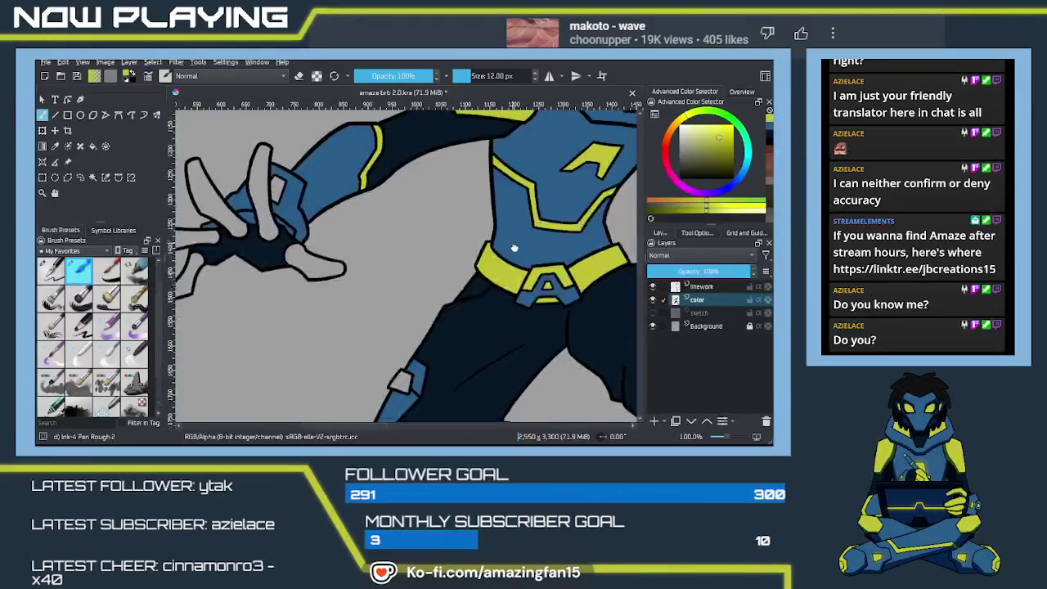
# Fill the outstretched hand's fingers yellow
pyautogui.press('f')
pyautogui.click(278, 225)
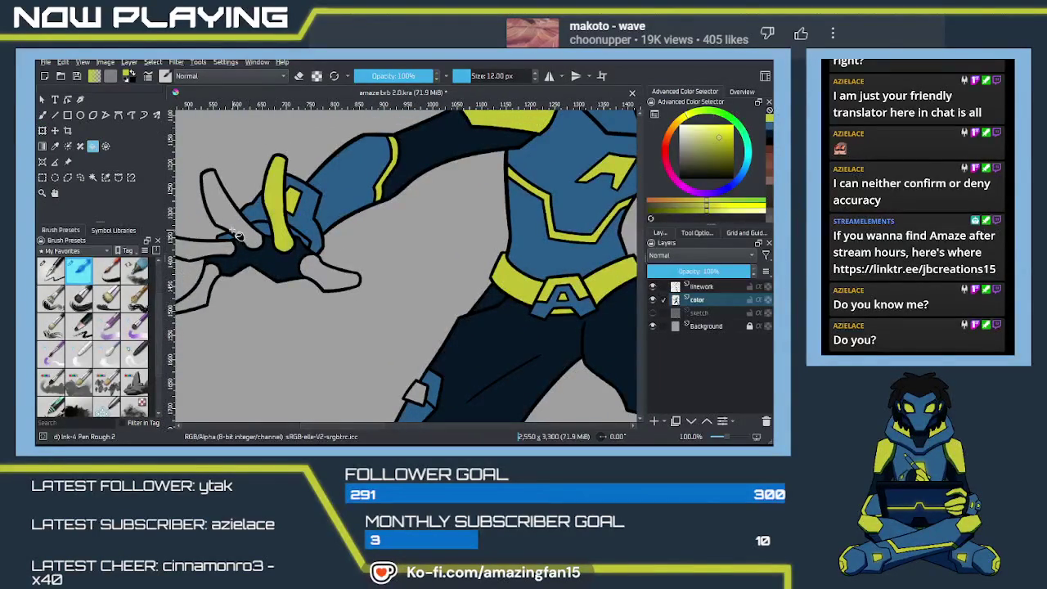
pyautogui.click(232, 233)
pyautogui.click(210, 293)
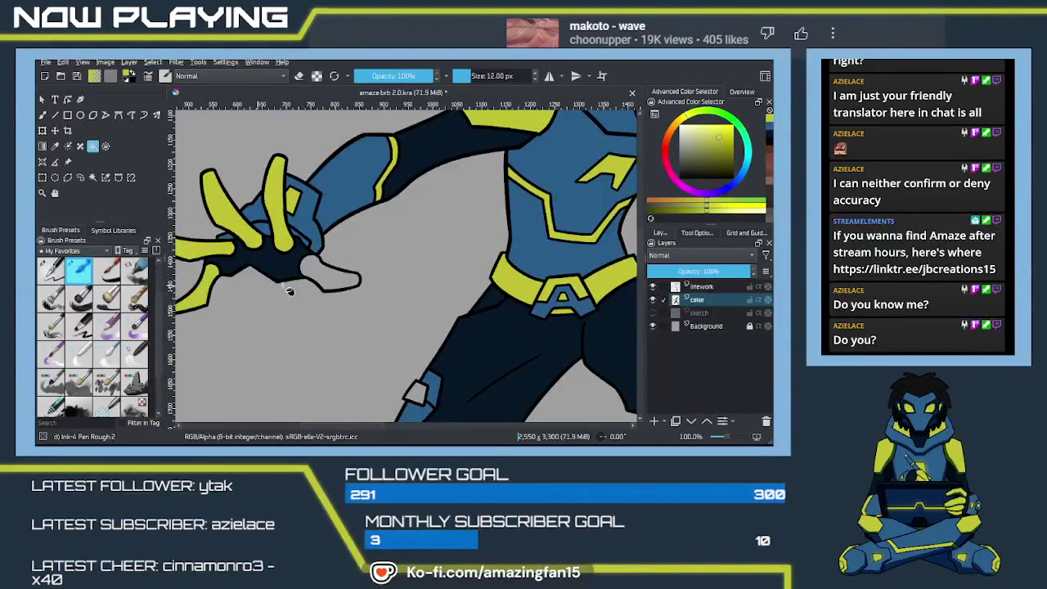
# Fill the leg stripe and the trim around the small boot yellow
pyautogui.moveTo(343, 281); pyautogui.dragTo(274, 146)
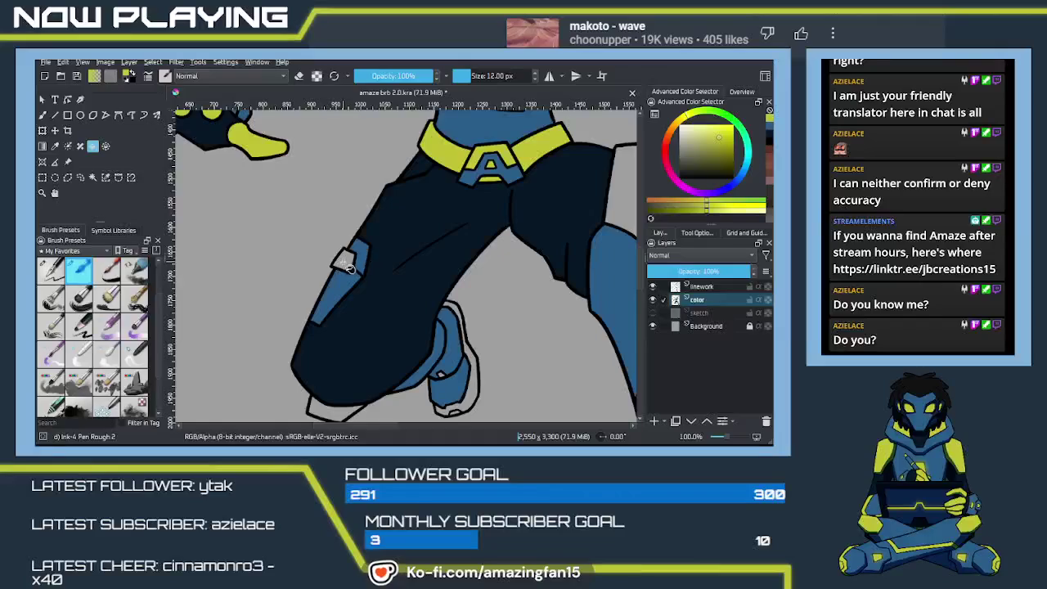
pyautogui.moveTo(517, 264); pyautogui.dragTo(409, 264)
pyautogui.scroll(-3, 450, 246)
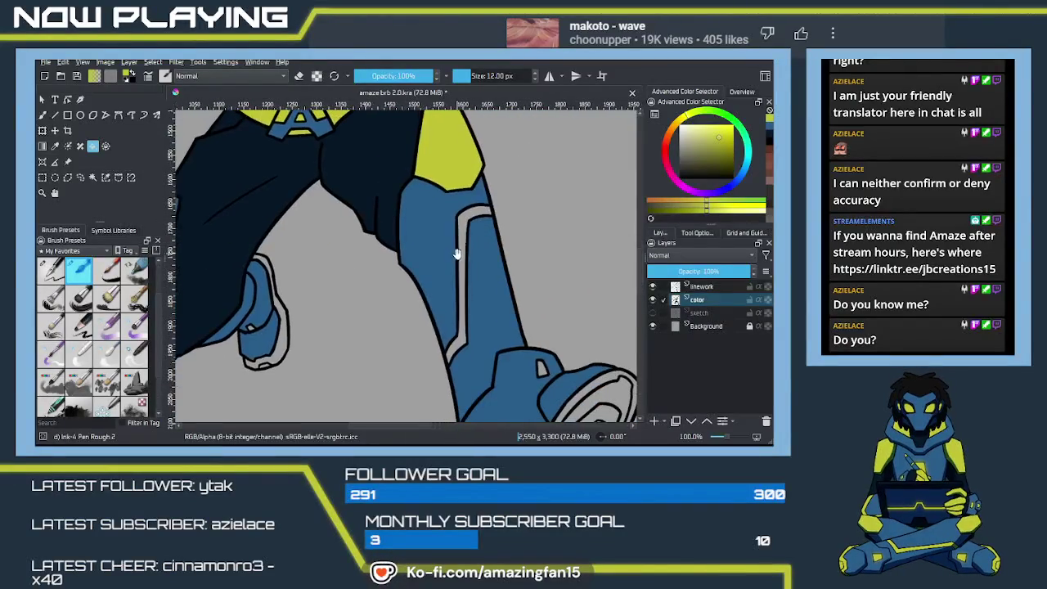
pyautogui.click(471, 231)
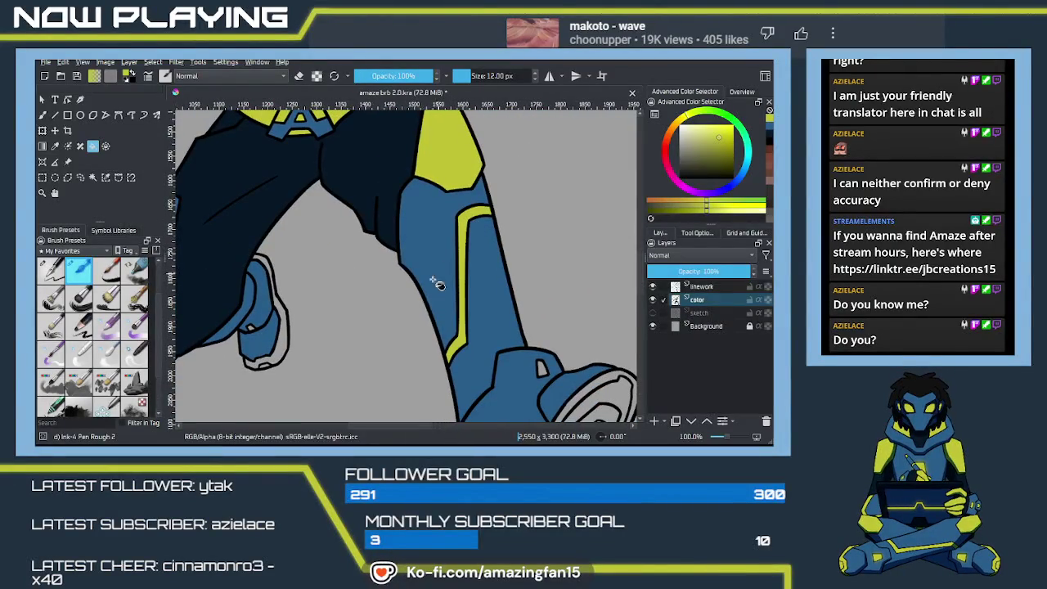
pyautogui.click(277, 318)
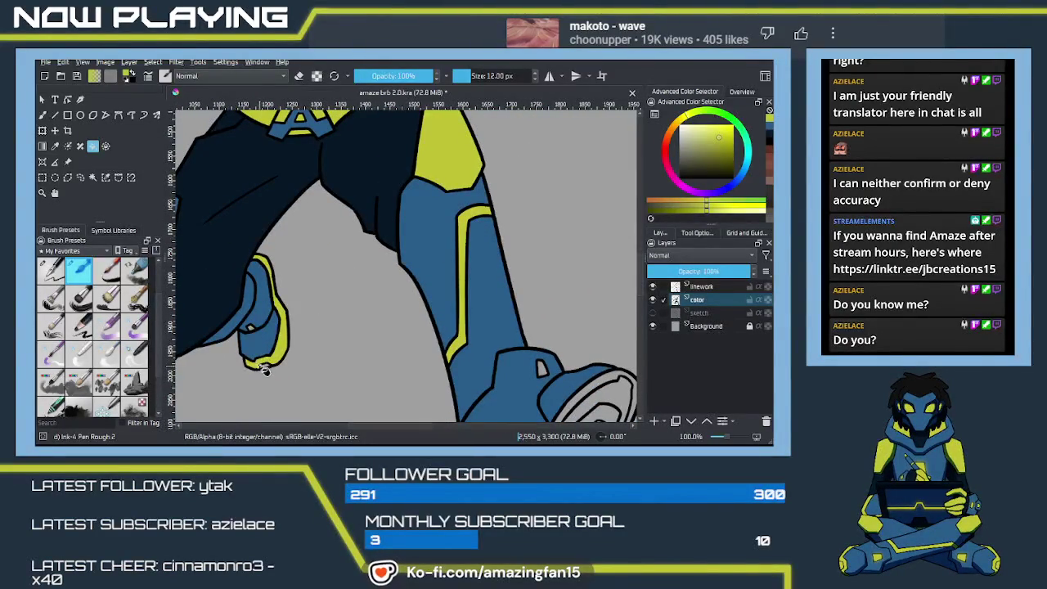
# Fill the boot's small triangle, the sole rim and the rest of the sole yellow
pyautogui.scroll(-2, 278, 319)
pyautogui.scroll(-3, 277, 332)
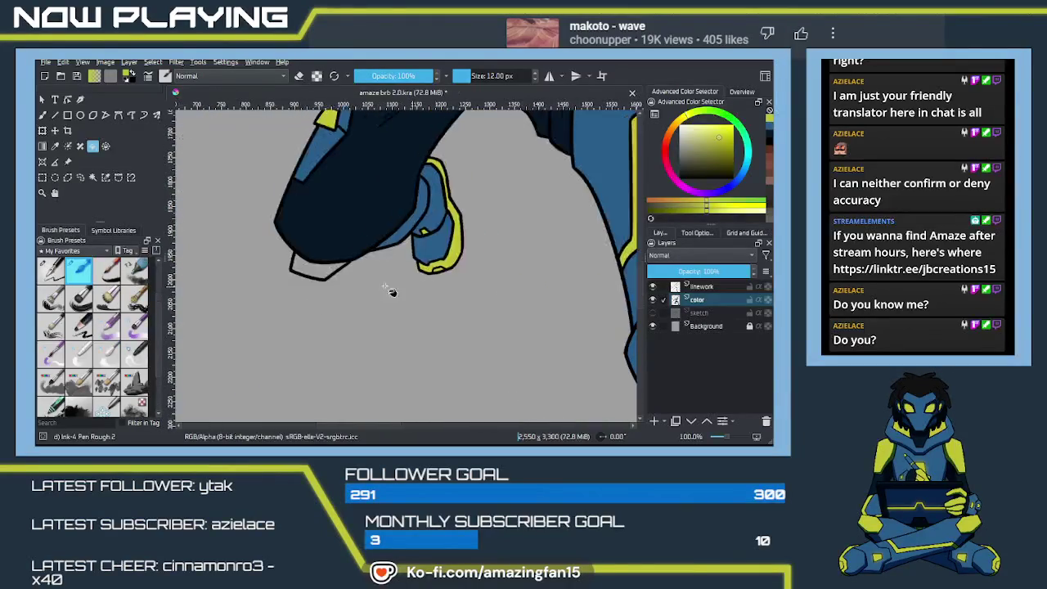
pyautogui.scroll(-1, 395, 262)
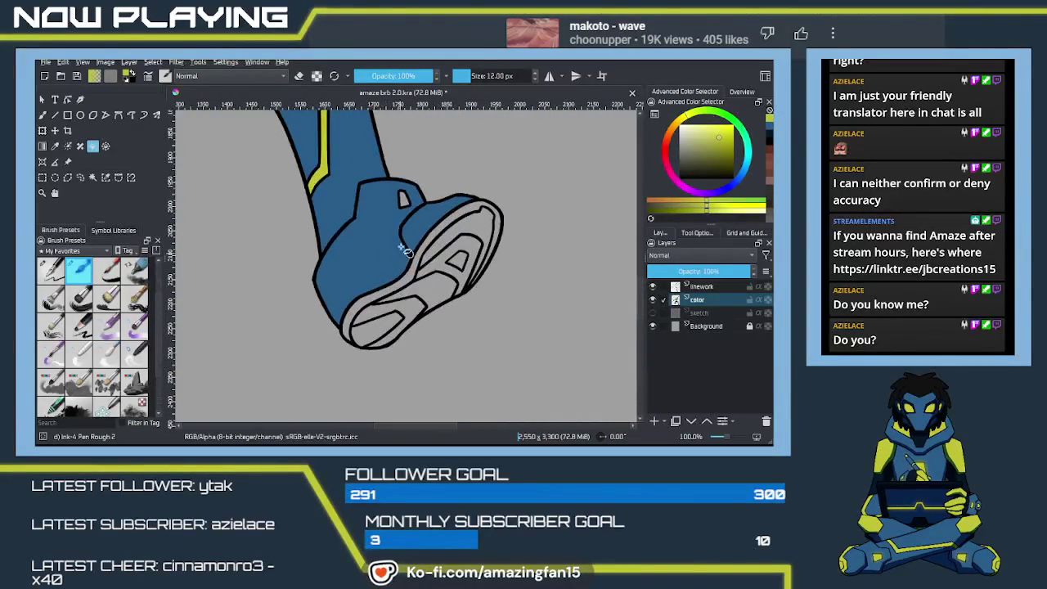
pyautogui.click(405, 200)
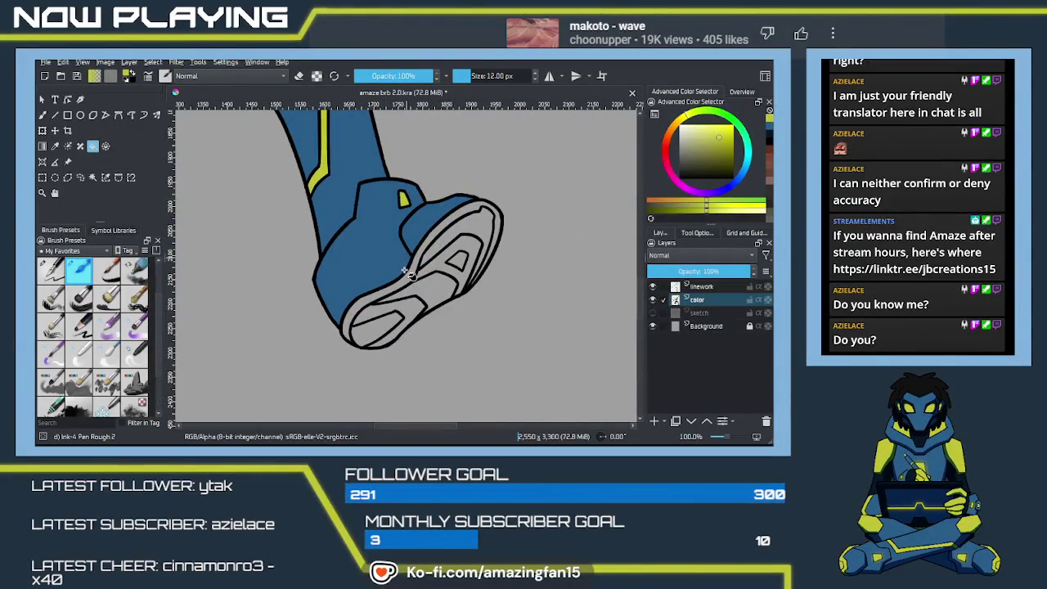
pyautogui.click(364, 319)
pyautogui.moveTo(370, 339)
pyautogui.mouseDown()
pyautogui.moveTo(433, 299)
pyautogui.moveTo(442, 263)
pyautogui.moveTo(478, 231)
pyautogui.moveTo(453, 310)
pyautogui.mouseUp()
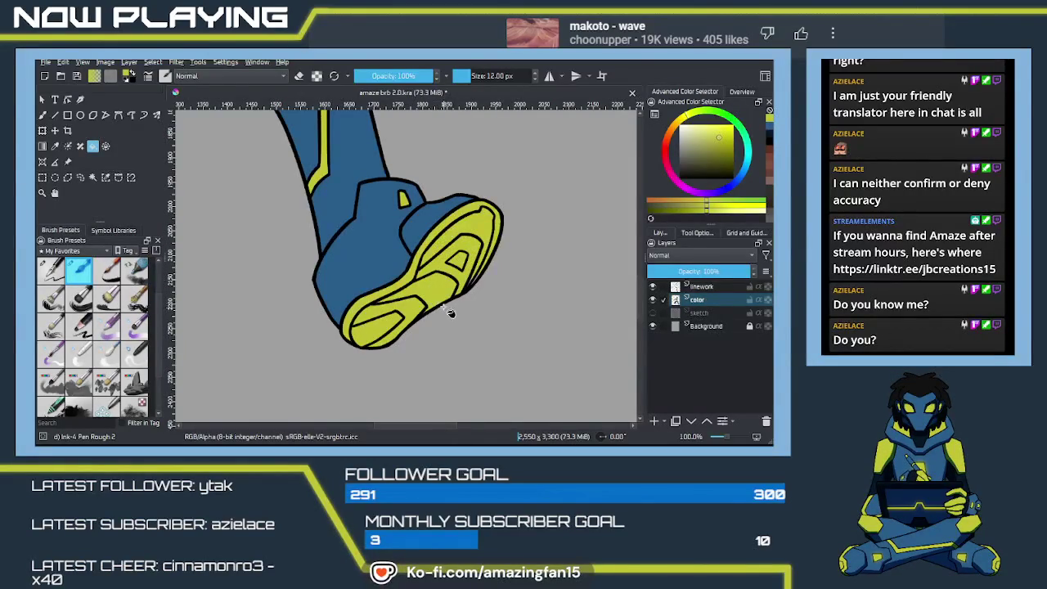
pyautogui.press('b')
pyautogui.scroll(1, 451, 314)
pyautogui.scroll(2, 491, 295)
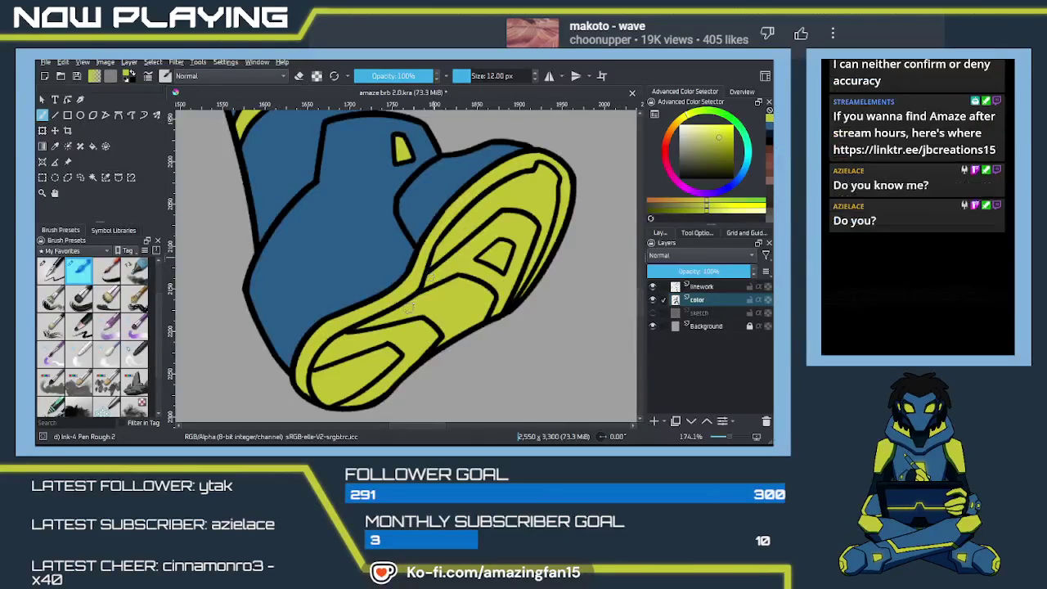
# Brush in the missing bottom edge of the right boot, then pan across the boots and torso
pyautogui.moveTo(410, 308); pyautogui.dragTo(397, 260)
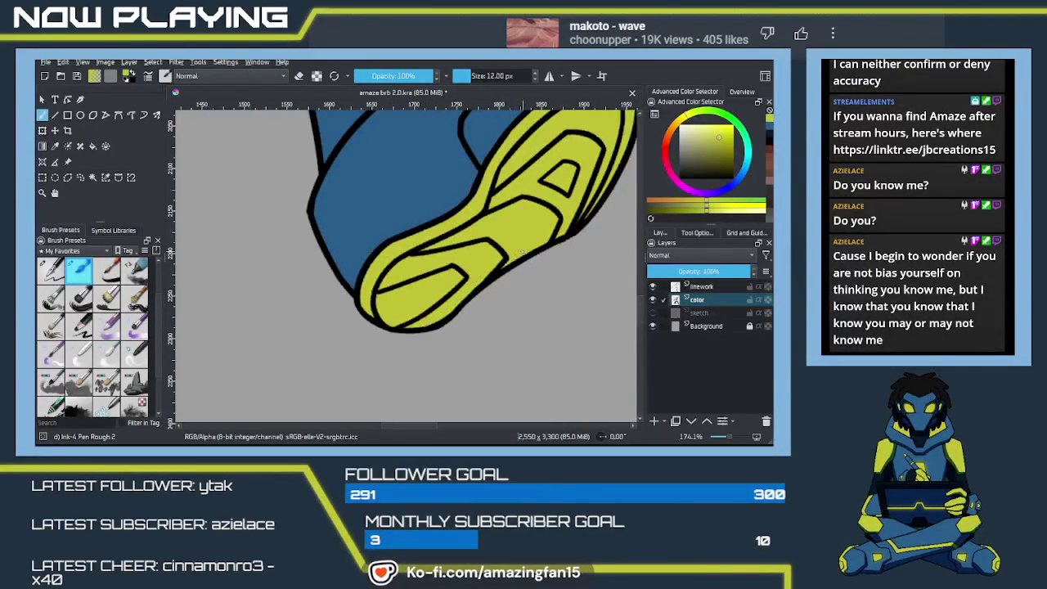
pyautogui.moveTo(430, 291)
pyautogui.mouseDown()
pyautogui.moveTo(476, 263)
pyautogui.moveTo(436, 344)
pyautogui.mouseUp()
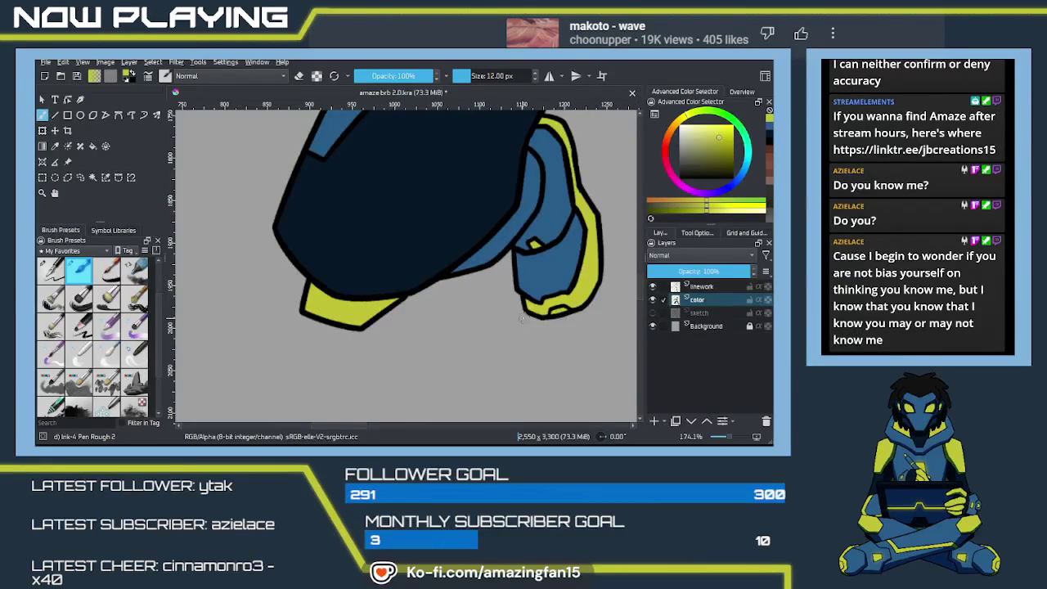
pyautogui.moveTo(551, 313); pyautogui.dragTo(571, 309)
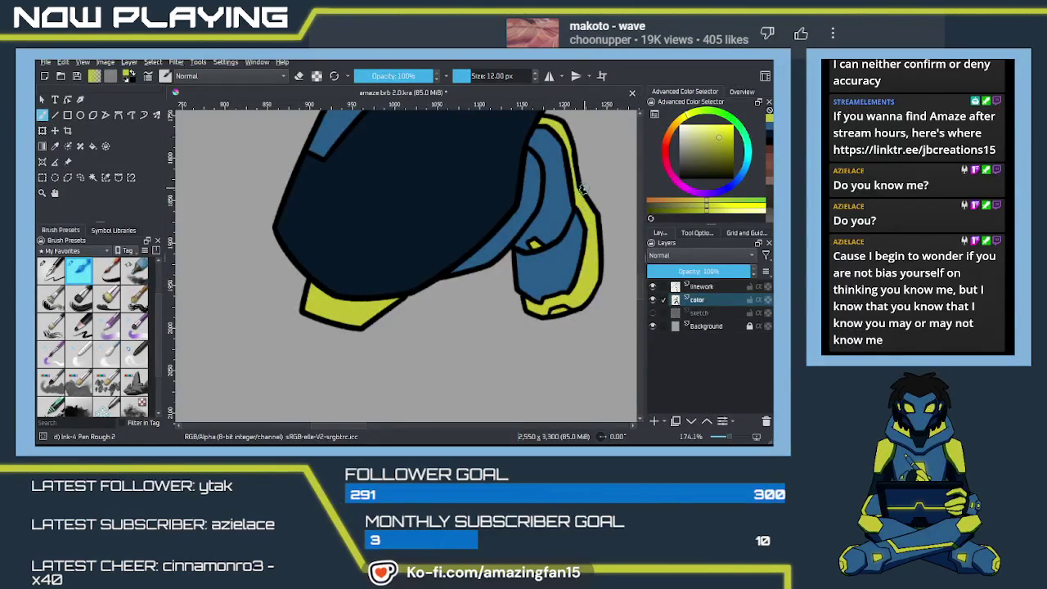
pyautogui.moveTo(578, 197); pyautogui.dragTo(519, 301)
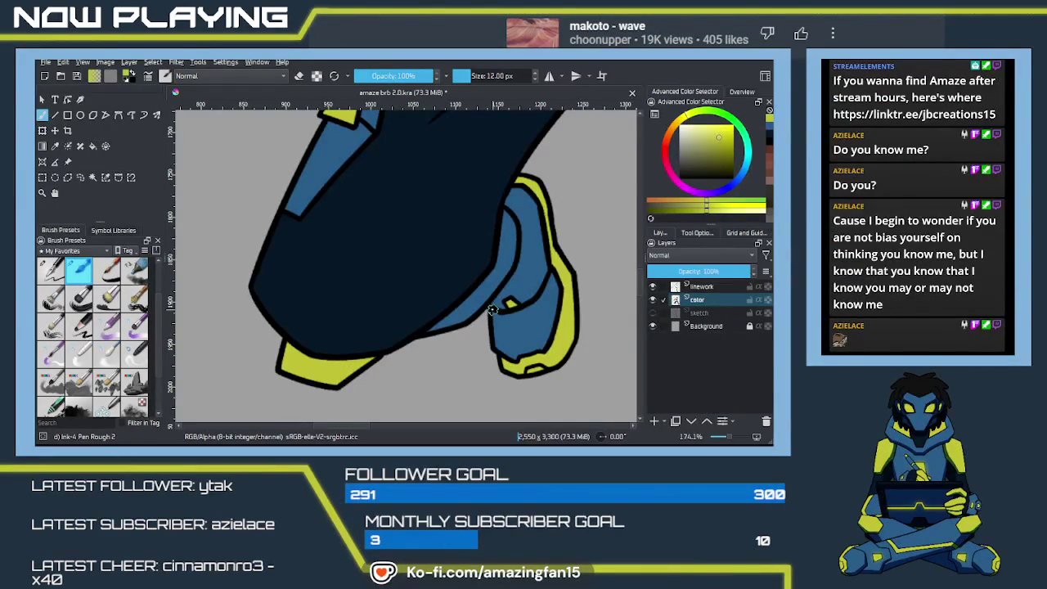
pyautogui.moveTo(474, 217)
pyautogui.mouseDown()
pyautogui.moveTo(334, 297)
pyautogui.moveTo(398, 106)
pyautogui.moveTo(405, 267)
pyautogui.moveTo(363, 274)
pyautogui.moveTo(428, 243)
pyautogui.moveTo(481, 251)
pyautogui.moveTo(428, 273)
pyautogui.moveTo(402, 344)
pyautogui.moveTo(409, 328)
pyautogui.moveTo(374, 284)
pyautogui.moveTo(409, 240)
pyautogui.moveTo(423, 269)
pyautogui.moveTo(412, 262)
pyautogui.moveTo(461, 281)
pyautogui.moveTo(432, 323)
pyautogui.mouseUp()
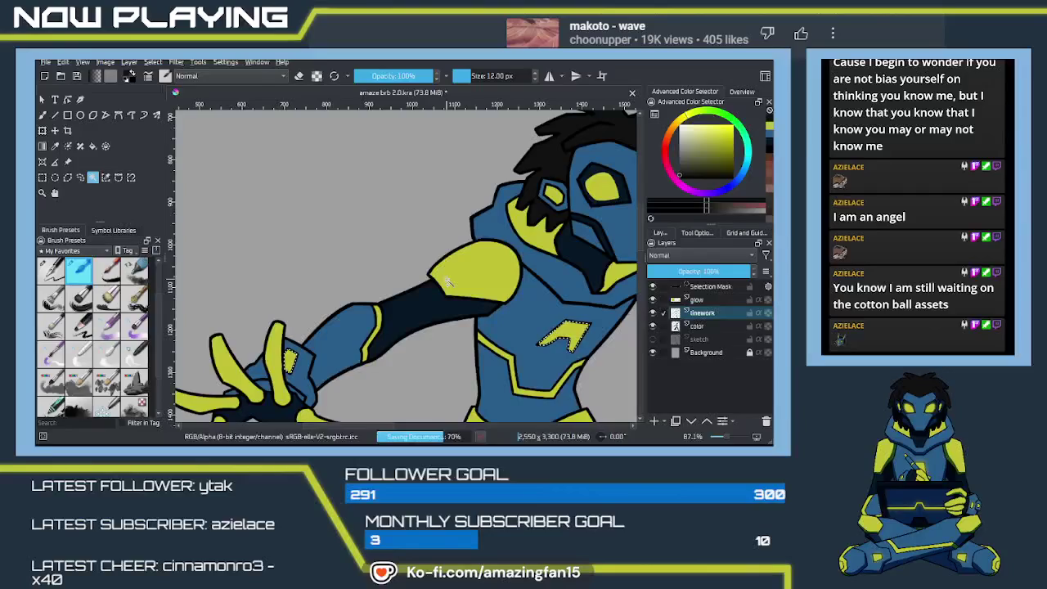
pyautogui.moveTo(432, 313)
pyautogui.mouseDown()
pyautogui.moveTo(433, 300)
pyautogui.moveTo(465, 301)
pyautogui.mouseUp()
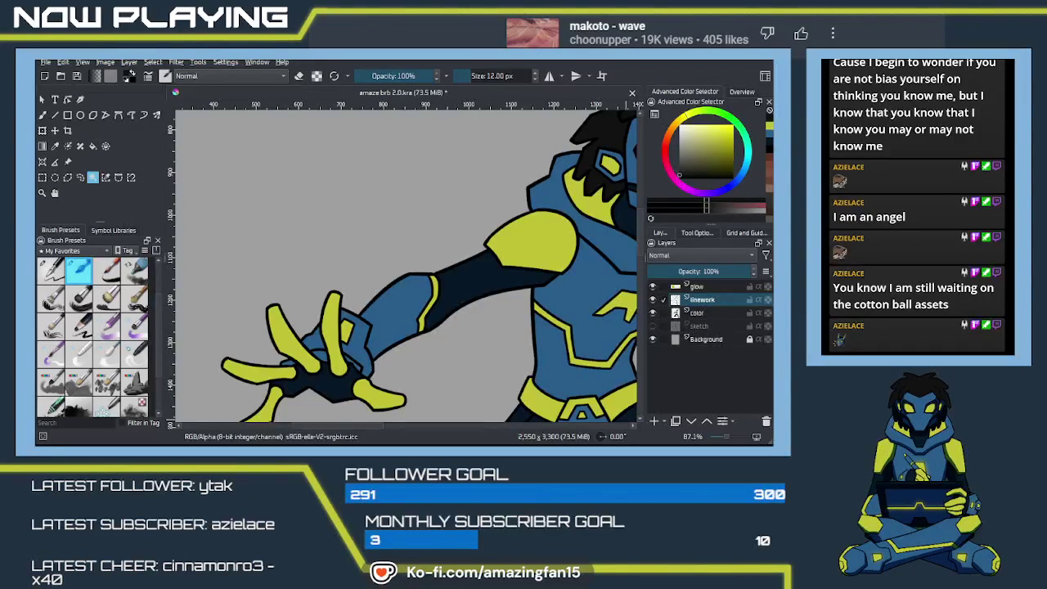
pyautogui.hotkey('alt', 'Tab')
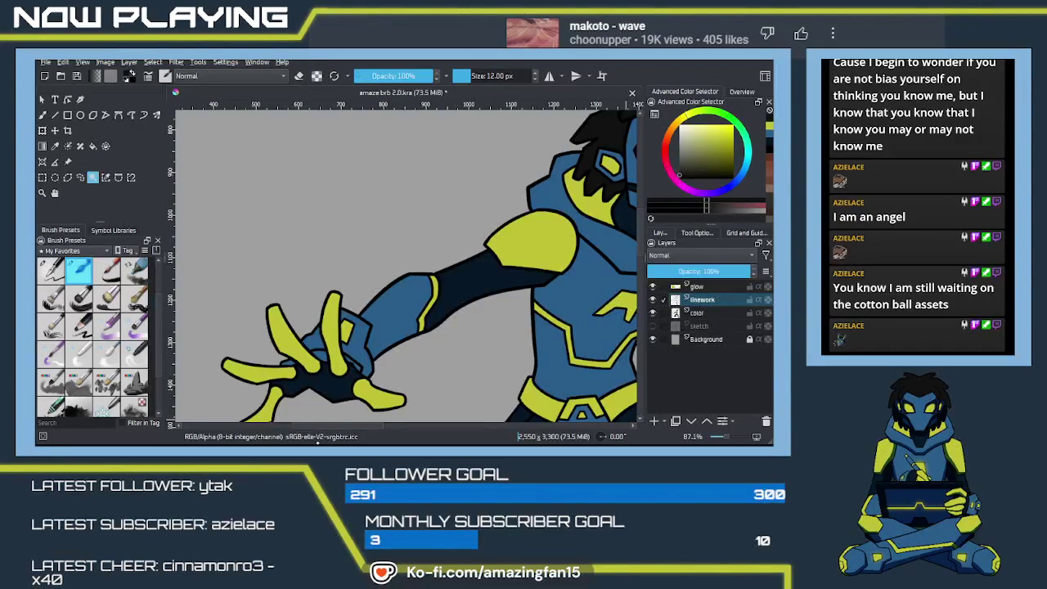
pyautogui.moveTo(488, 278); pyautogui.dragTo(459, 292)
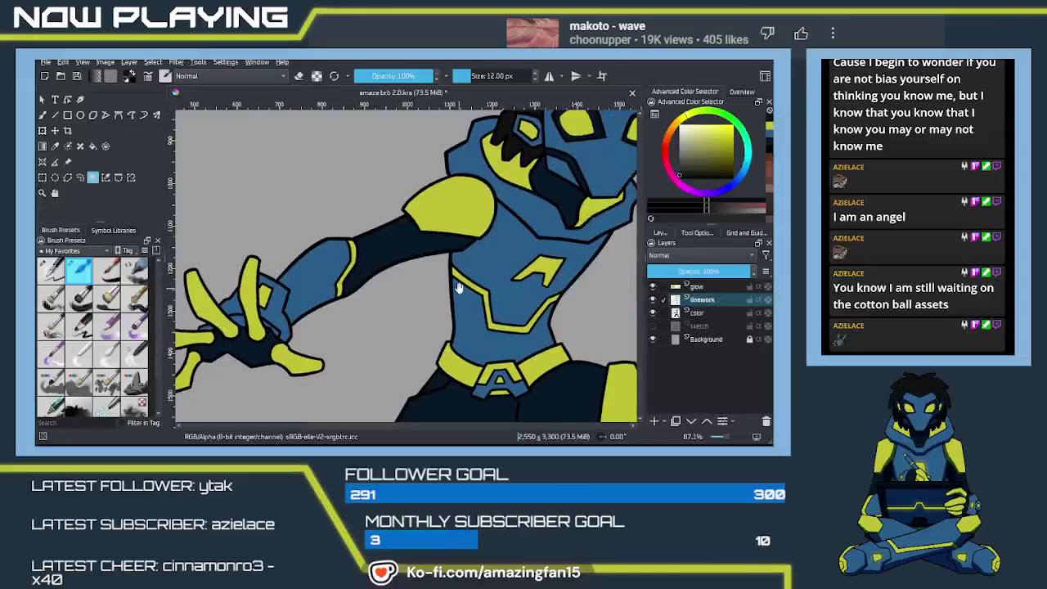
pyautogui.moveTo(712, 271); pyautogui.dragTo(729, 271)
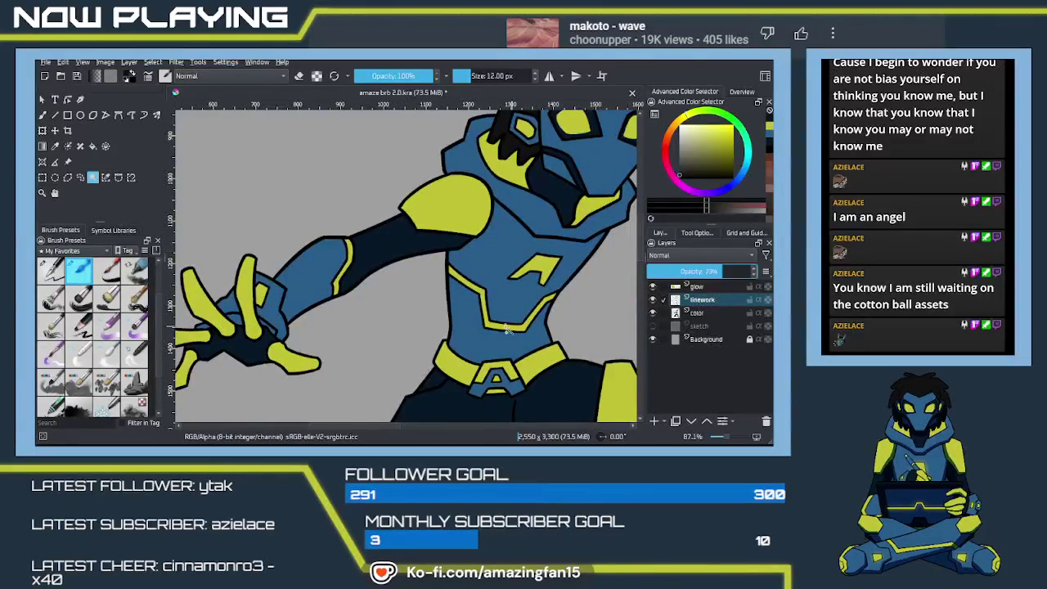
pyautogui.press('b')
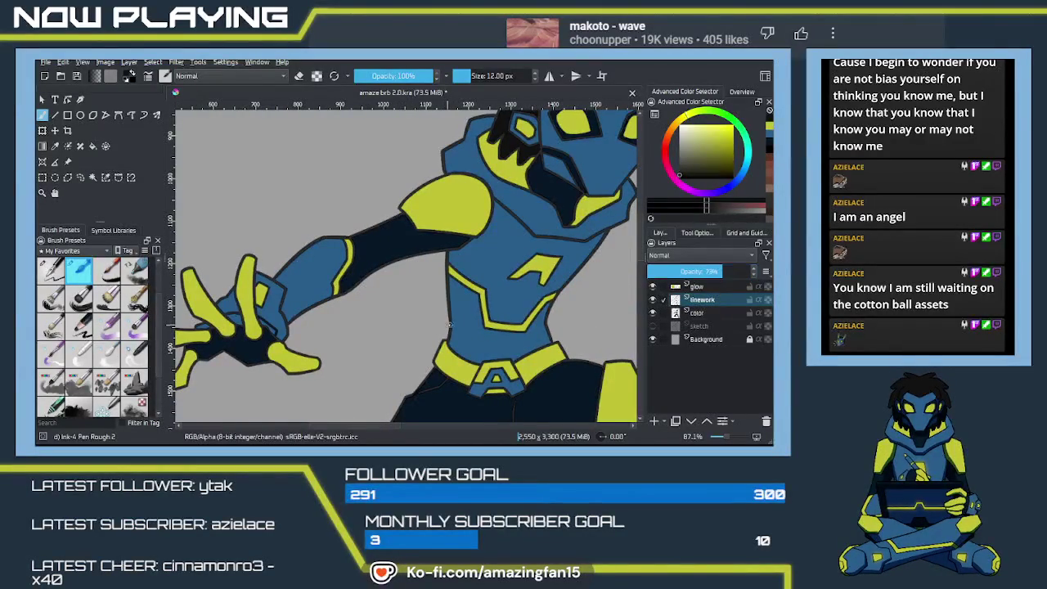
pyautogui.hotkey('ctrl', 'z')
pyautogui.moveTo(626, 281)
pyautogui.mouseDown()
pyautogui.moveTo(526, 297)
pyautogui.moveTo(489, 335)
pyautogui.moveTo(532, 356)
pyautogui.mouseUp()
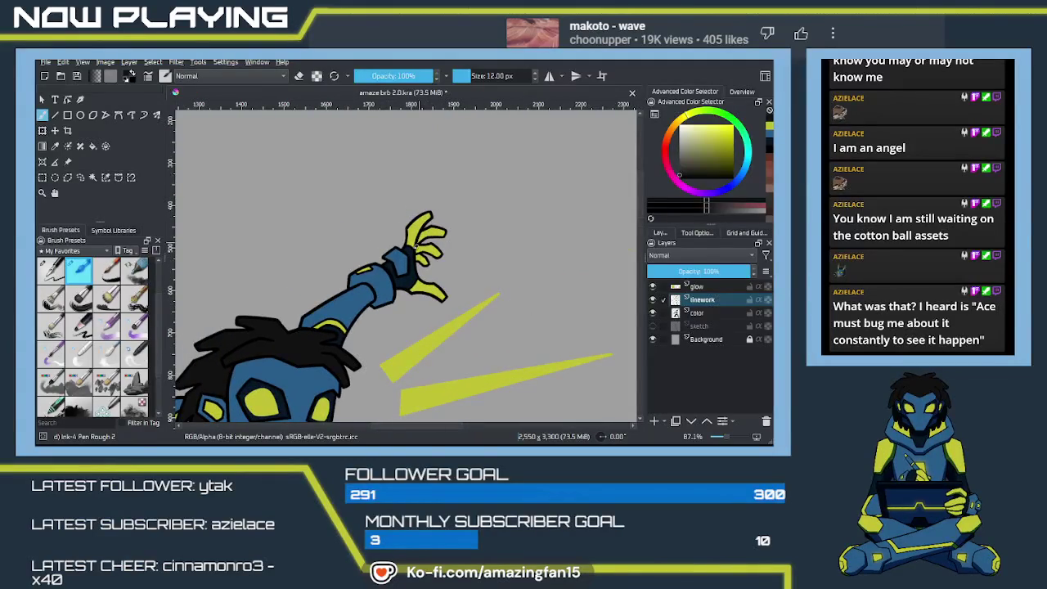
pyautogui.scroll(1, 418, 243)
pyautogui.scroll(1, 413, 243)
pyautogui.scroll(2, 405, 244)
pyautogui.scroll(2, 397, 244)
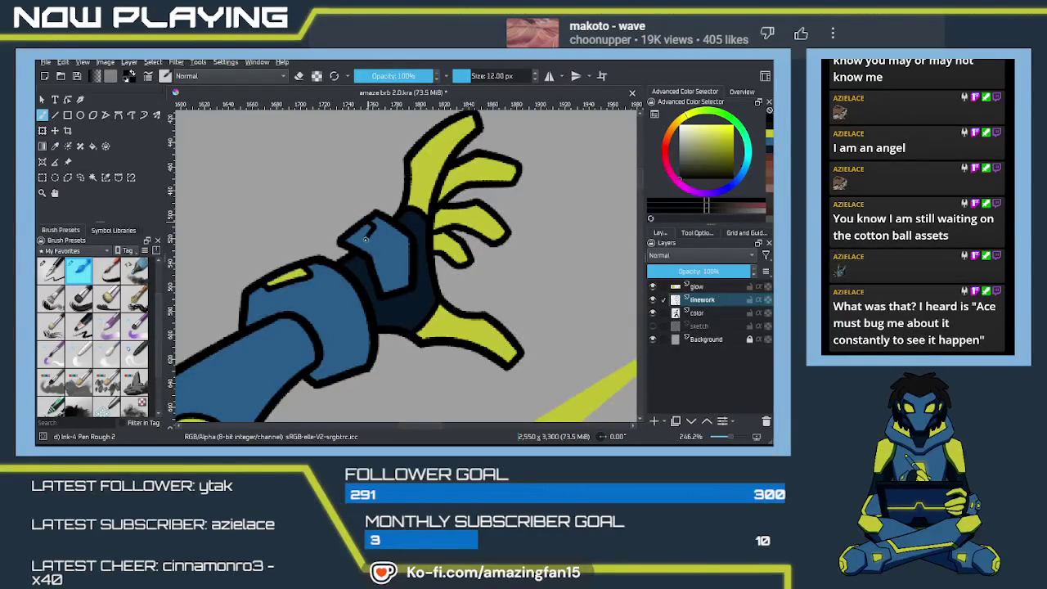
pyautogui.moveTo(346, 311)
pyautogui.mouseDown()
pyautogui.moveTo(320, 299)
pyautogui.moveTo(339, 275)
pyautogui.moveTo(440, 252)
pyautogui.moveTo(399, 328)
pyautogui.mouseUp()
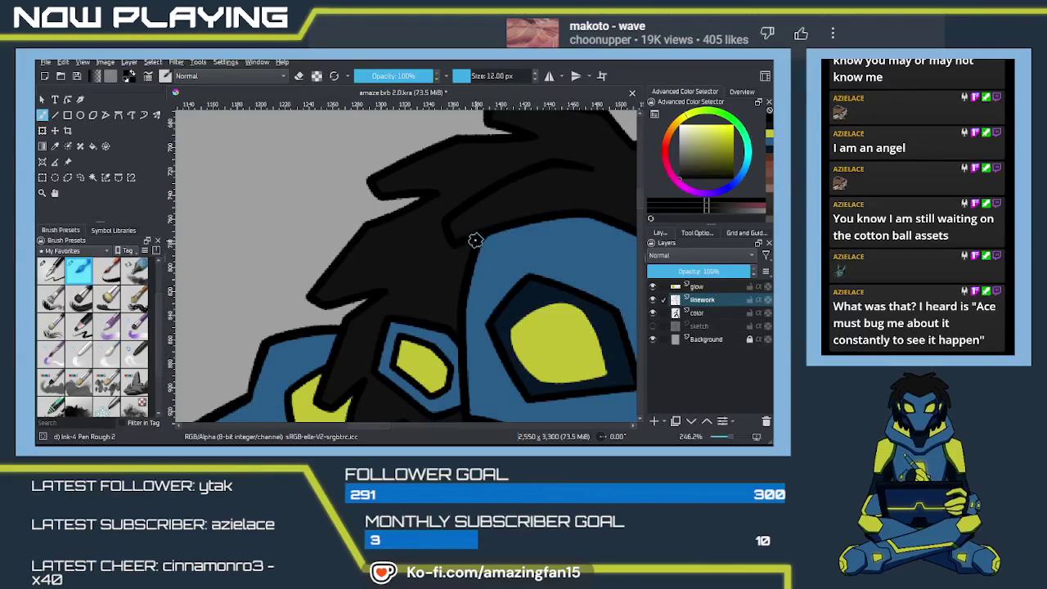
pyautogui.moveTo(459, 296)
pyautogui.mouseDown()
pyautogui.moveTo(474, 226)
pyautogui.moveTo(334, 304)
pyautogui.moveTo(407, 257)
pyautogui.mouseUp()
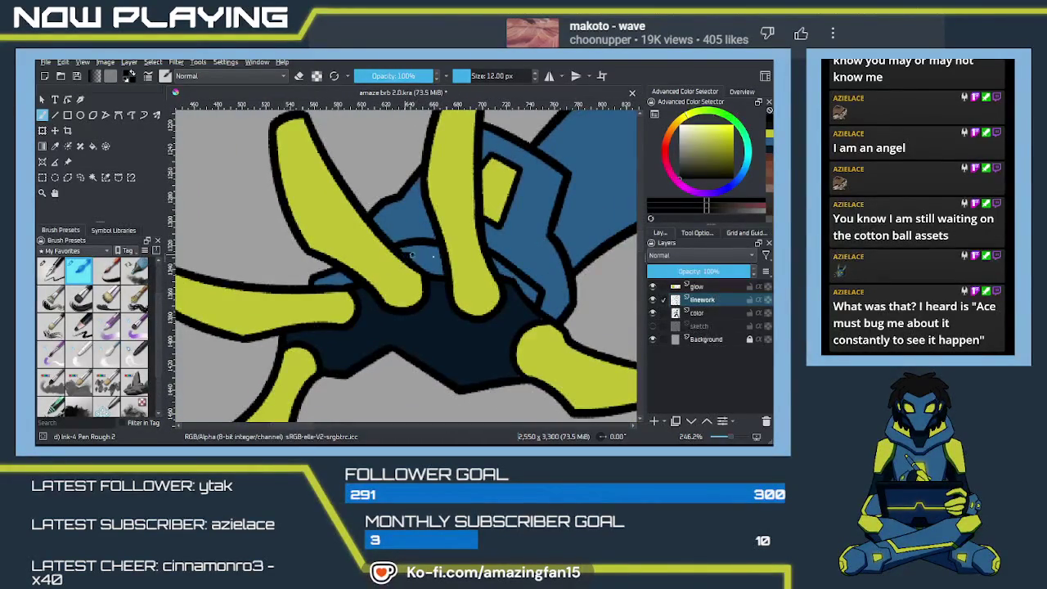
pyautogui.moveTo(432, 297); pyautogui.dragTo(383, 290)
pyautogui.click(696, 314)
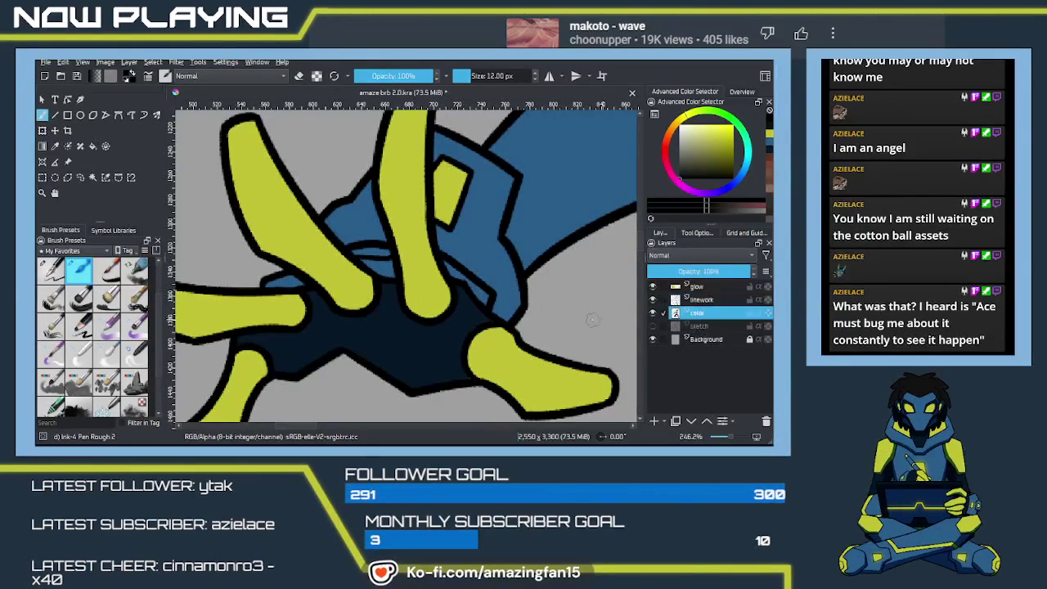
# Sample the finger yellow, fill the gap between the lower hand's fingers, then sample the glove navy
pyautogui.keyDown('ctrl'); pyautogui.click(519, 366); pyautogui.keyUp('ctrl')
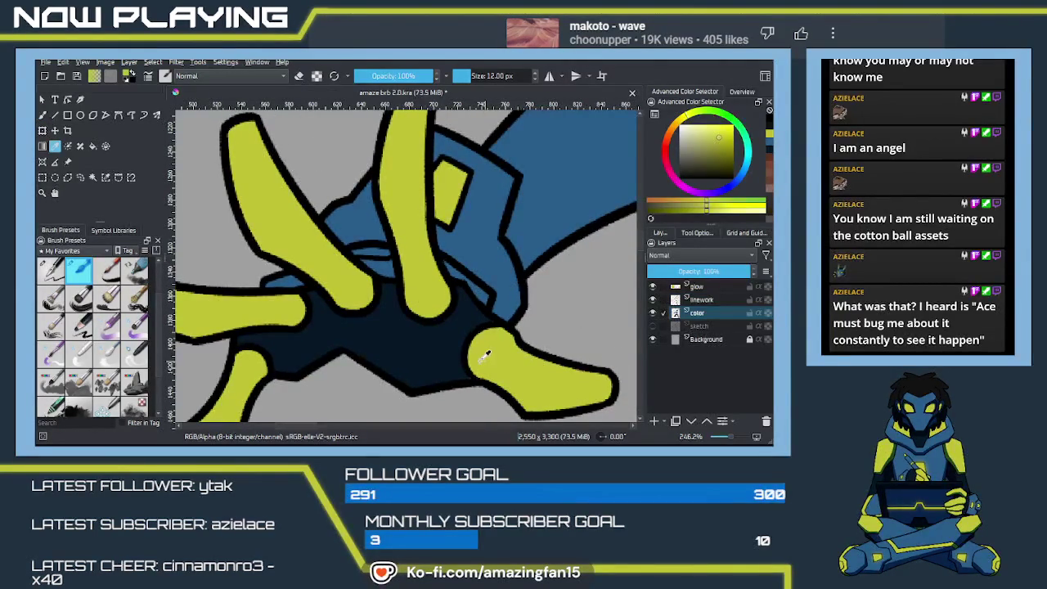
pyautogui.press('f')
pyautogui.click(377, 254)
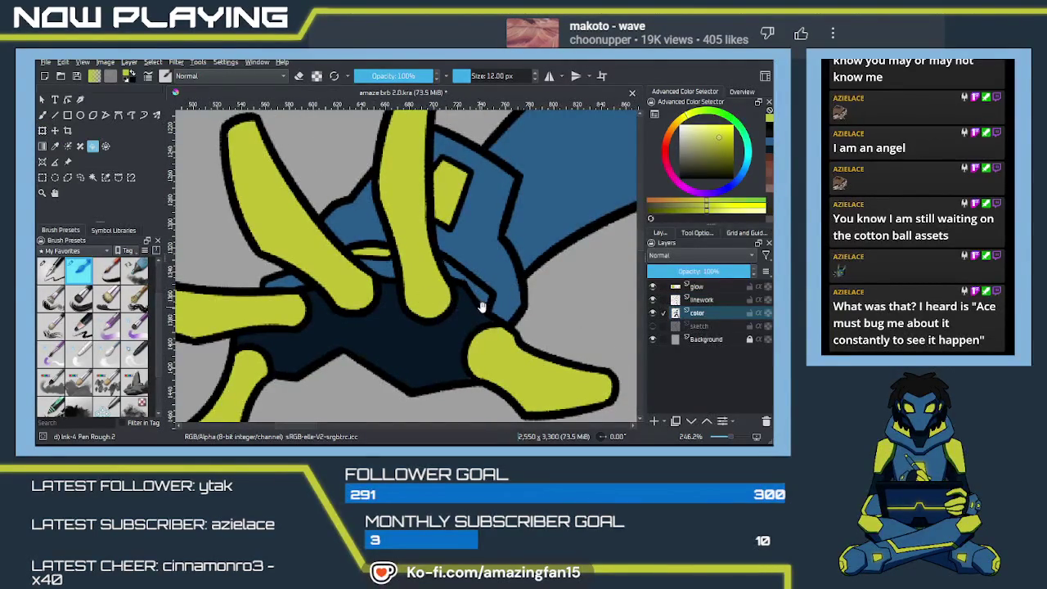
pyautogui.moveTo(474, 321); pyautogui.dragTo(421, 292)
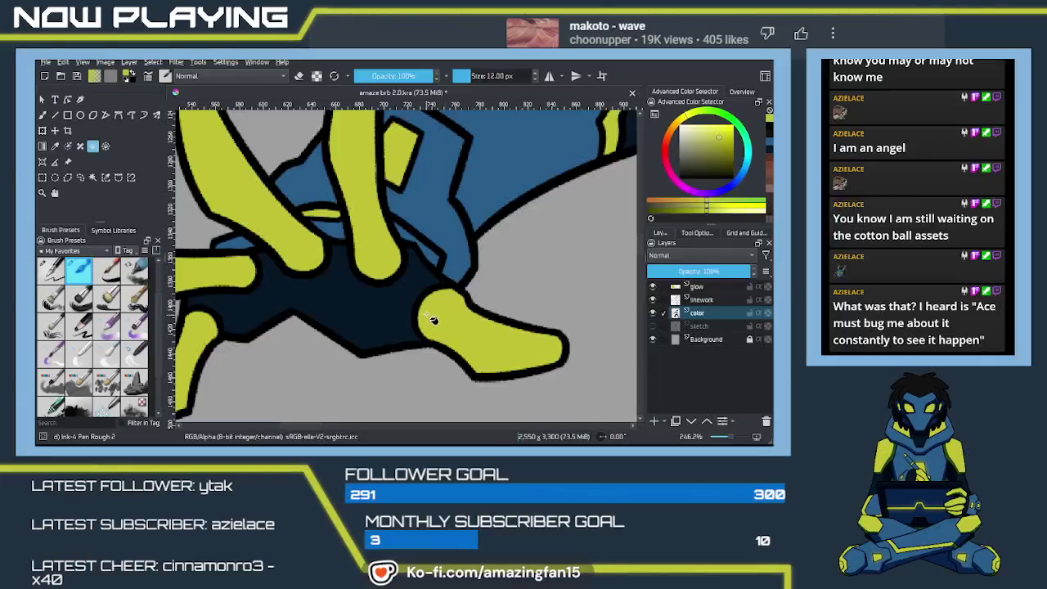
pyautogui.keyDown('ctrl'); pyautogui.click(433, 315); pyautogui.keyUp('ctrl')
pyautogui.press('b')
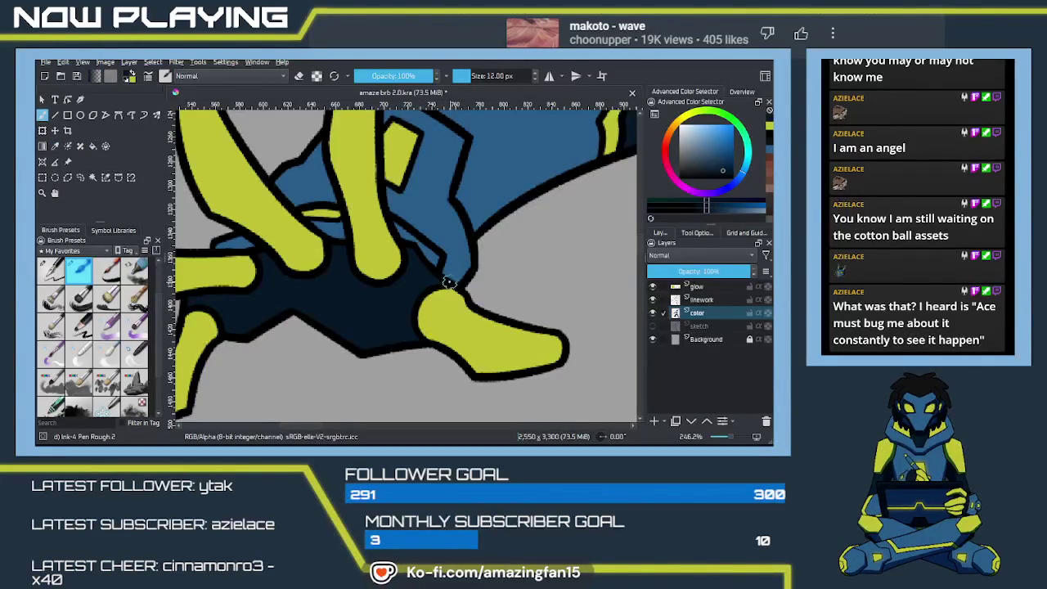
# Pan to the raised hand and sample its yellow-green fingers
pyautogui.moveTo(398, 306)
pyautogui.mouseDown()
pyautogui.moveTo(429, 320)
pyautogui.moveTo(435, 299)
pyautogui.moveTo(265, 344)
pyautogui.mouseUp()
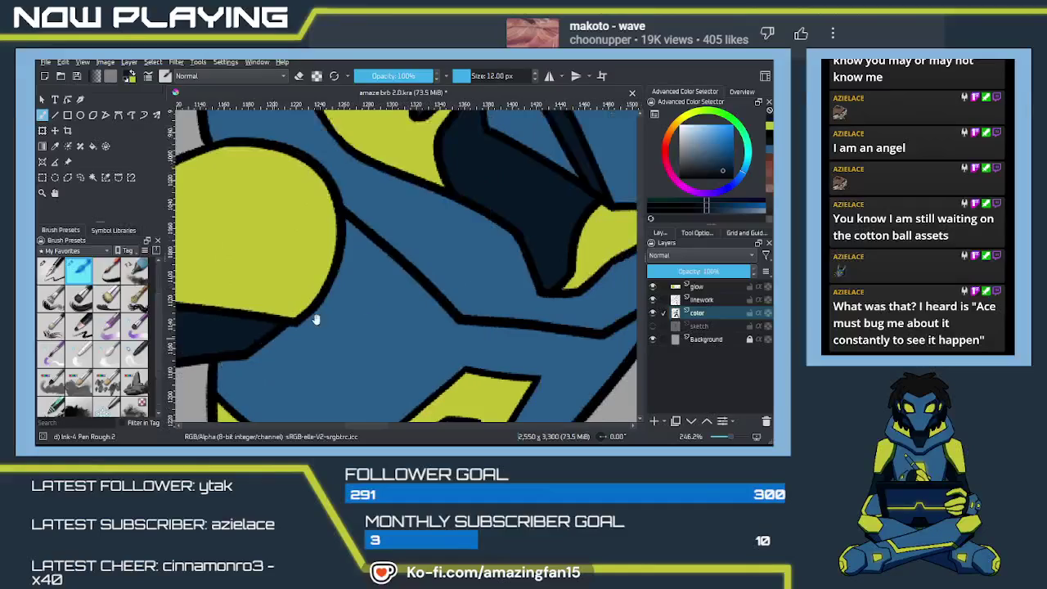
pyautogui.moveTo(527, 230)
pyautogui.mouseDown()
pyautogui.moveTo(545, 197)
pyautogui.moveTo(479, 294)
pyautogui.moveTo(467, 273)
pyautogui.moveTo(450, 302)
pyautogui.moveTo(458, 271)
pyautogui.moveTo(362, 298)
pyautogui.mouseUp()
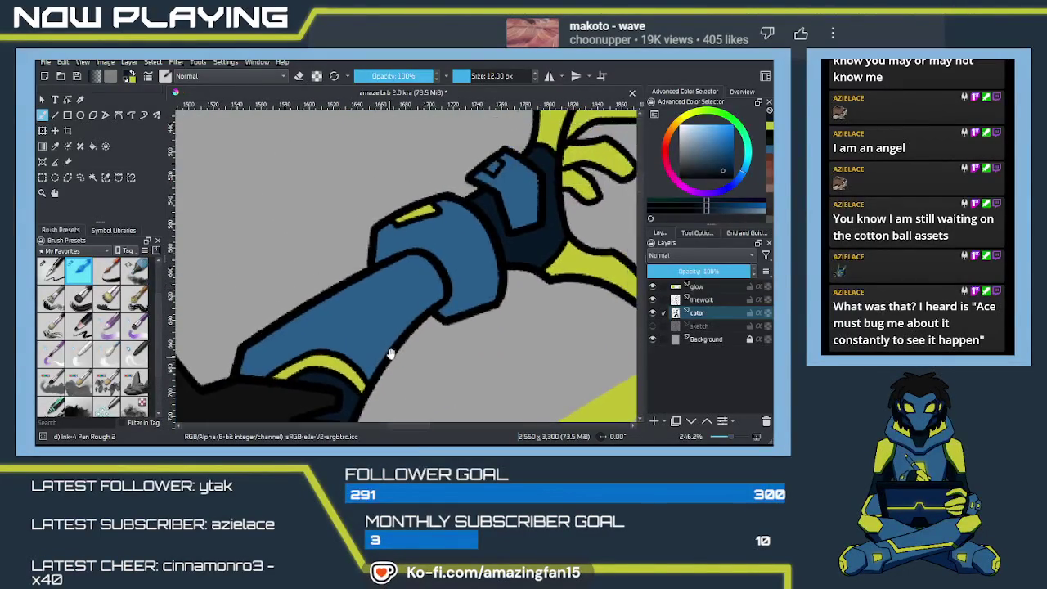
pyautogui.moveTo(395, 336); pyautogui.dragTo(374, 344)
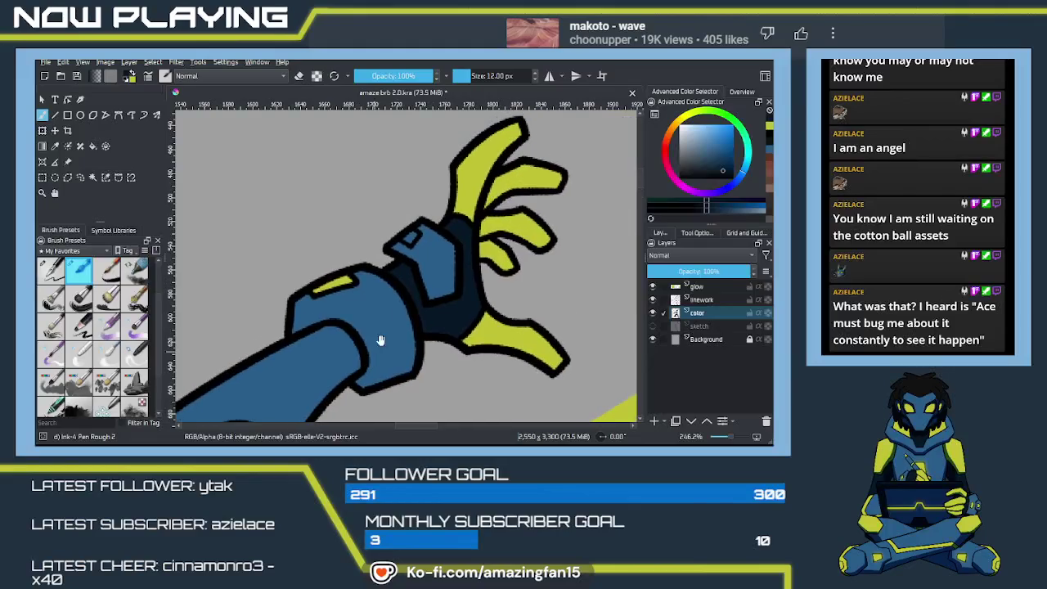
pyautogui.keyDown('ctrl'); pyautogui.click(400, 280); pyautogui.keyUp('ctrl')
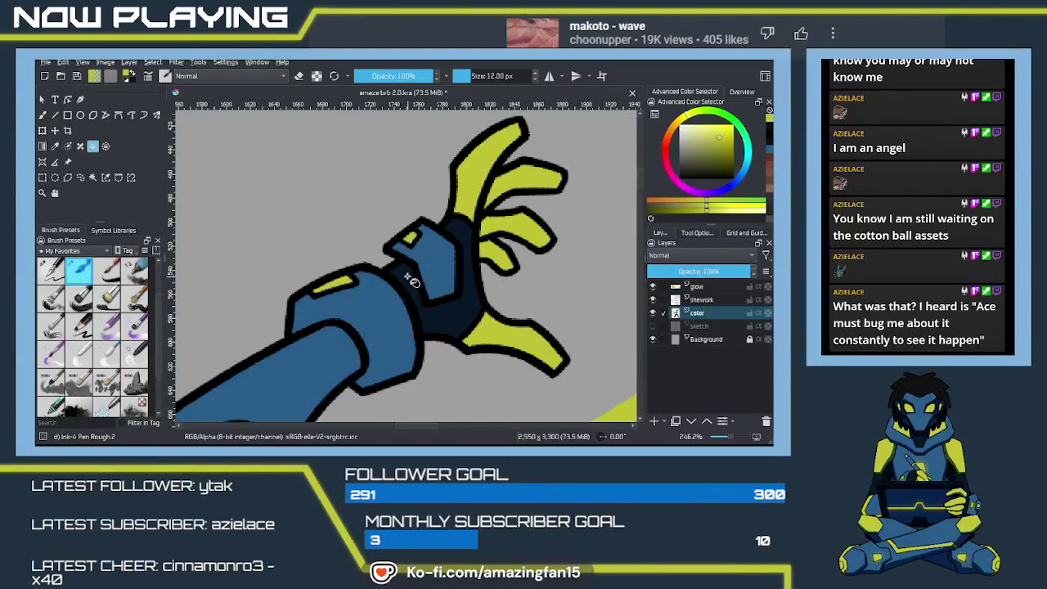
# Zoom out and pan over the whole figure to check the flat fills and rays
pyautogui.press('-')
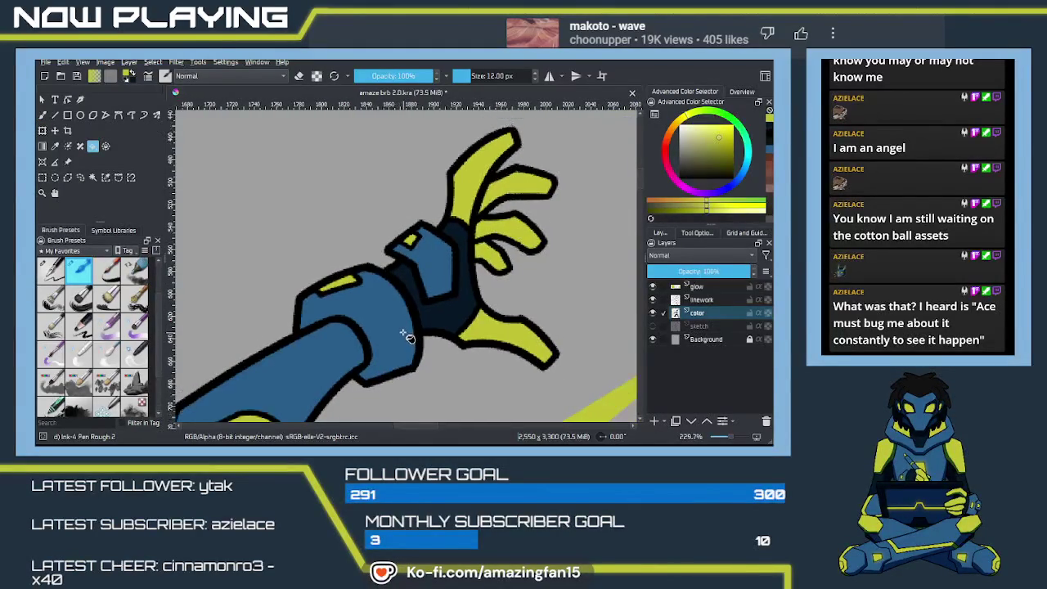
pyautogui.press('-')
pyautogui.press('-')
pyautogui.press('-')
pyautogui.moveTo(436, 352)
pyautogui.mouseDown()
pyautogui.moveTo(424, 339)
pyautogui.moveTo(429, 315)
pyautogui.mouseUp()
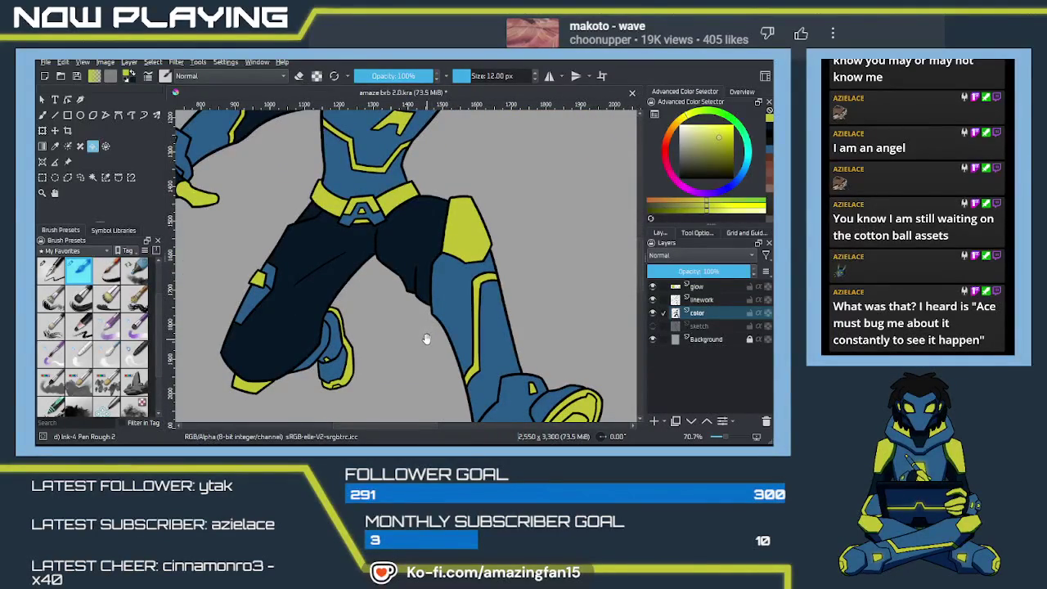
pyautogui.moveTo(425, 339); pyautogui.dragTo(441, 282)
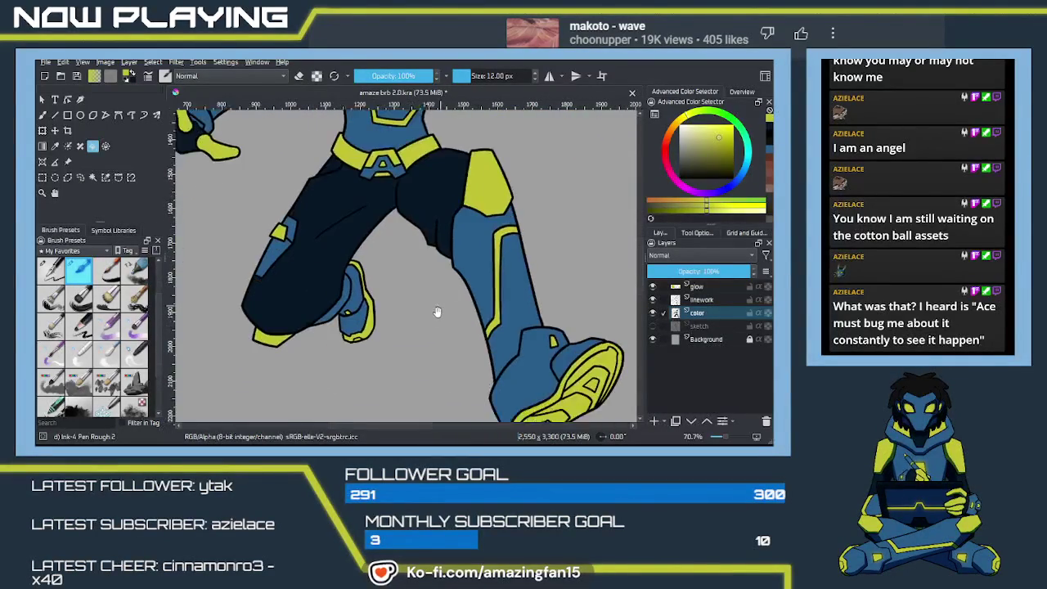
pyautogui.scroll(1, 447, 324)
pyautogui.scroll(1, 448, 328)
pyautogui.scroll(2, 450, 331)
pyautogui.moveTo(459, 311)
pyautogui.mouseDown()
pyautogui.moveTo(468, 339)
pyautogui.moveTo(444, 346)
pyautogui.moveTo(458, 286)
pyautogui.moveTo(502, 280)
pyautogui.moveTo(483, 279)
pyautogui.moveTo(491, 226)
pyautogui.moveTo(553, 235)
pyautogui.moveTo(505, 292)
pyautogui.mouseUp()
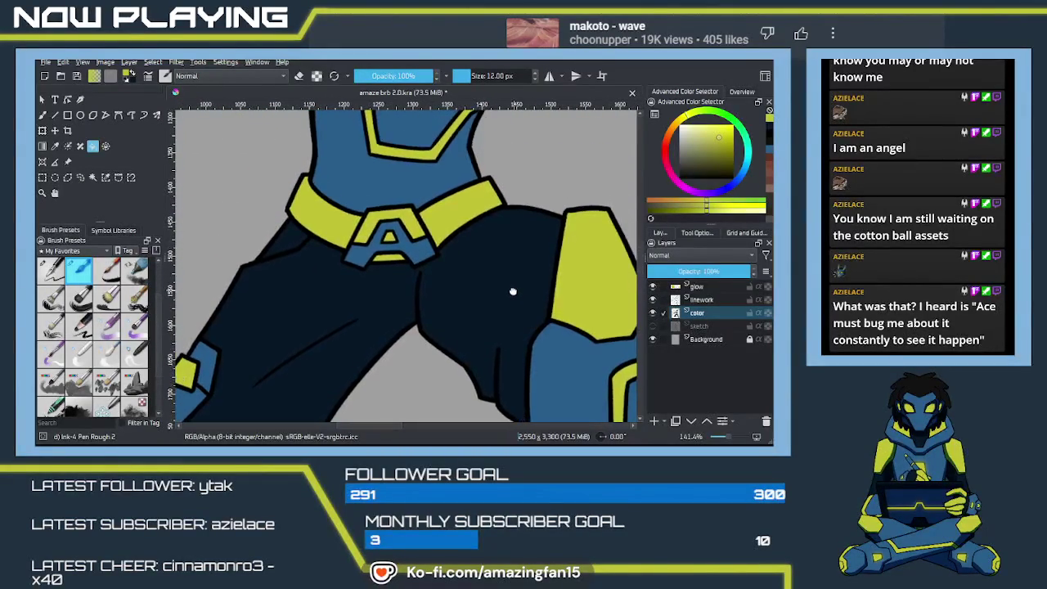
pyautogui.scroll(-1, 505, 292)
pyautogui.scroll(-1, 504, 292)
pyautogui.scroll(-1, 505, 291)
pyautogui.scroll(-1, 506, 286)
pyautogui.moveTo(506, 284)
pyautogui.mouseDown()
pyautogui.moveTo(458, 204)
pyautogui.moveTo(475, 331)
pyautogui.mouseUp()
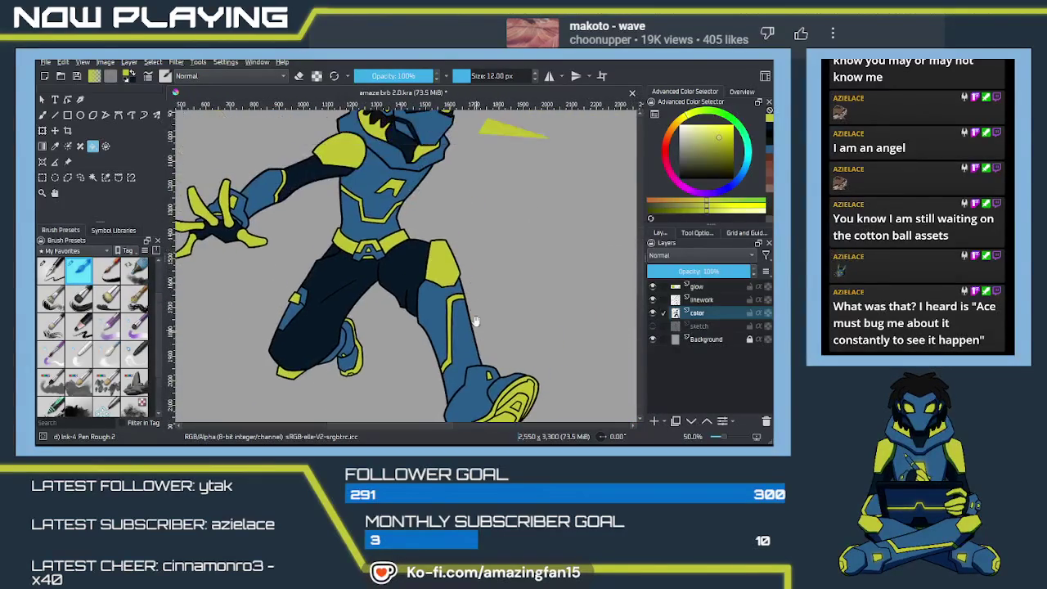
pyautogui.moveTo(473, 260); pyautogui.dragTo(455, 299)
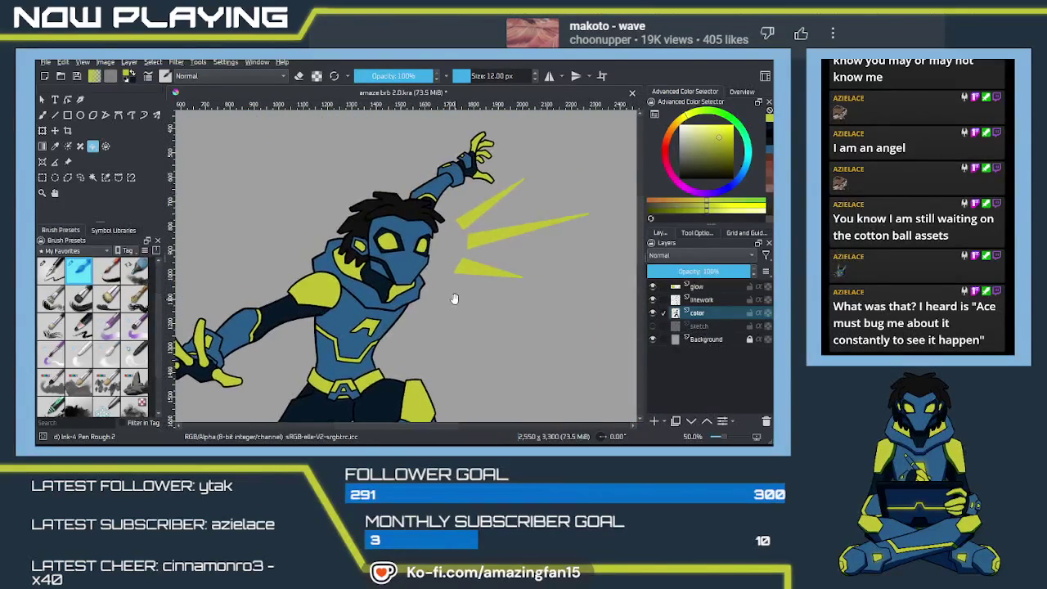
pyautogui.click(701, 299)
pyautogui.press('w')
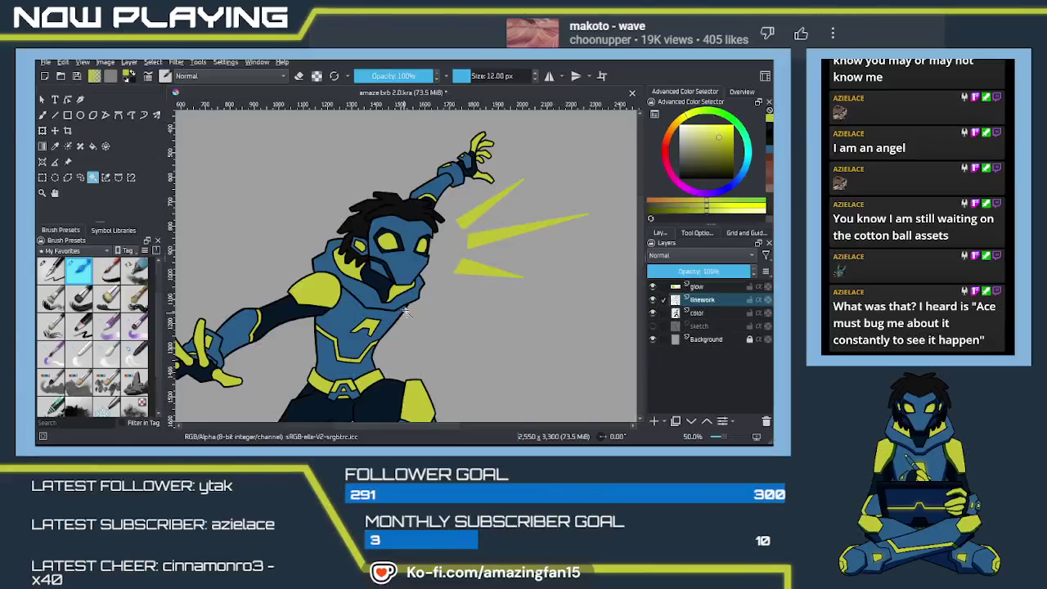
pyautogui.click(367, 330)
pyautogui.moveTo(363, 350); pyautogui.dragTo(472, 301)
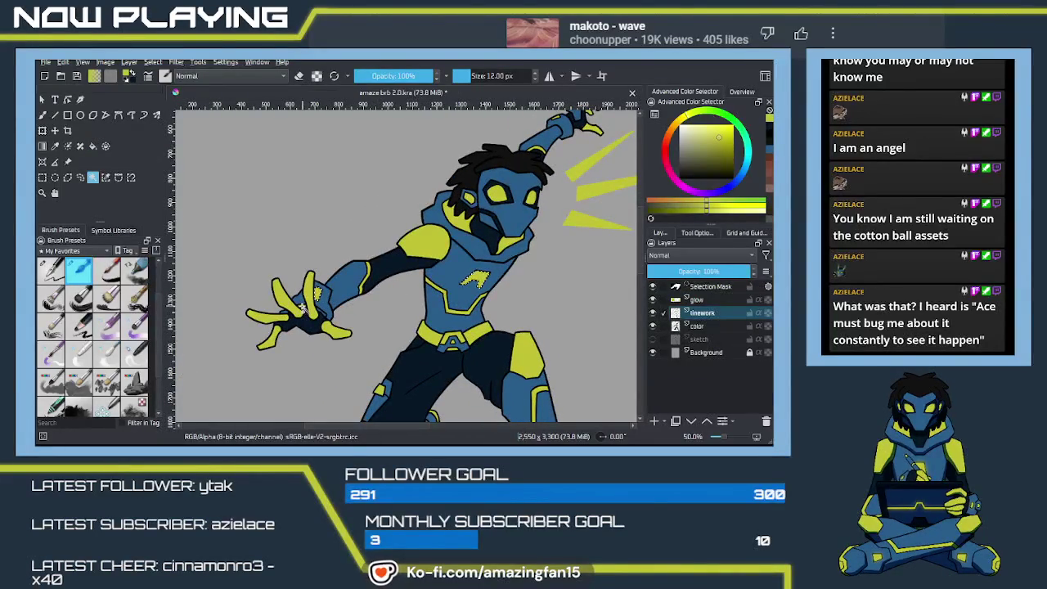
pyautogui.moveTo(467, 286)
pyautogui.mouseDown()
pyautogui.moveTo(445, 304)
pyautogui.moveTo(409, 280)
pyautogui.mouseUp()
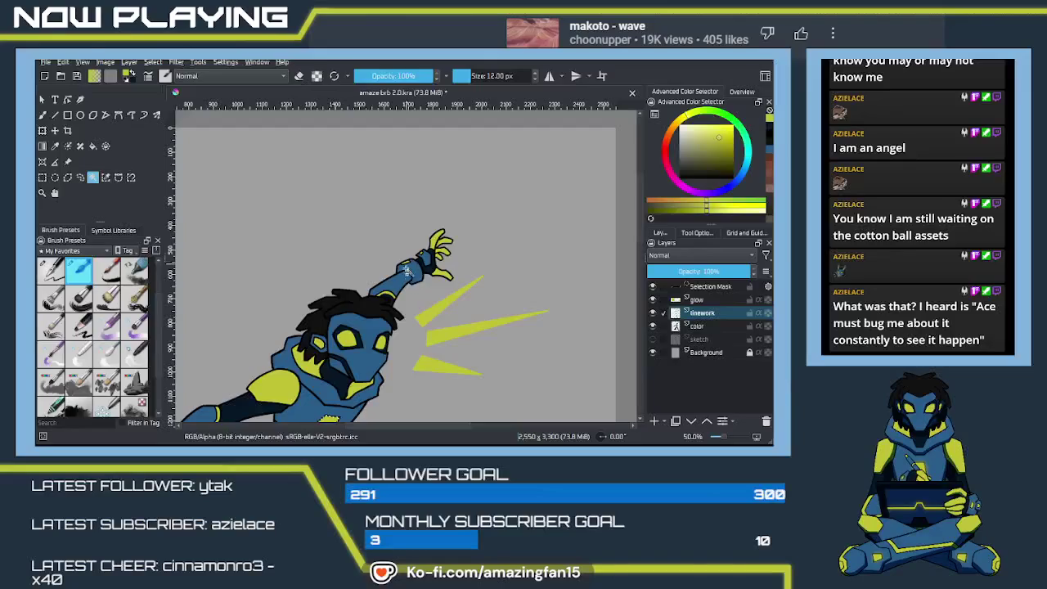
pyautogui.scroll(1, 371, 282)
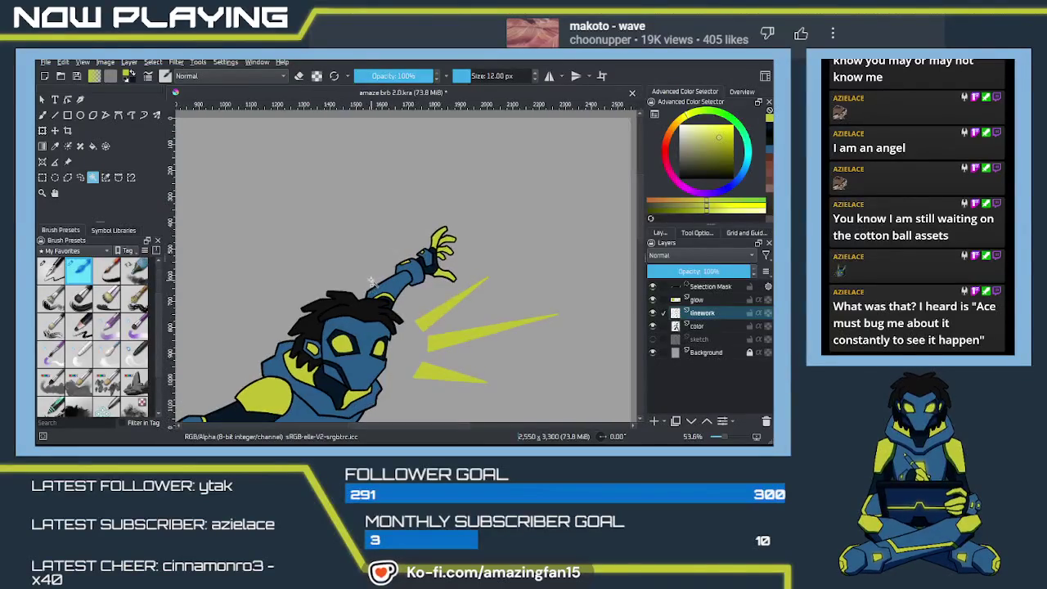
pyautogui.scroll(3, 370, 282)
pyautogui.scroll(3, 426, 246)
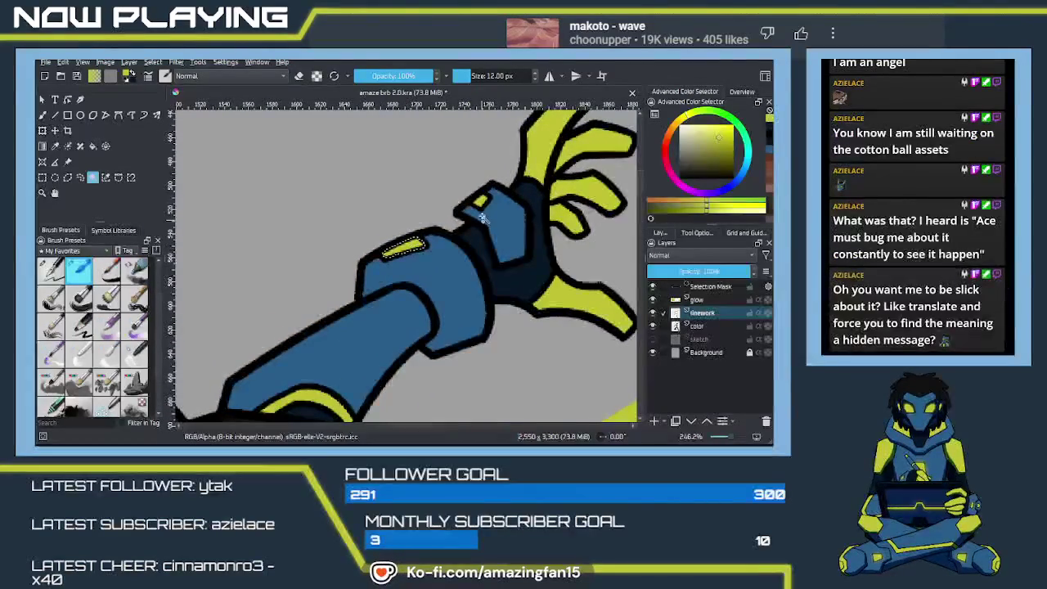
pyautogui.scroll(-1, 451, 282)
pyautogui.scroll(-2, 451, 281)
pyautogui.scroll(-3, 516, 342)
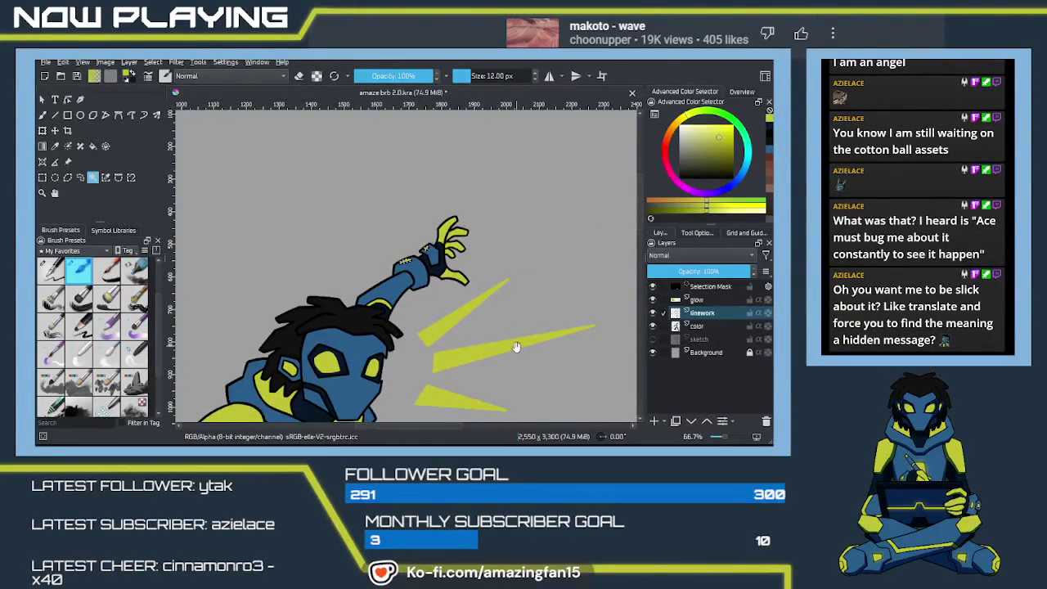
pyautogui.scroll(-3, 516, 342)
pyautogui.scroll(-3, 516, 328)
pyautogui.scroll(-3, 524, 295)
pyautogui.scroll(-2, 511, 265)
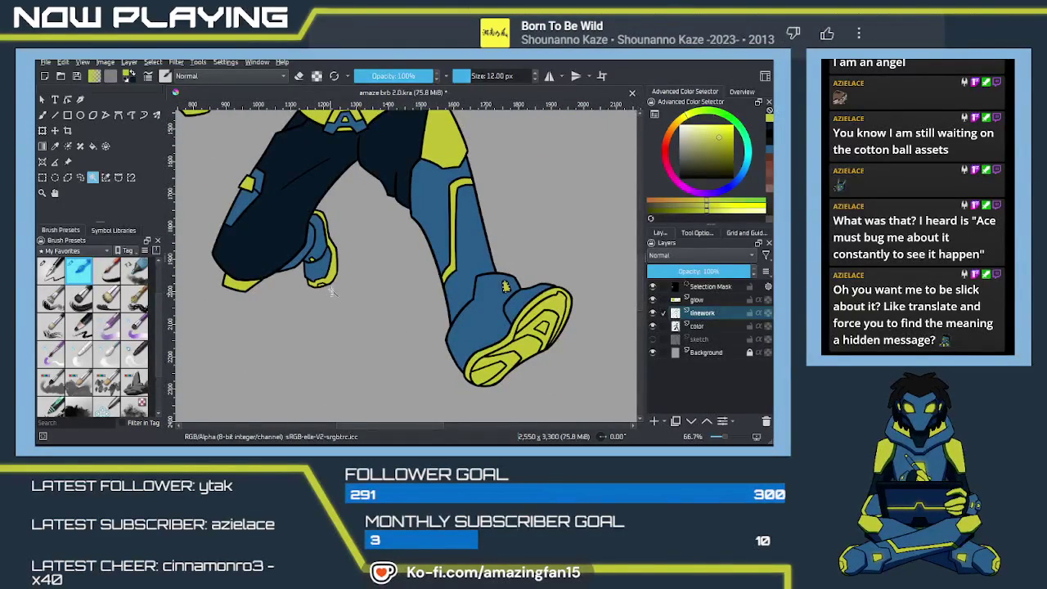
pyautogui.scroll(1, 327, 294)
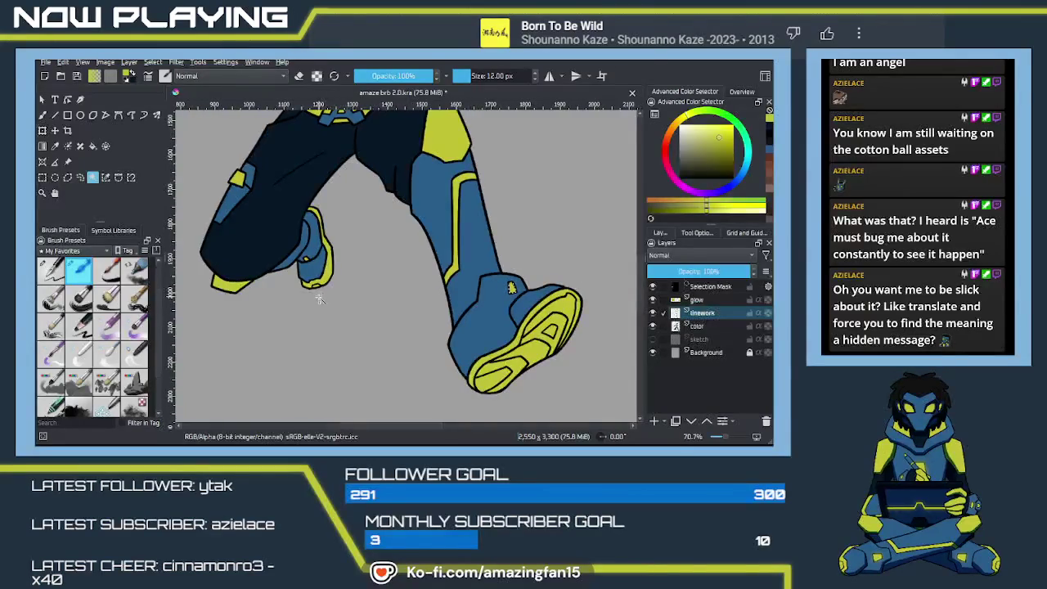
pyautogui.scroll(1, 327, 294)
pyautogui.scroll(1, 221, 261)
pyautogui.moveTo(221, 260); pyautogui.dragTo(368, 264)
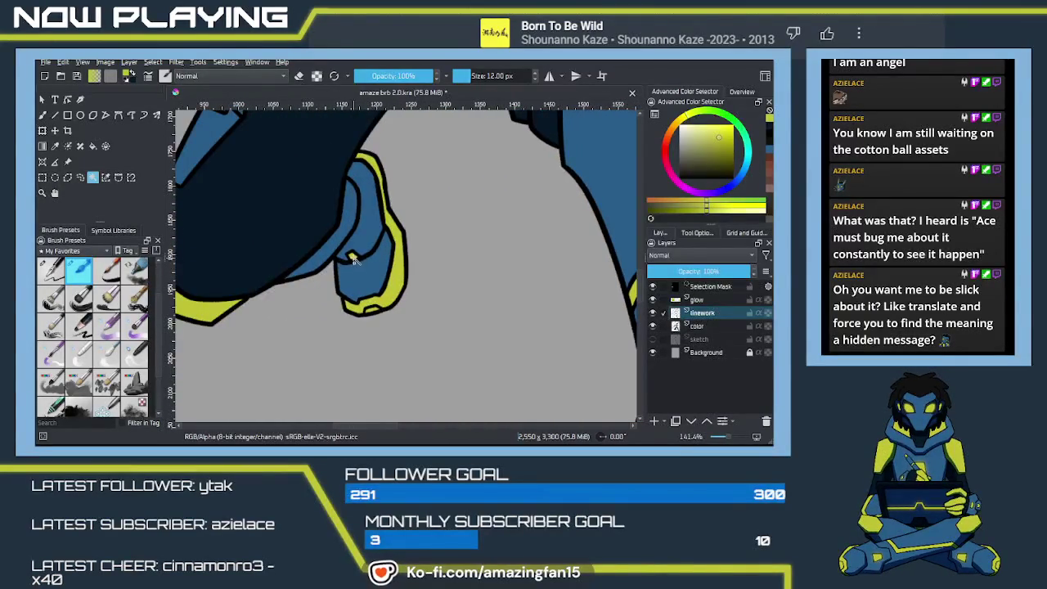
pyautogui.scroll(-1, 340, 305)
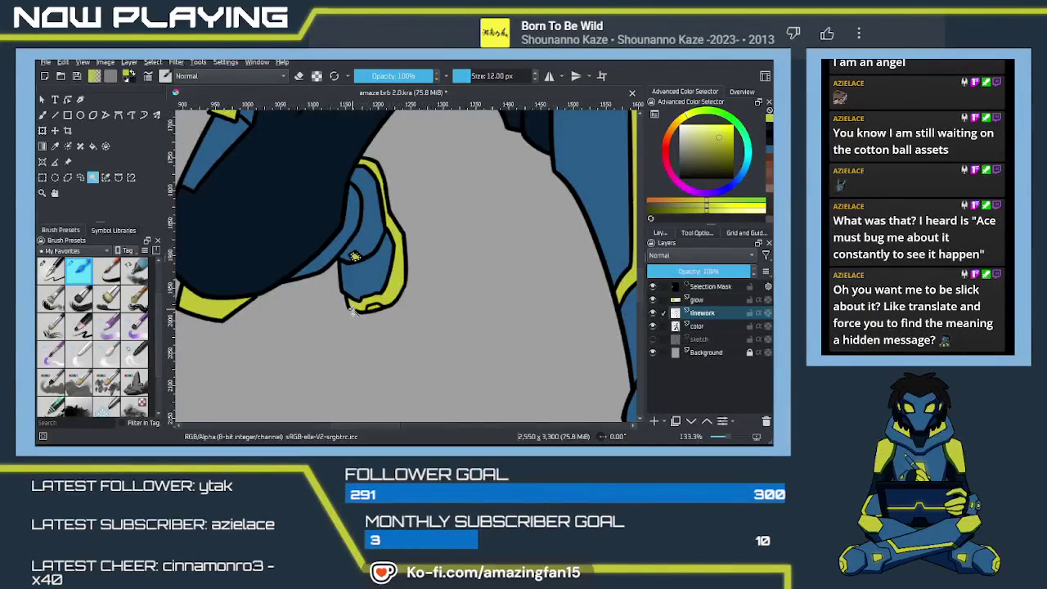
pyautogui.scroll(-2, 344, 307)
pyautogui.scroll(-1, 351, 312)
pyautogui.scroll(-1, 352, 312)
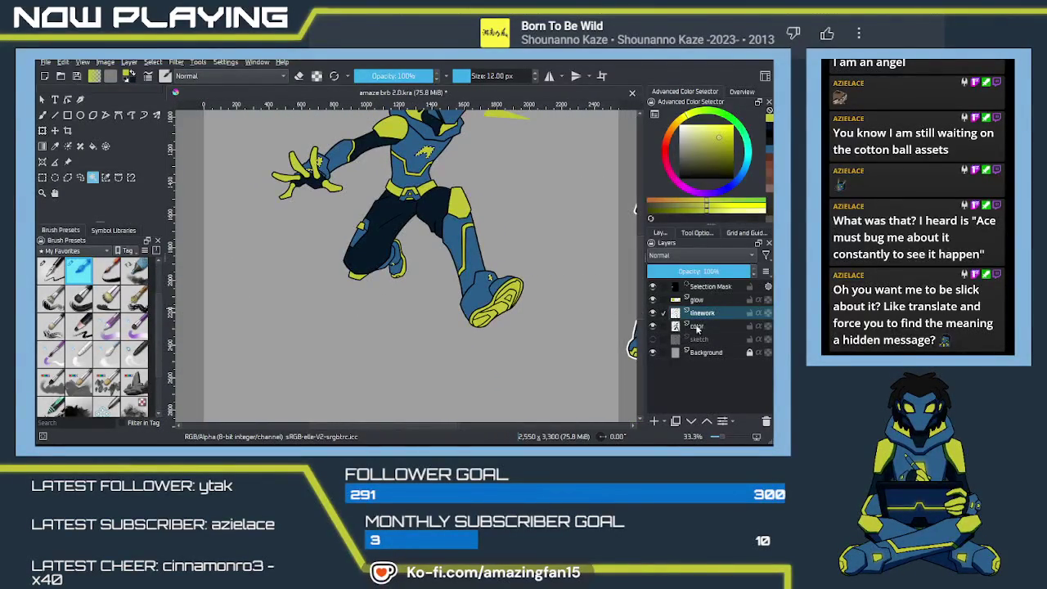
pyautogui.press('pagedown')
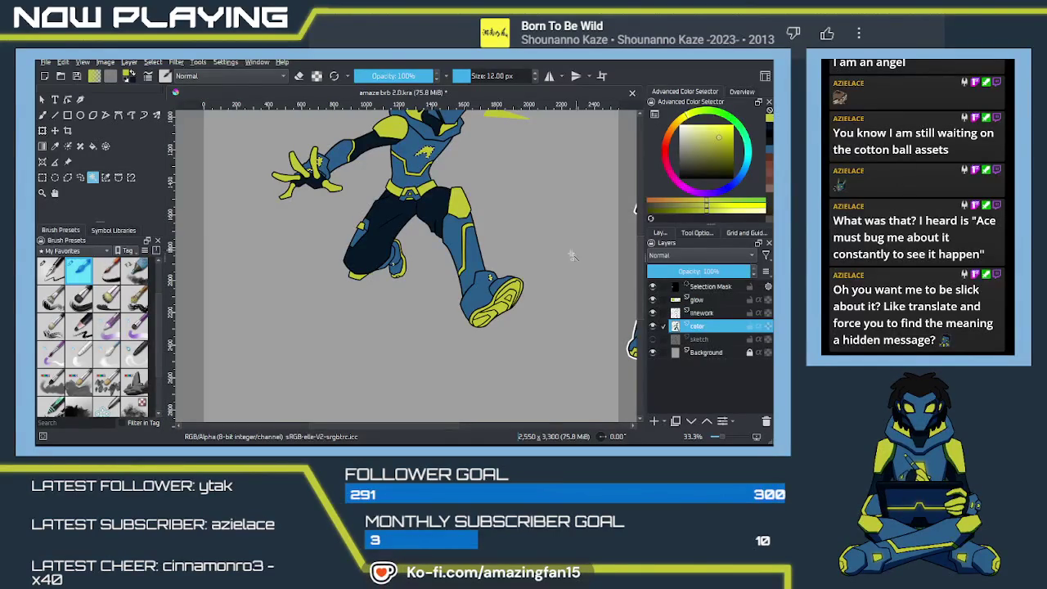
pyautogui.moveTo(588, 335); pyautogui.dragTo(467, 326)
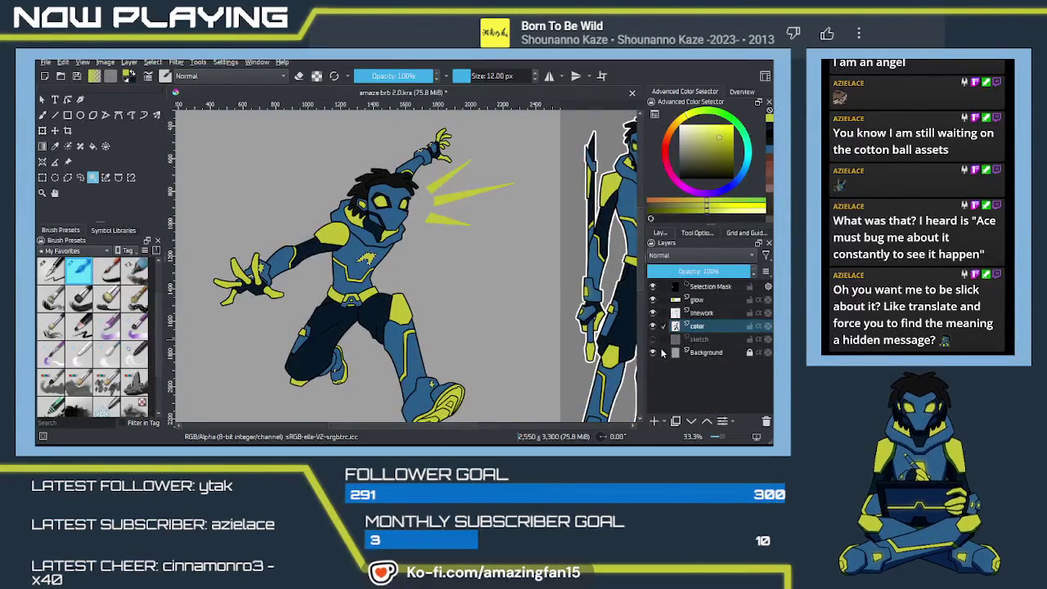
# Deselect everything, select the glow layer, and cancel a trial transform on it
pyautogui.hotkey('ctrl', 'shift', 'a')
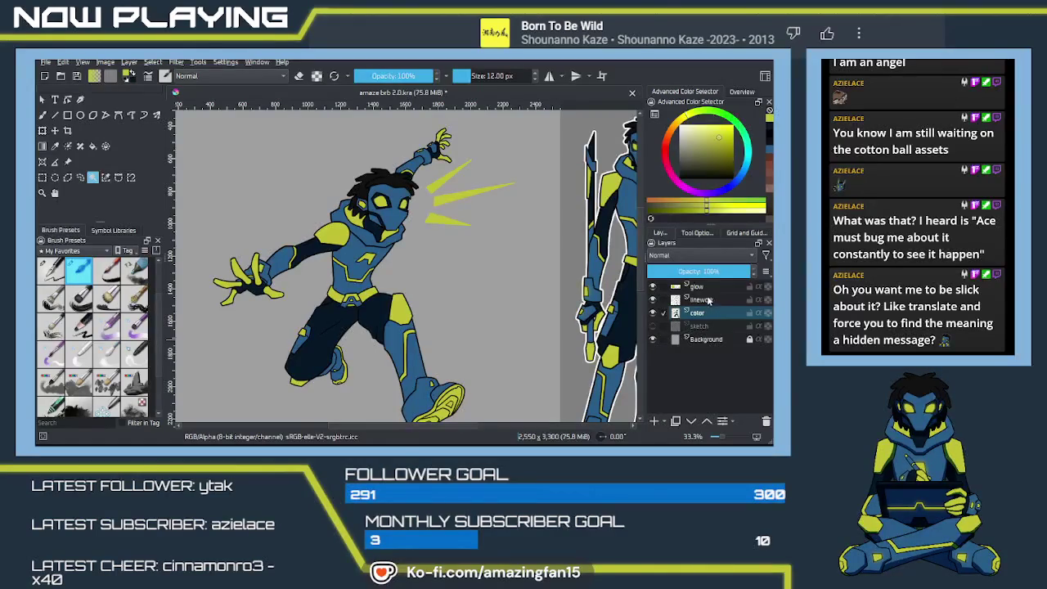
pyautogui.click(705, 288)
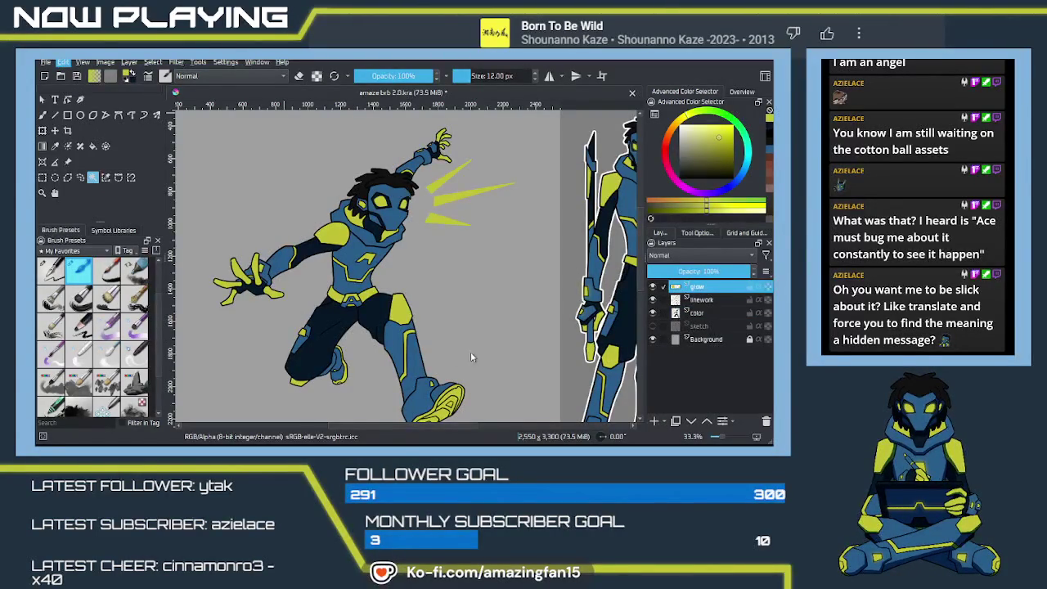
pyautogui.hotkey('ctrl', 't')
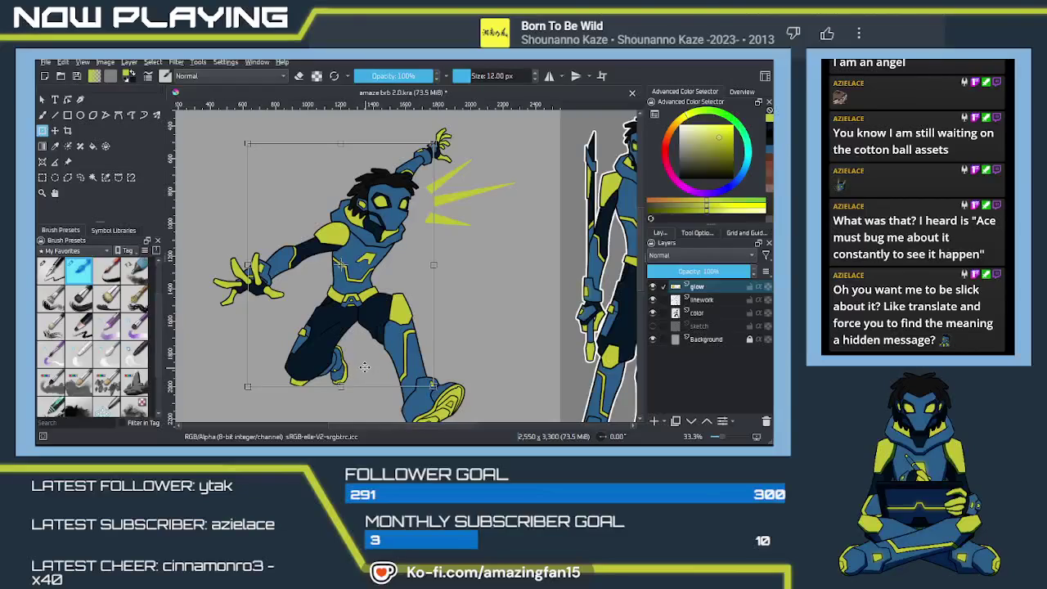
pyautogui.press('Escape')
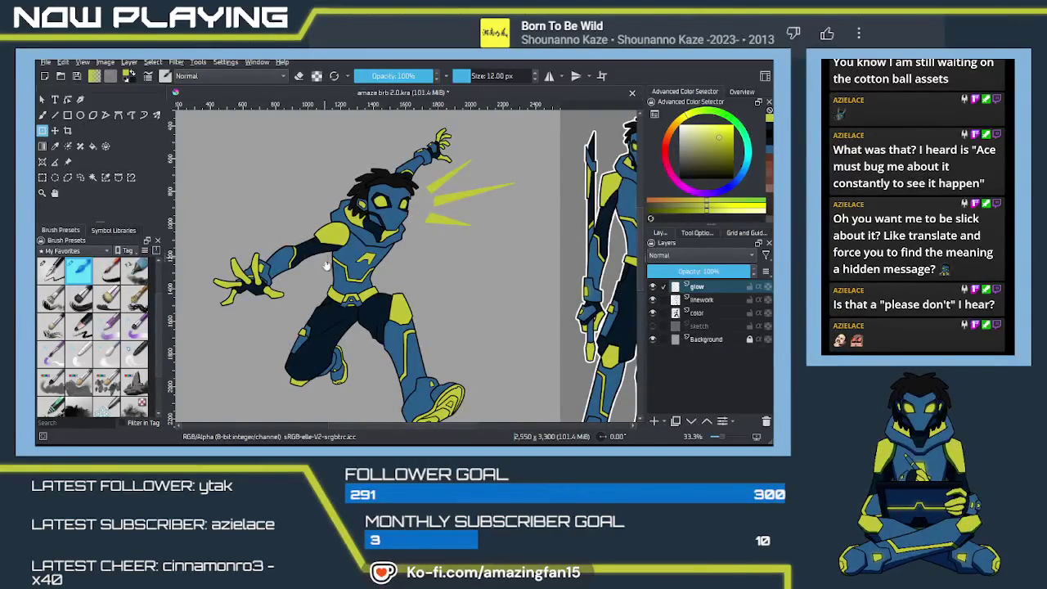
pyautogui.moveTo(291, 263); pyautogui.dragTo(334, 262)
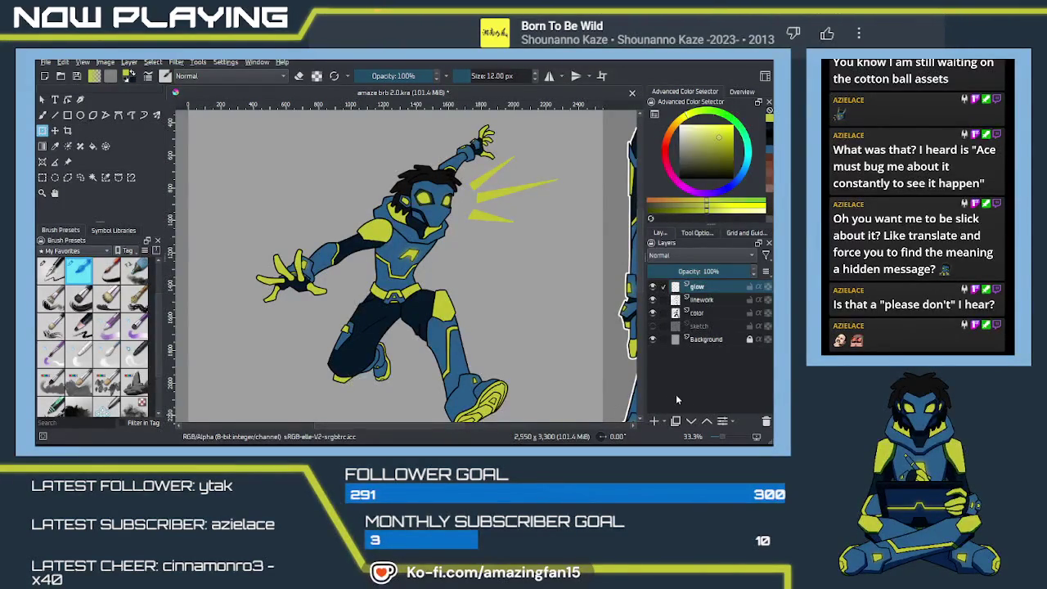
pyautogui.moveTo(536, 266); pyautogui.dragTo(390, 303)
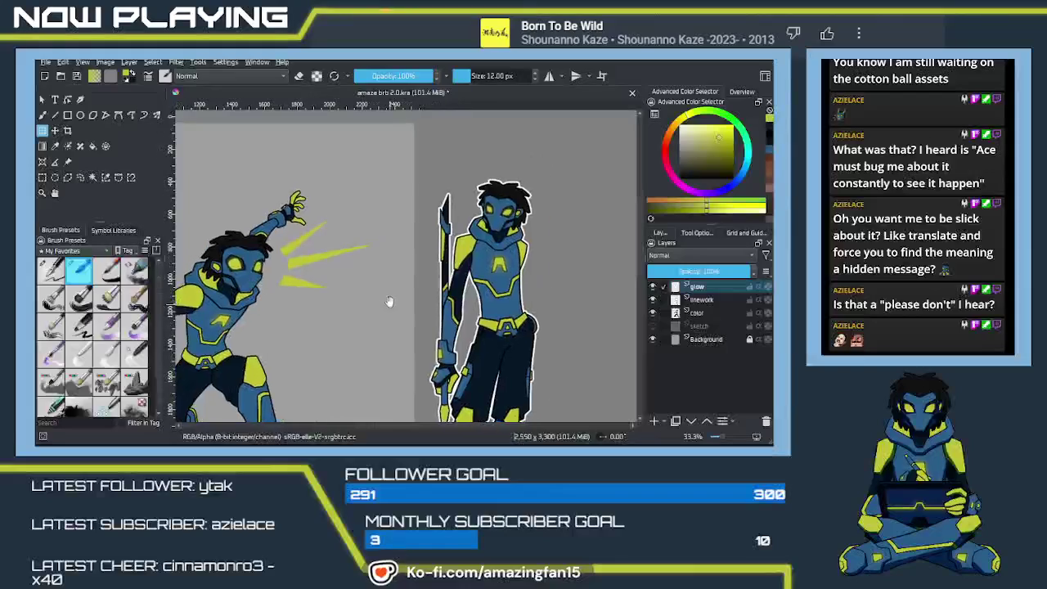
pyautogui.scroll(3, 389, 304)
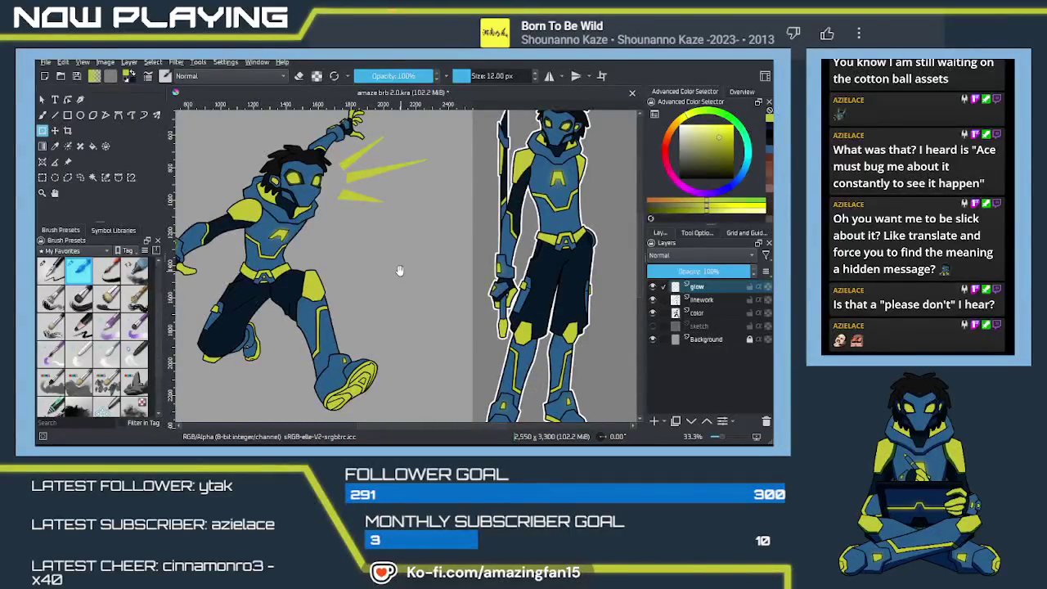
pyautogui.moveTo(358, 275); pyautogui.dragTo(379, 316)
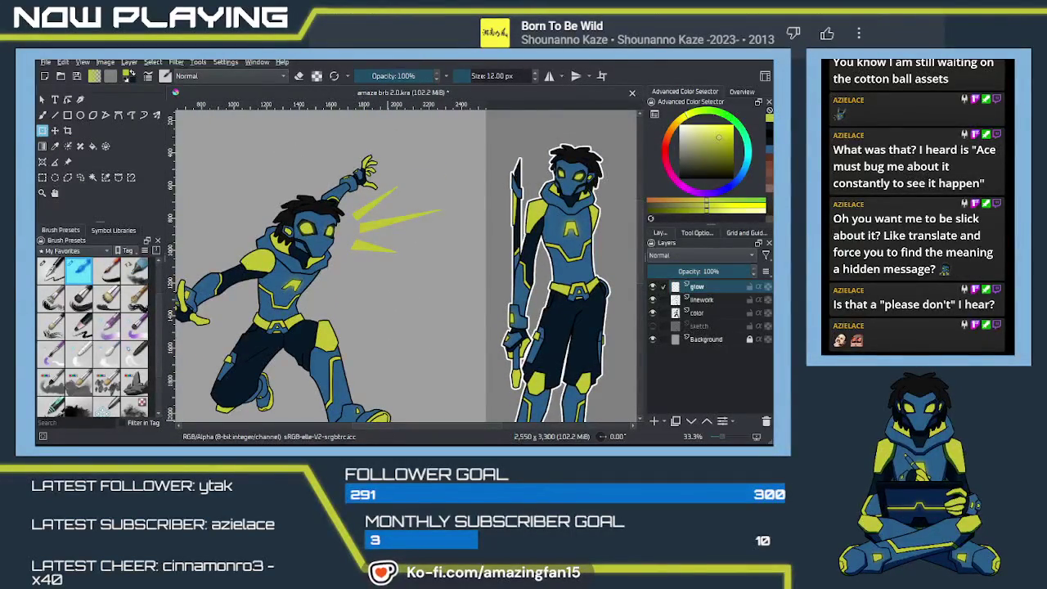
pyautogui.hotkey('alt', 'Tab')
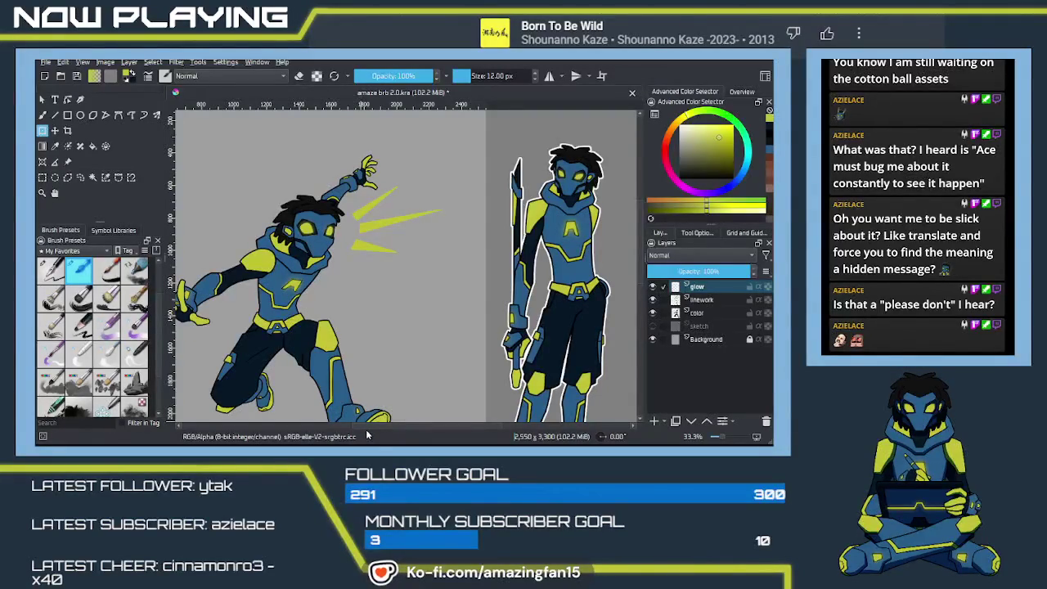
pyautogui.hotkey('alt', 'Tab')
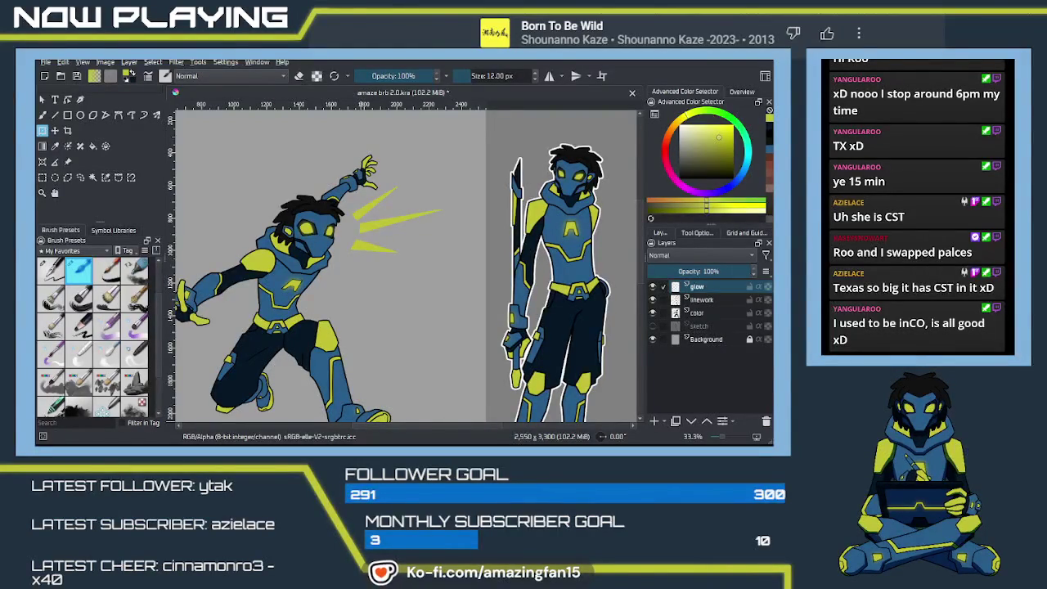
pyautogui.moveTo(381, 306); pyautogui.dragTo(419, 262)
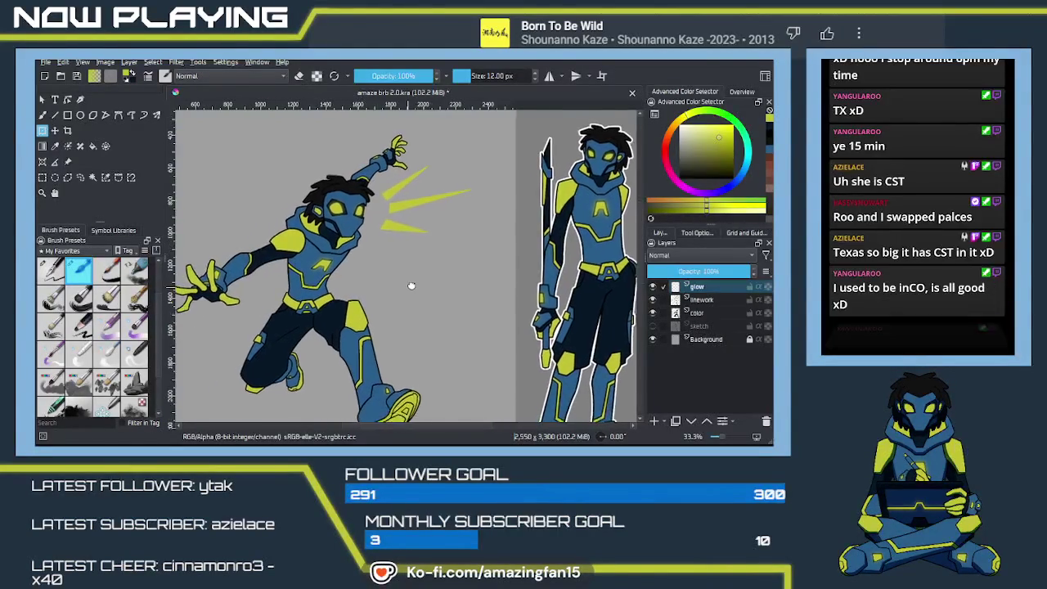
pyautogui.scroll(-2, 463, 268)
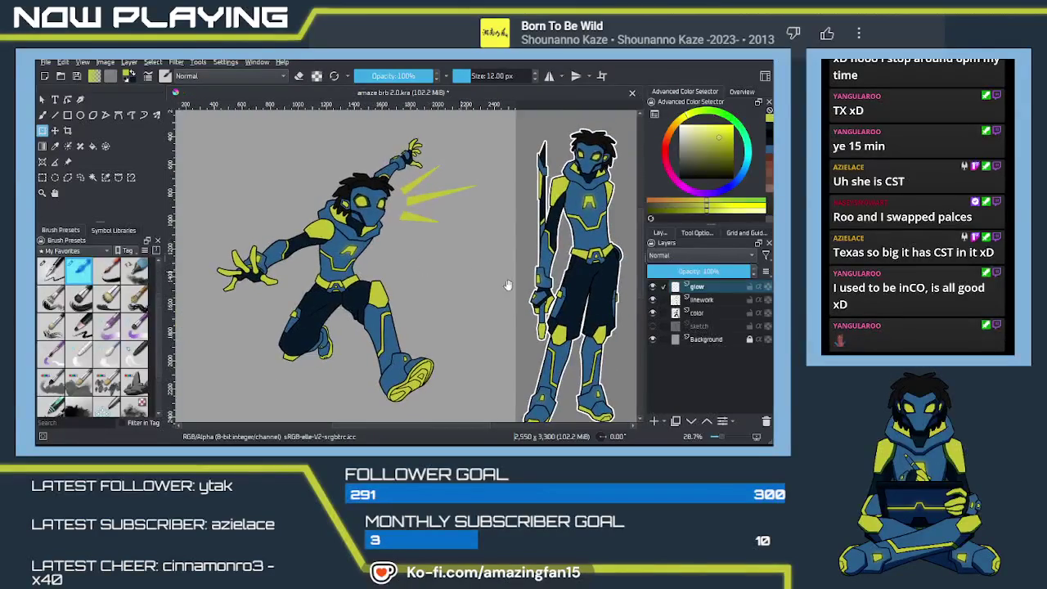
pyautogui.click(716, 302)
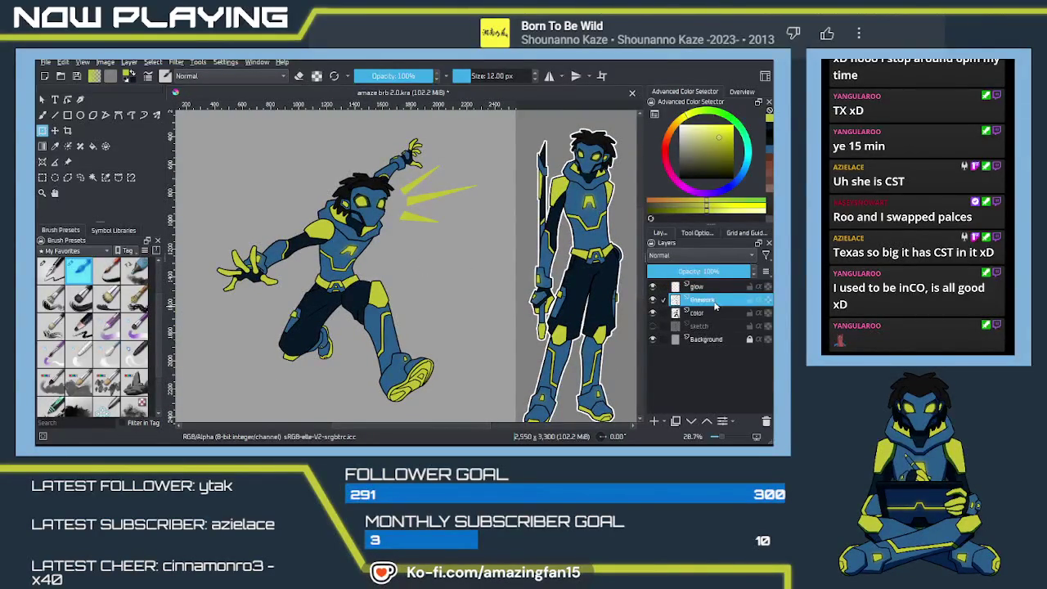
# Save, then duplicate the linework layer and place 'Copy of linework' below the color layer
pyautogui.hotkey('ctrl', 's')
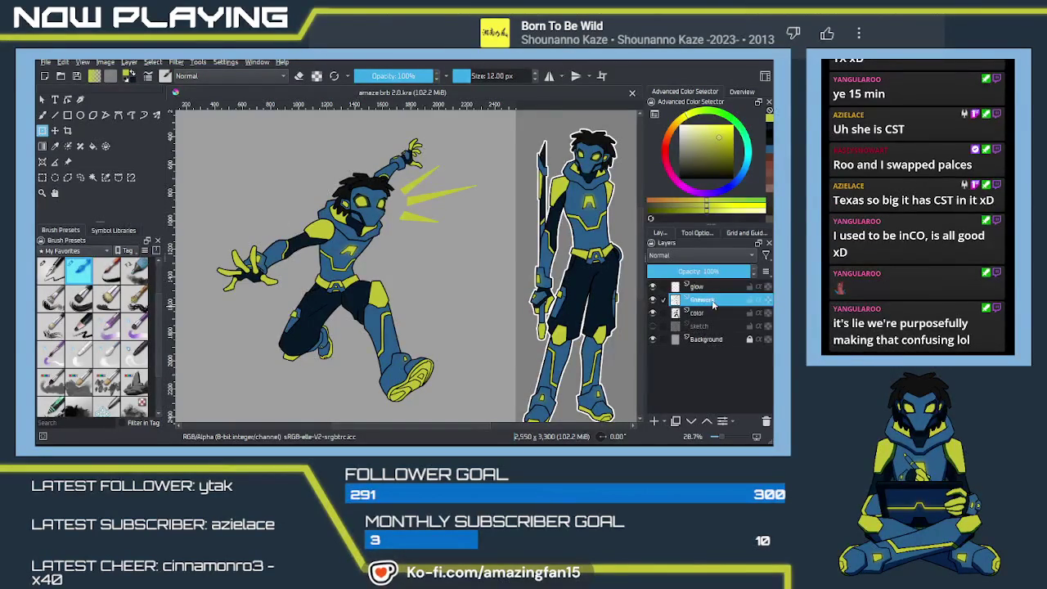
pyautogui.hotkey('ctrl', 'j')
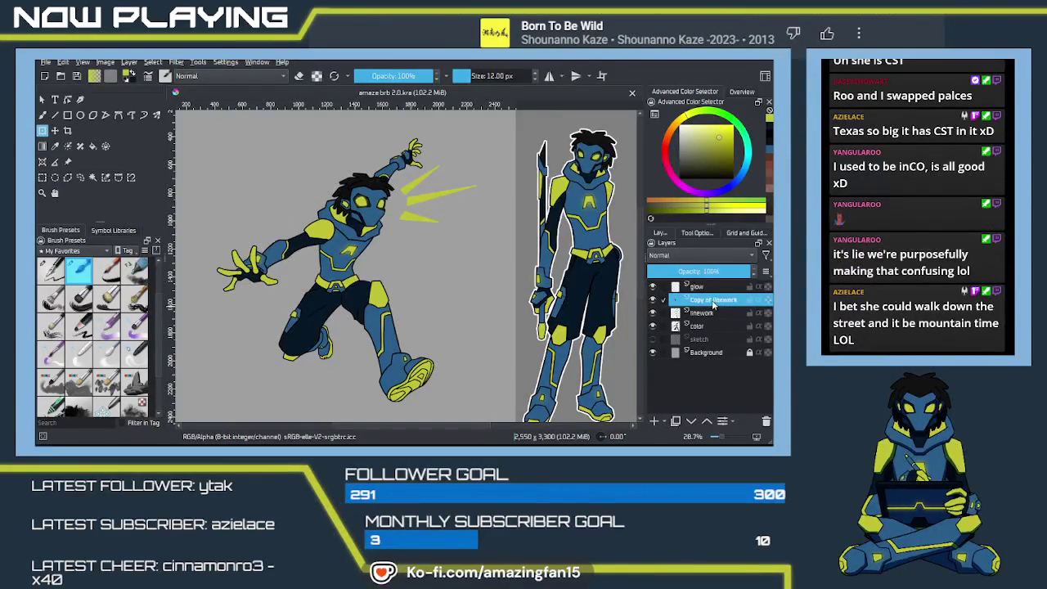
pyautogui.moveTo(714, 304); pyautogui.dragTo(717, 341)
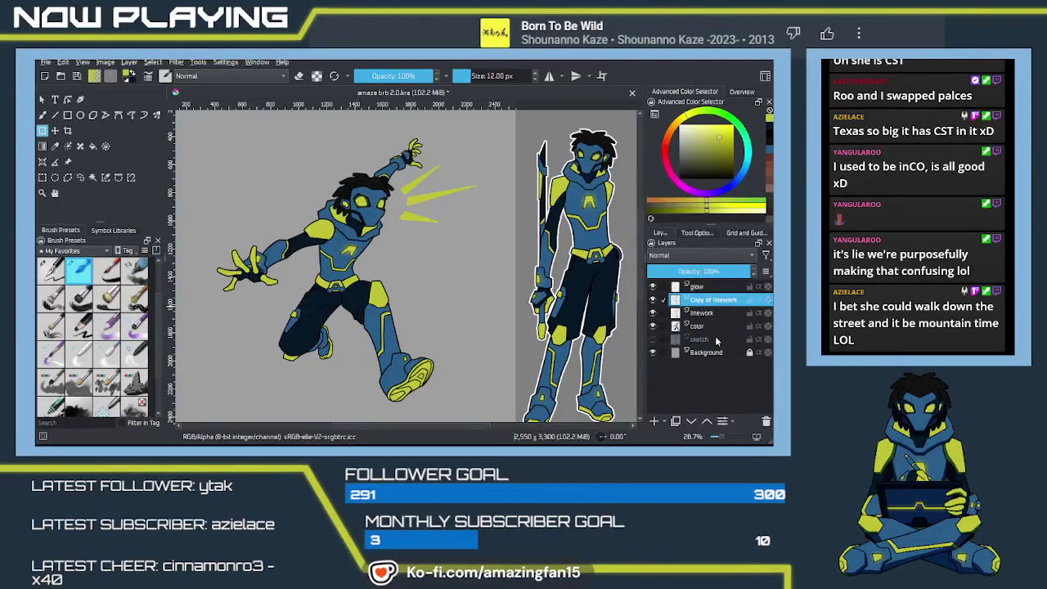
pyautogui.moveTo(486, 274); pyautogui.dragTo(587, 271)
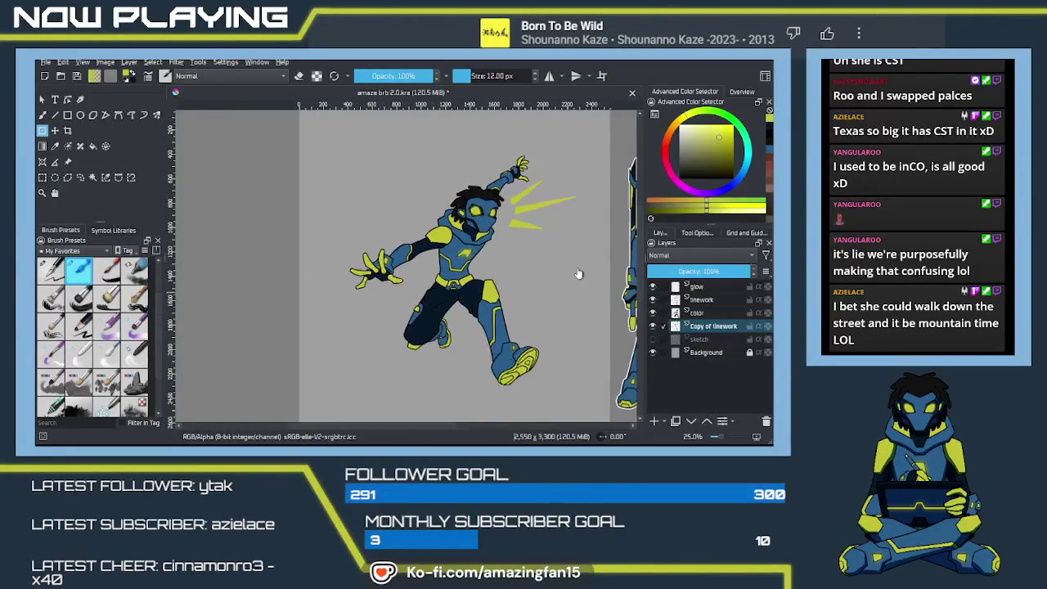
pyautogui.scroll(-1, 230, 254)
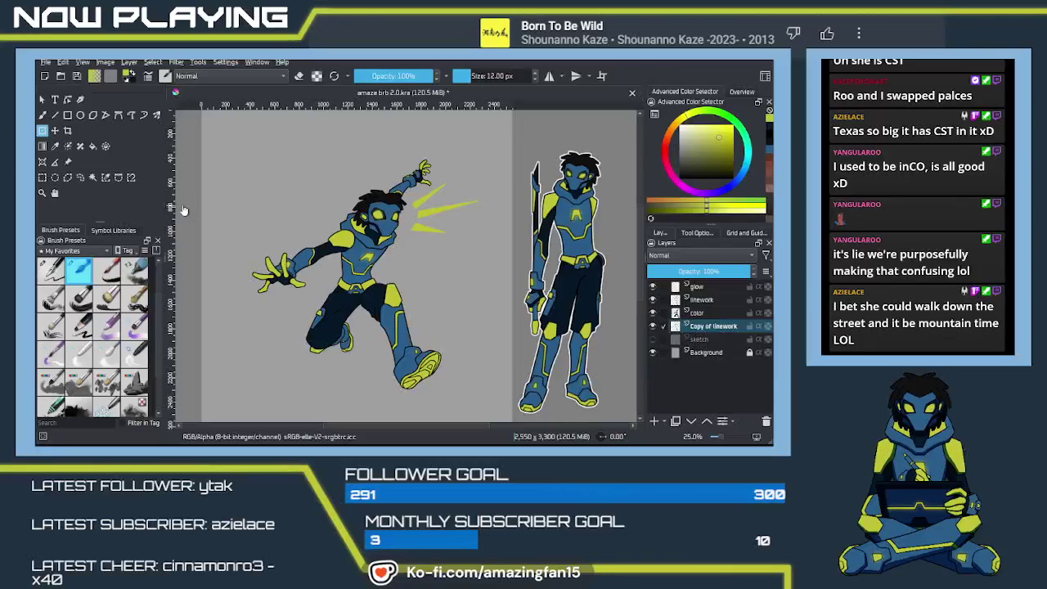